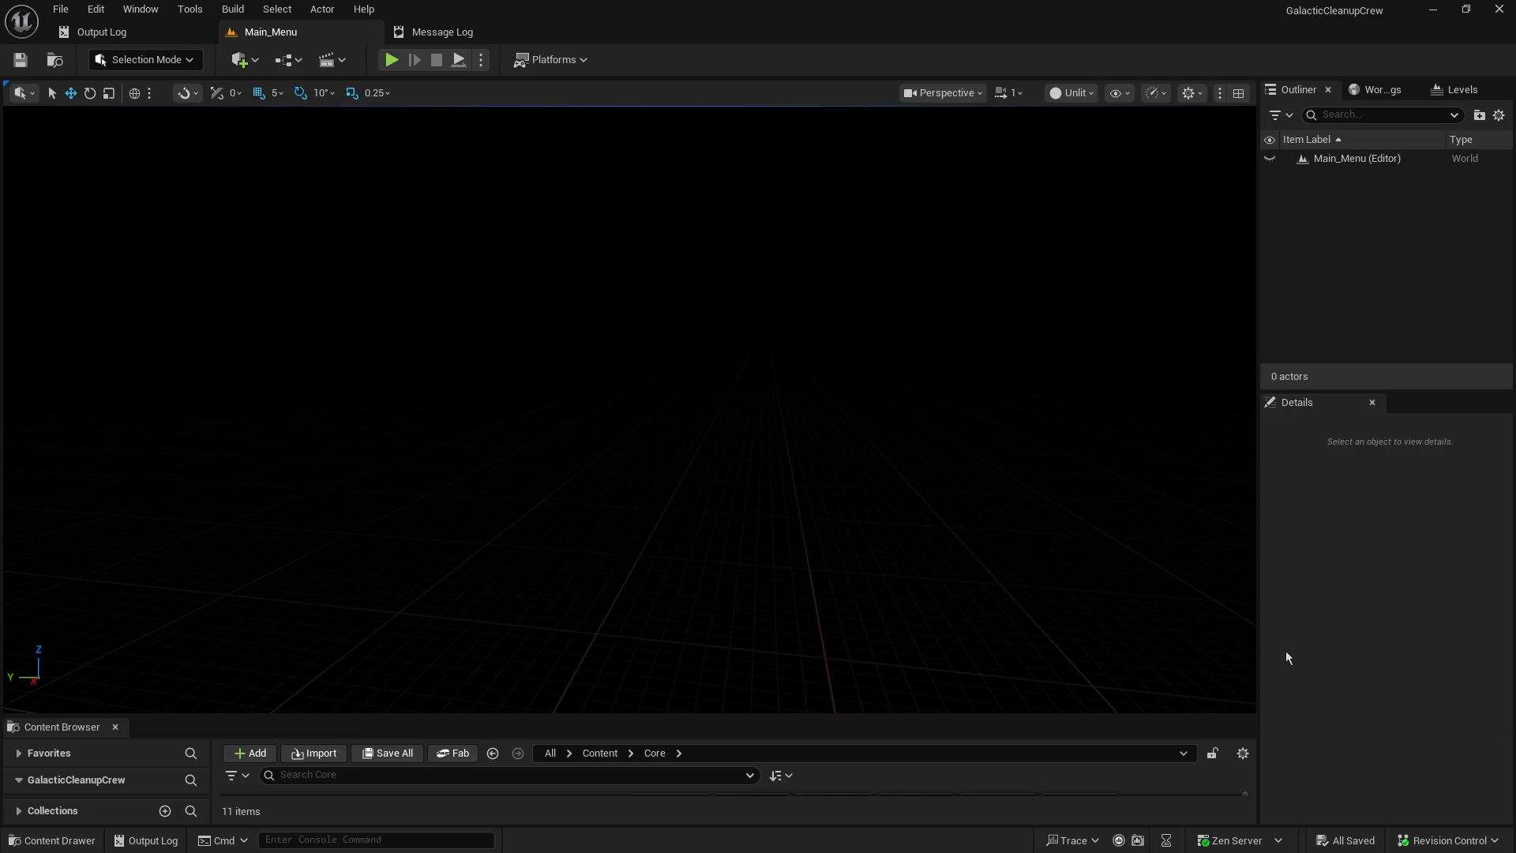
- Move the Main_Menu tab to the front, enlarge the Content Browser and widen its folder tree
left_click_drag(309, 41, 149, 24)
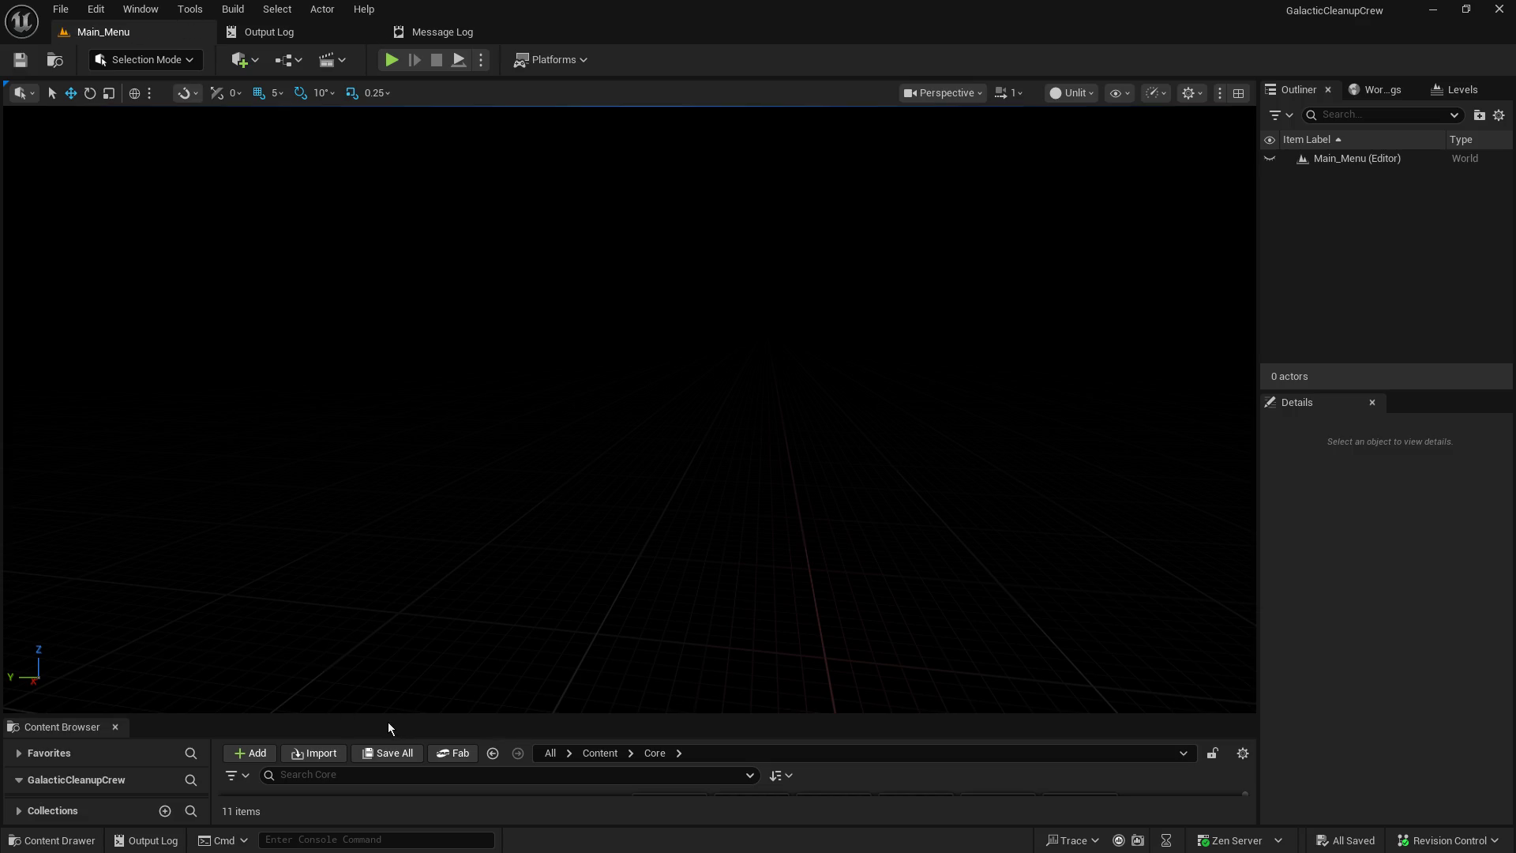
left_click_drag(356, 717, 448, 490)
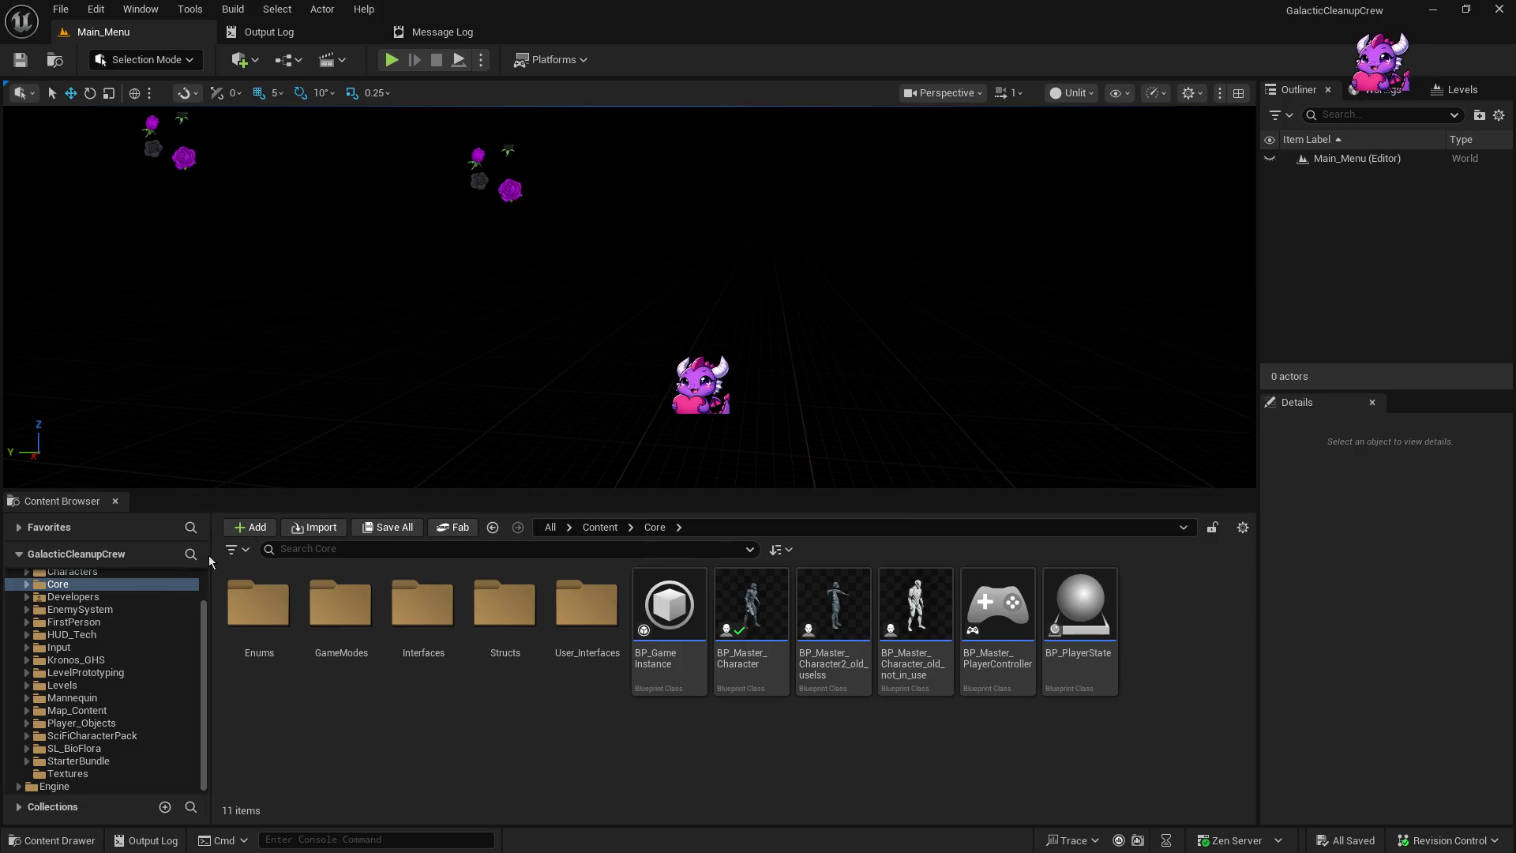
left_click_drag(211, 555, 300, 552)
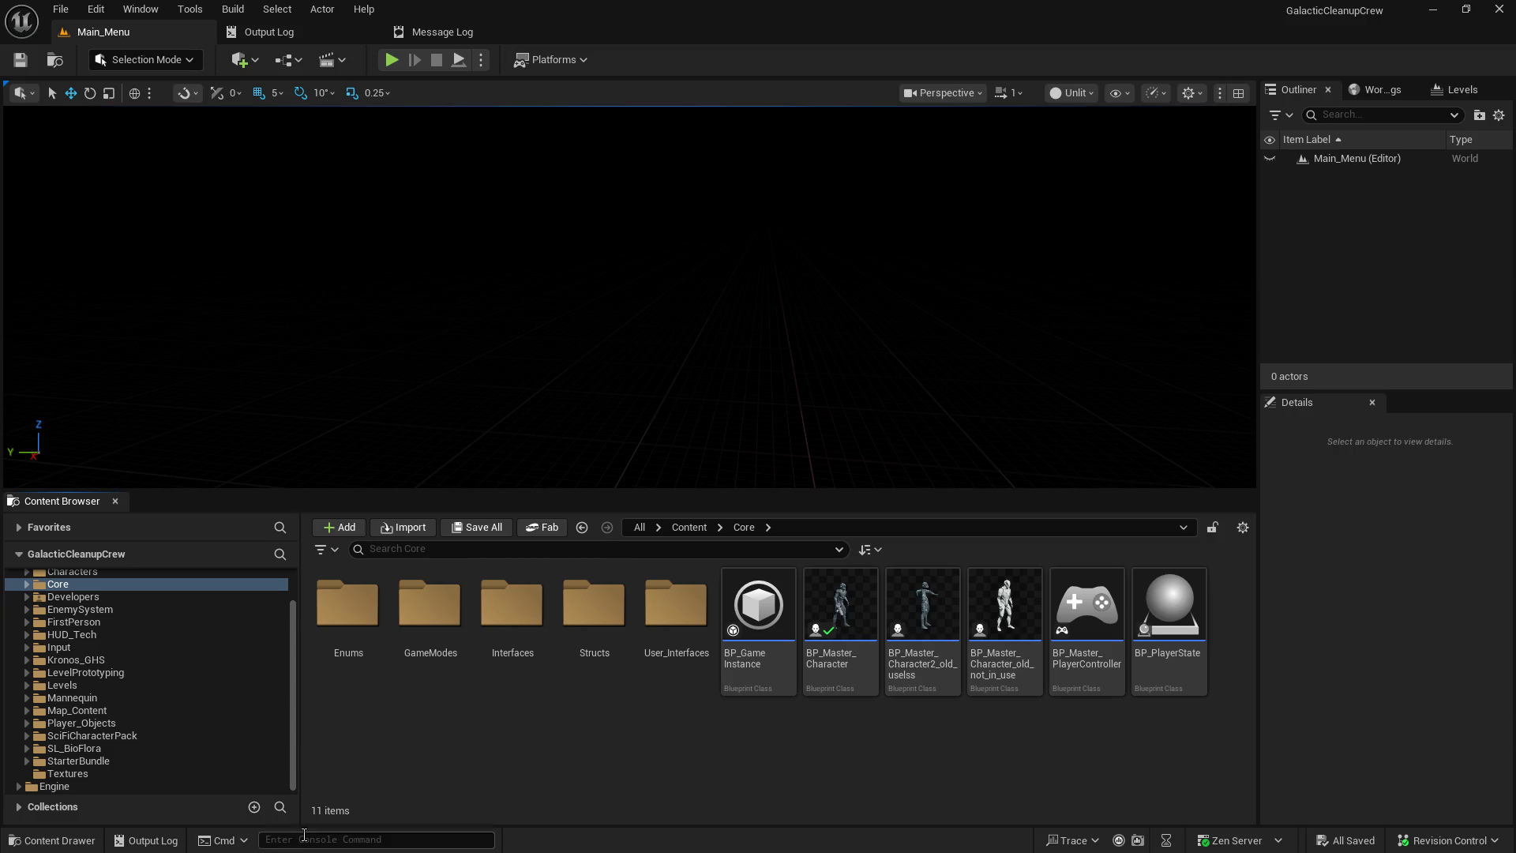
scroll(169, 693, "up", 3)
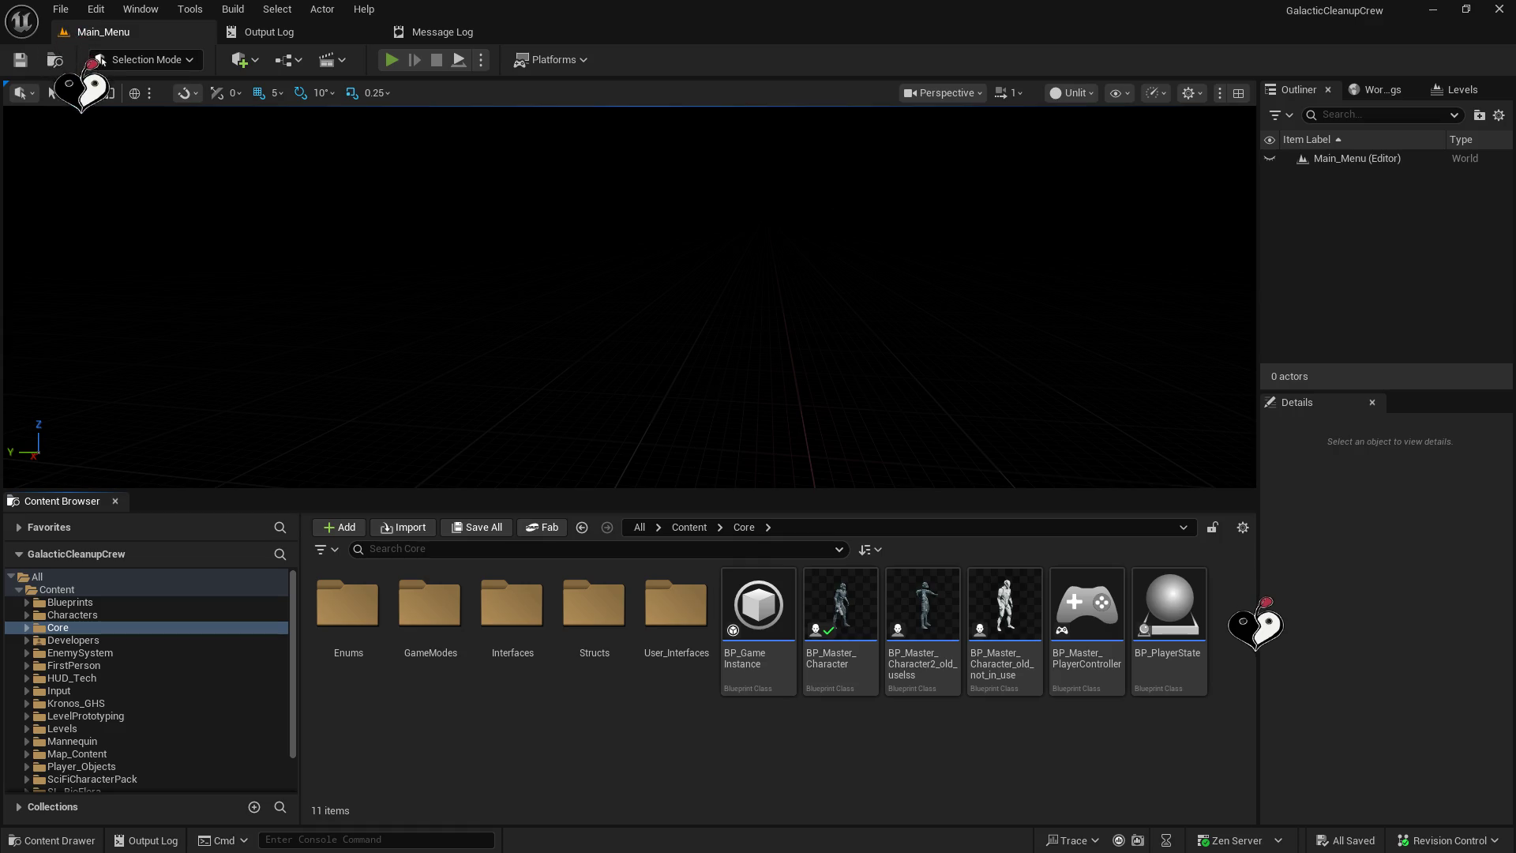
- Start a multiplayer Play In Editor session of Main_Menu with Alt+P
key("alt+p")
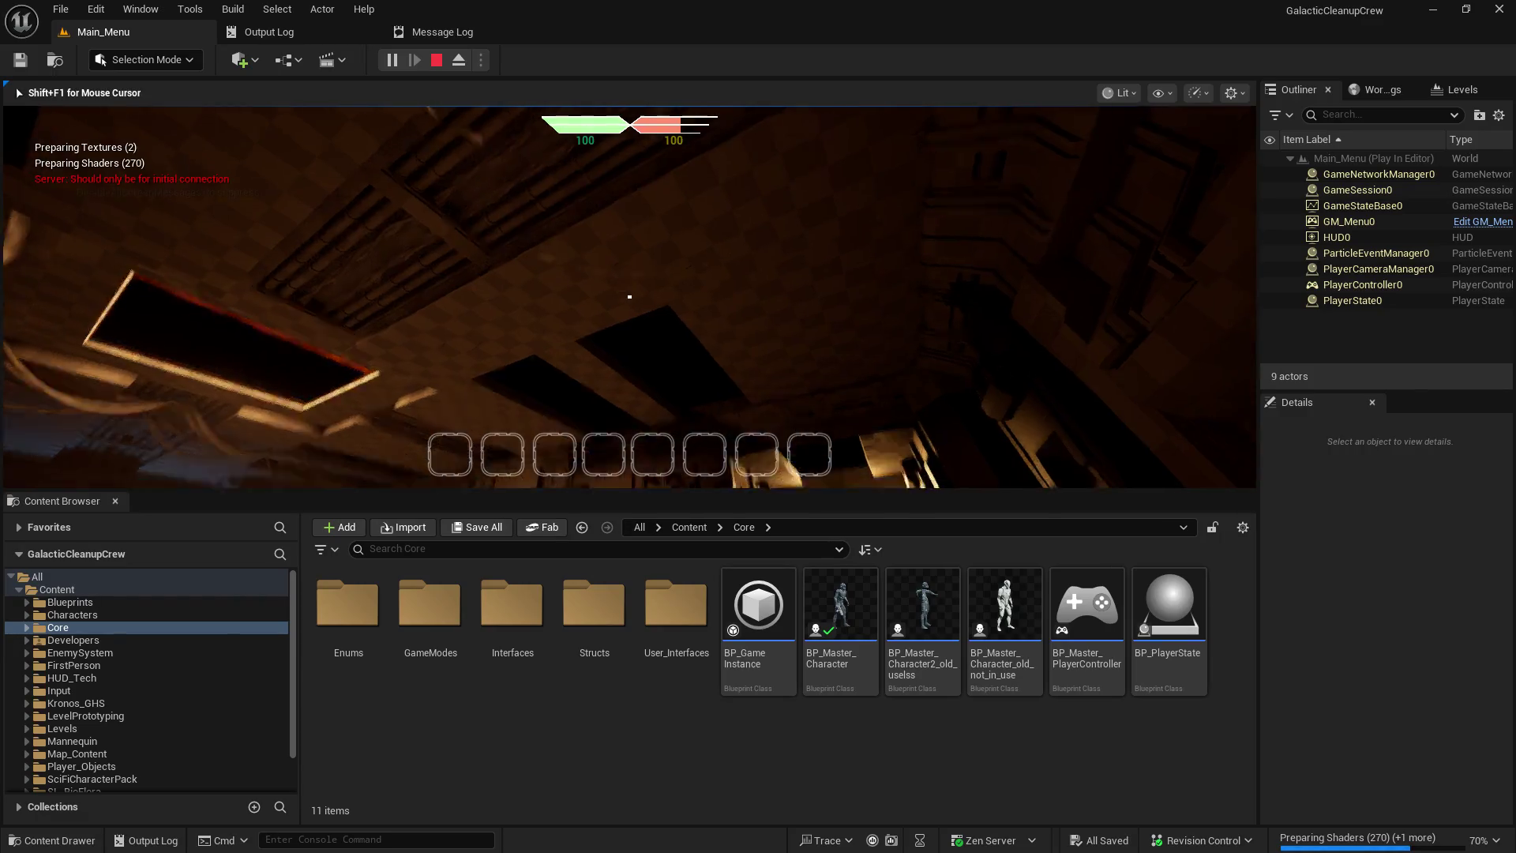
- Walk the game camera forward through the lit doorway up to the crates
key("w")
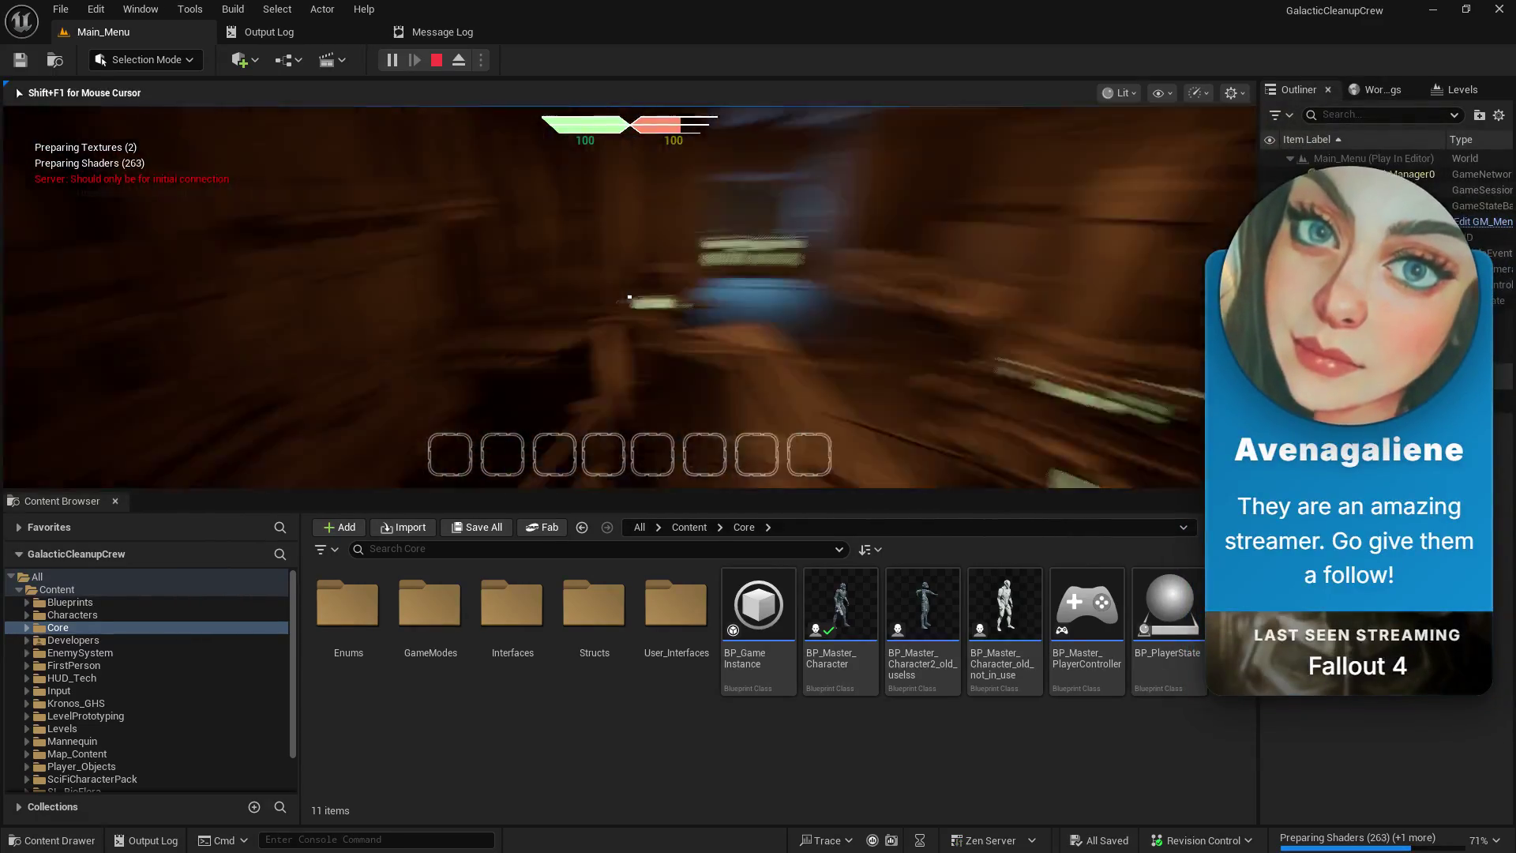
key("w")
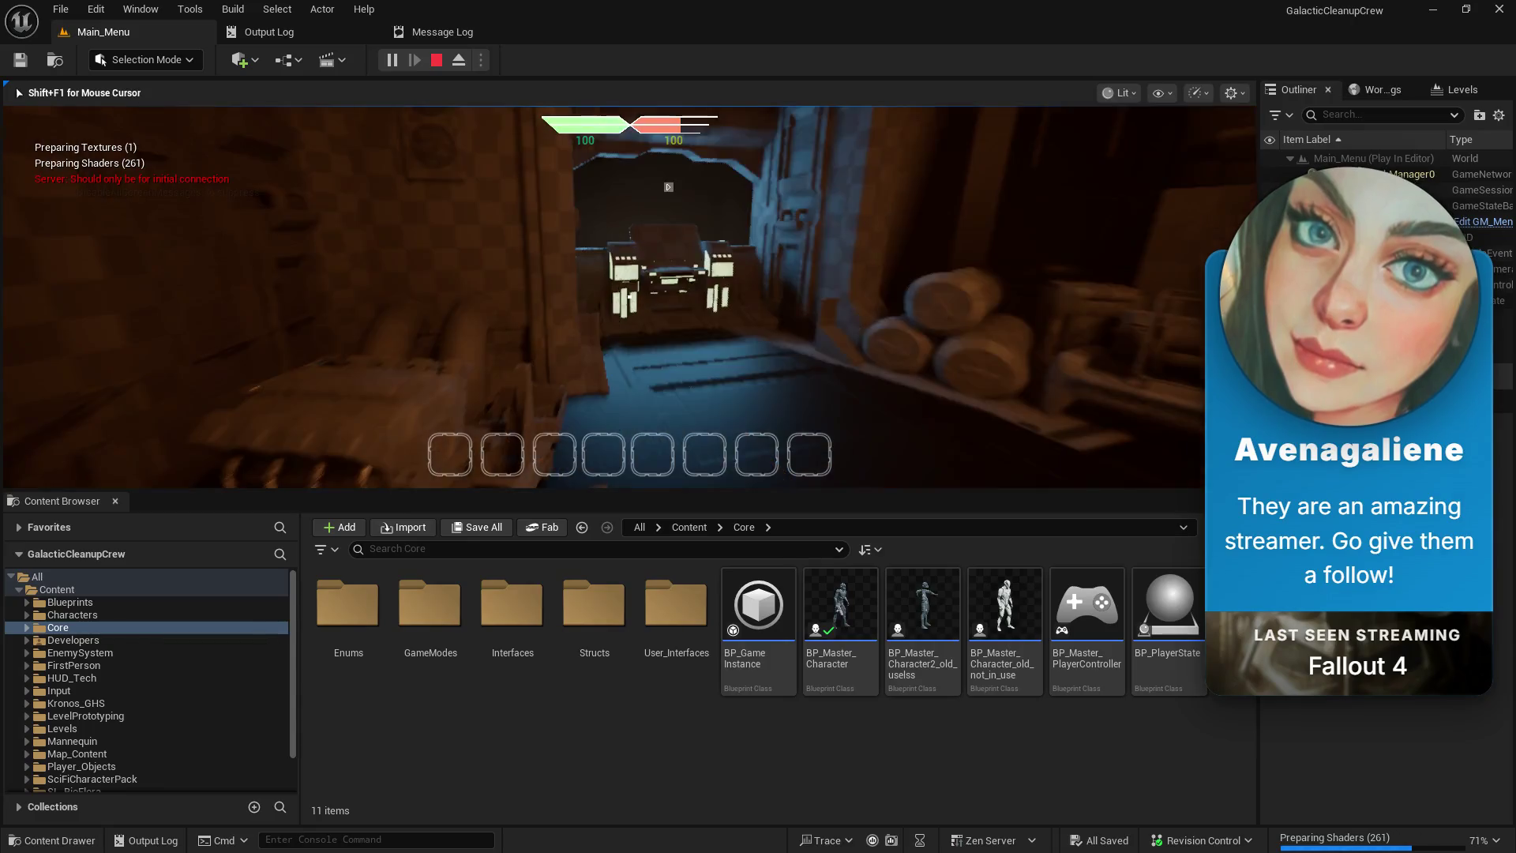
key("w")
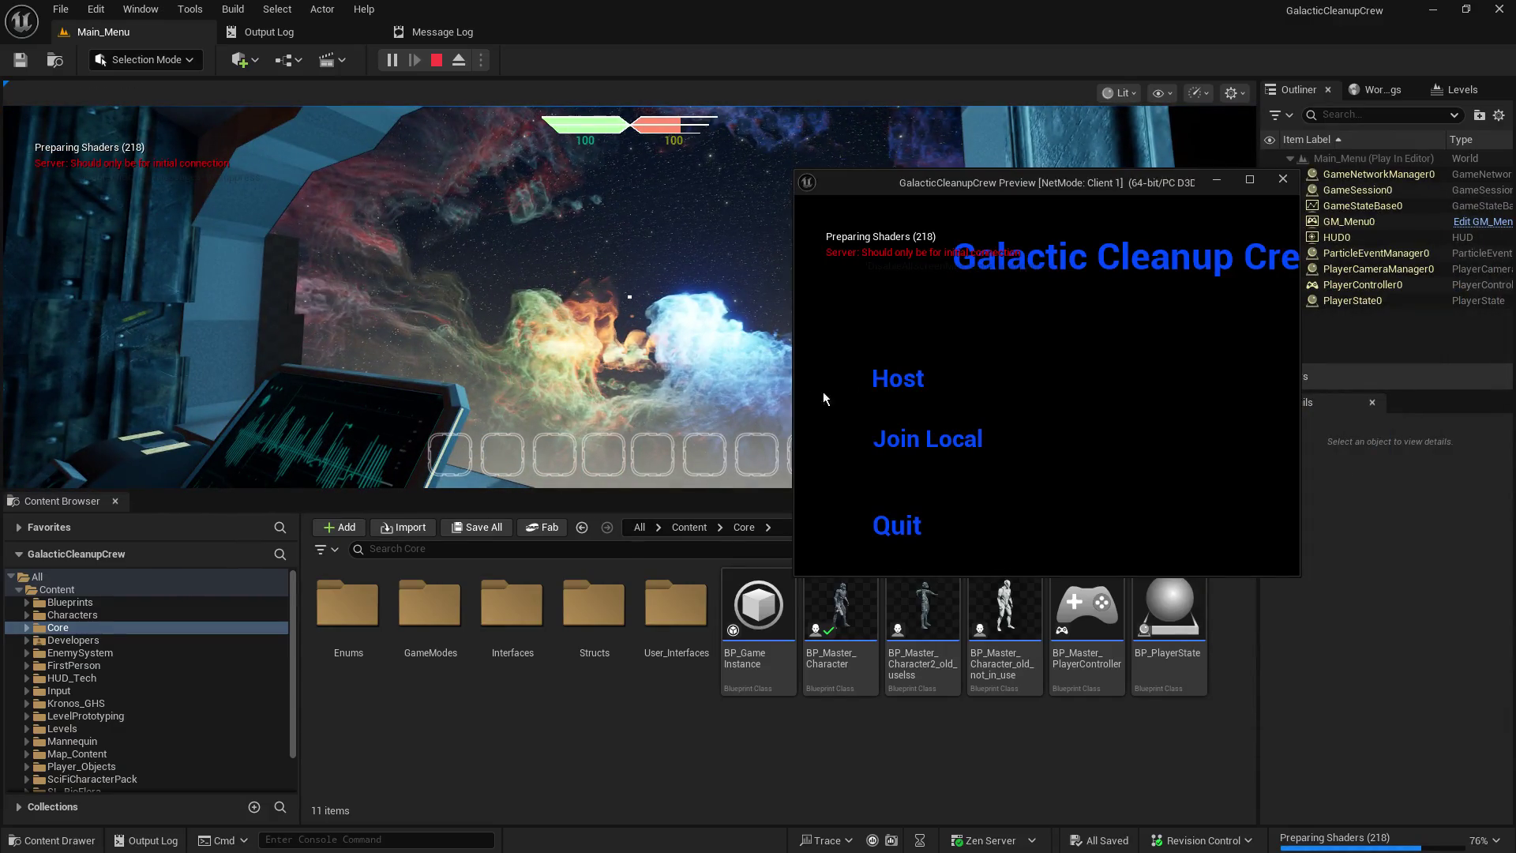
- Move the Client 1 preview window to the lower right and bring the editor back in front
mouse_move(1181, 187)
left_mouse_down()
mouse_move(1430, 556)
mouse_move(1256, 544)
left_mouse_up()
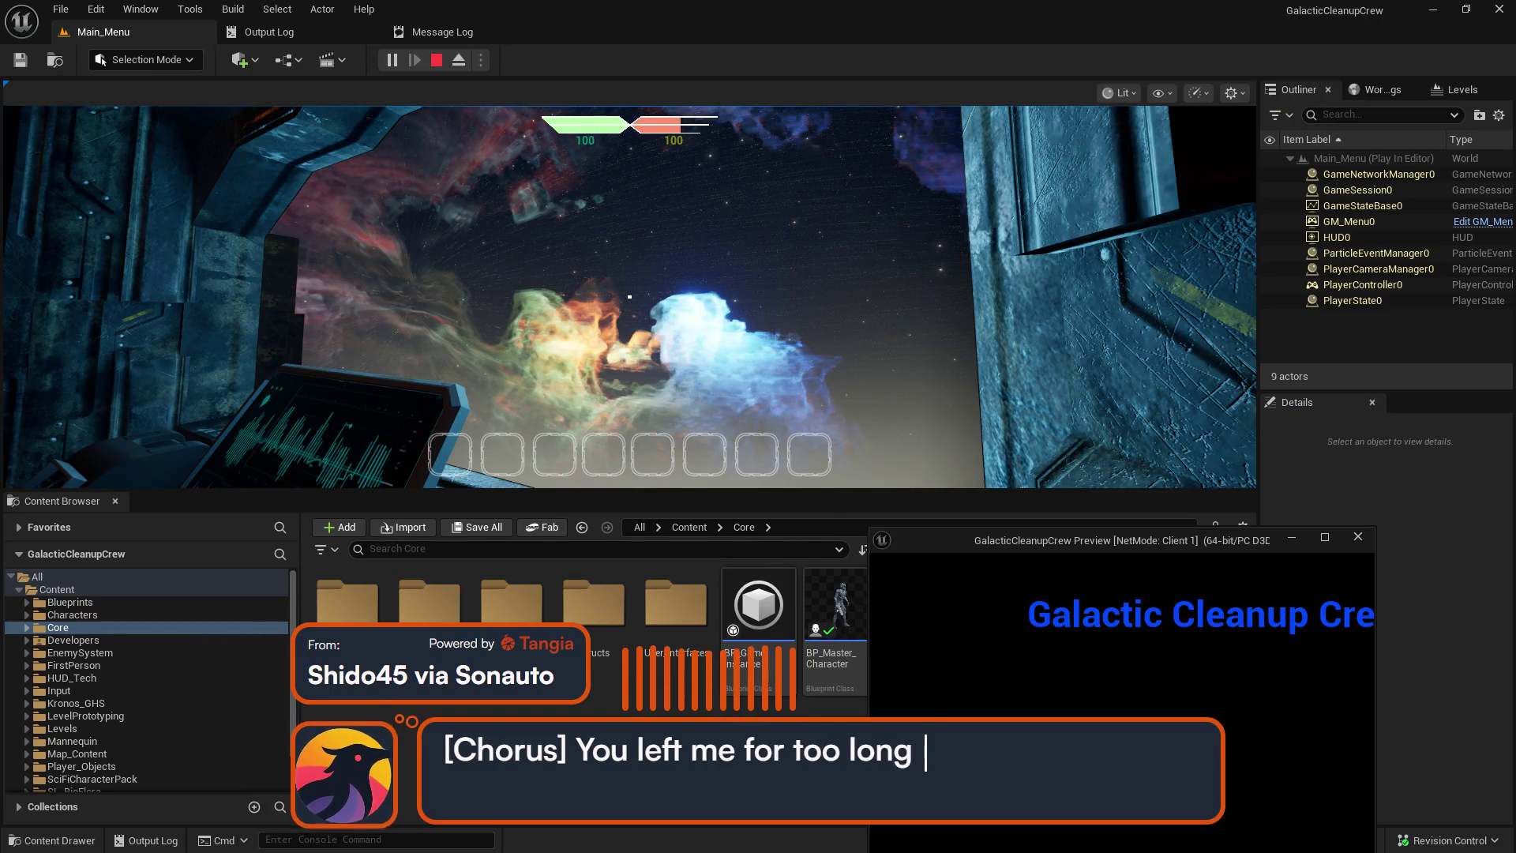
left_click(819, 320)
- Free the mouse with Shift+F1, enlarge the game viewport, and return control to the game view
left_click(818, 321)
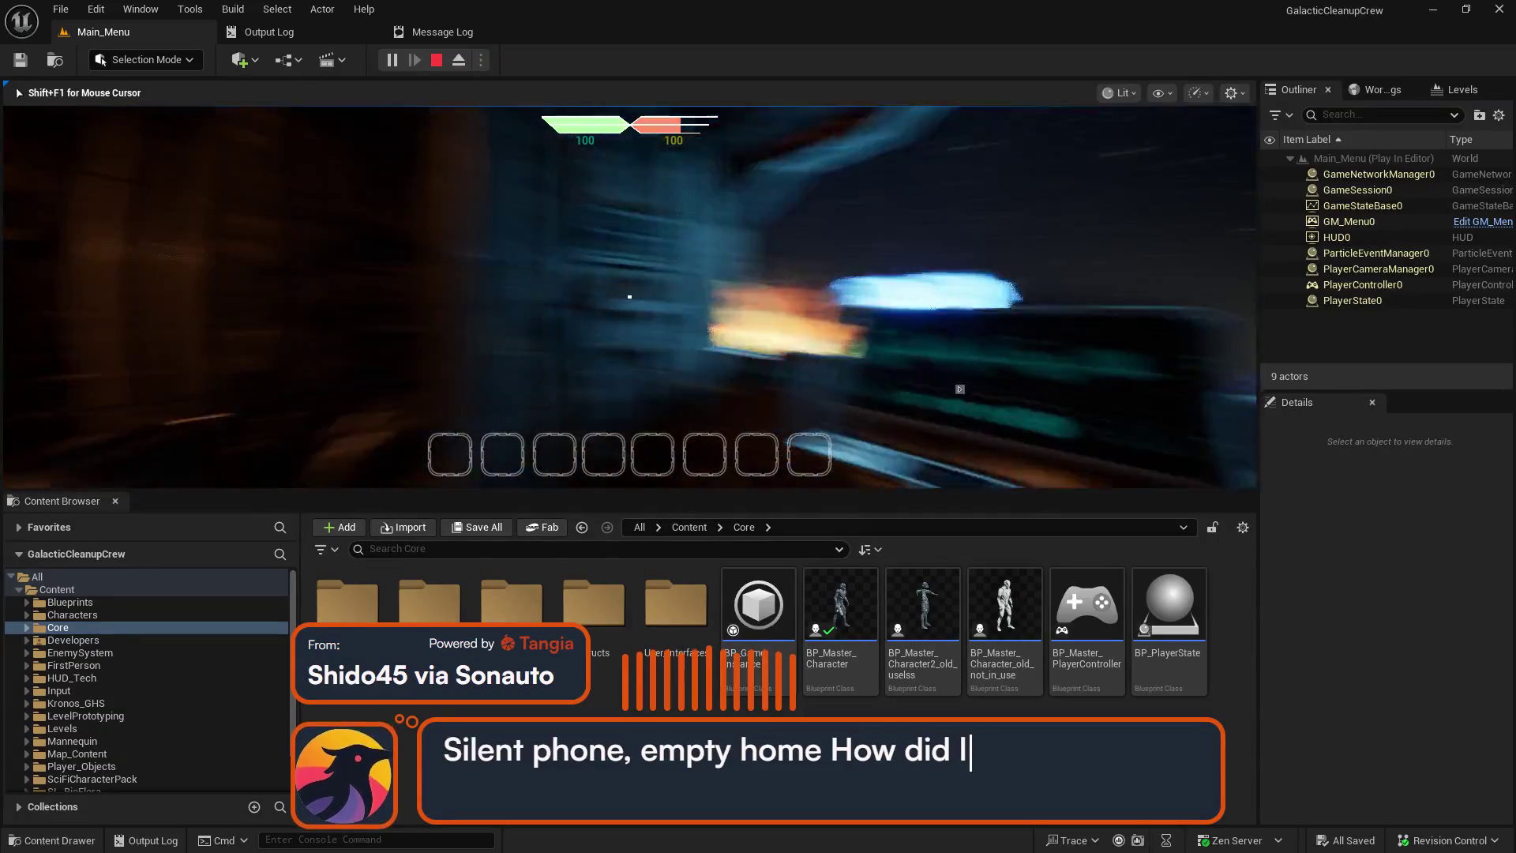
key("shift+F1")
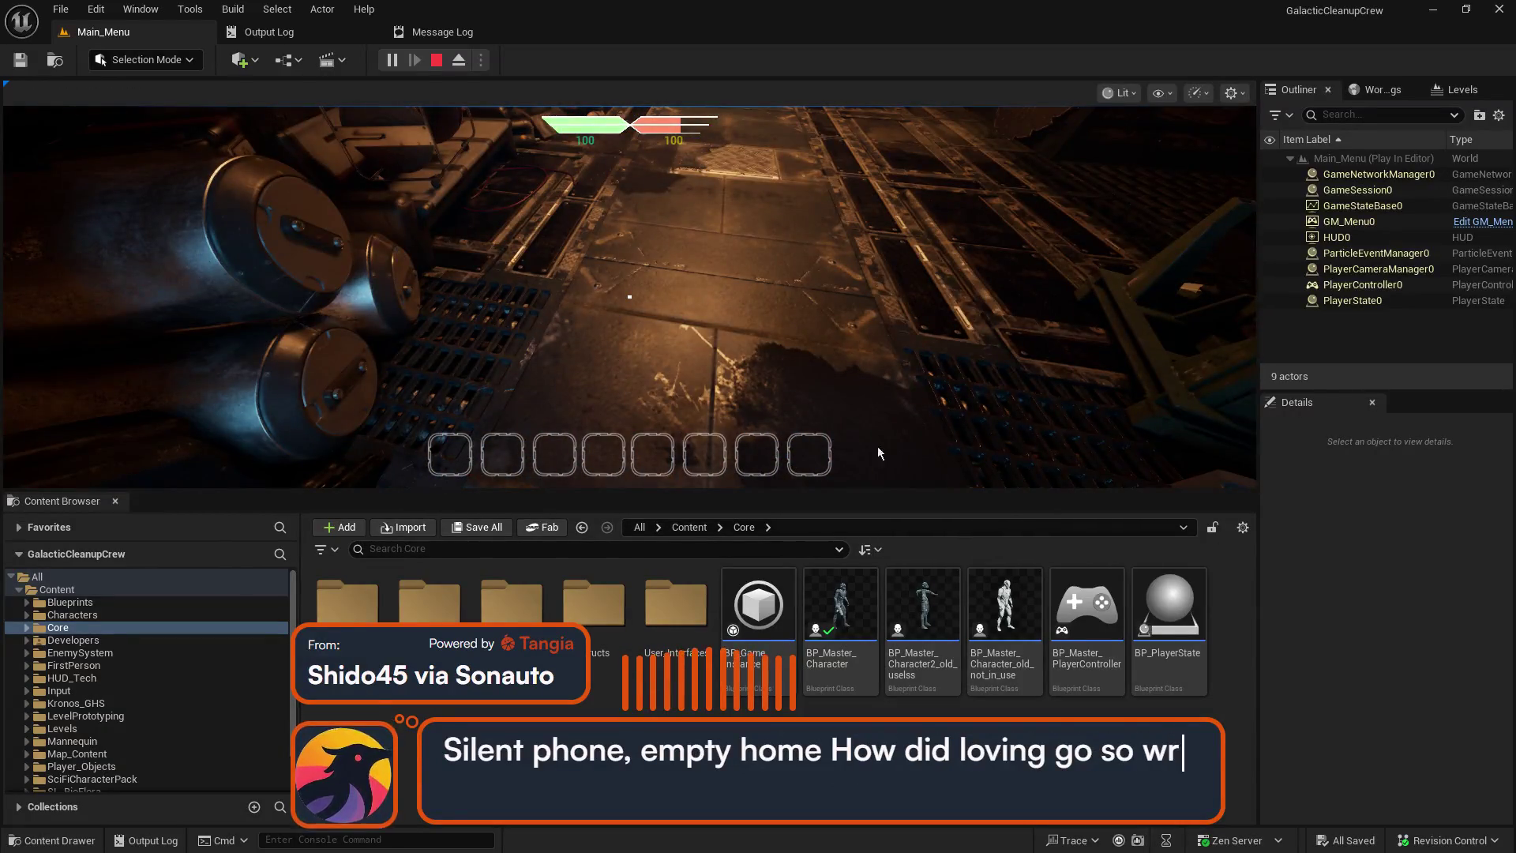
left_click_drag(1030, 491, 1051, 688)
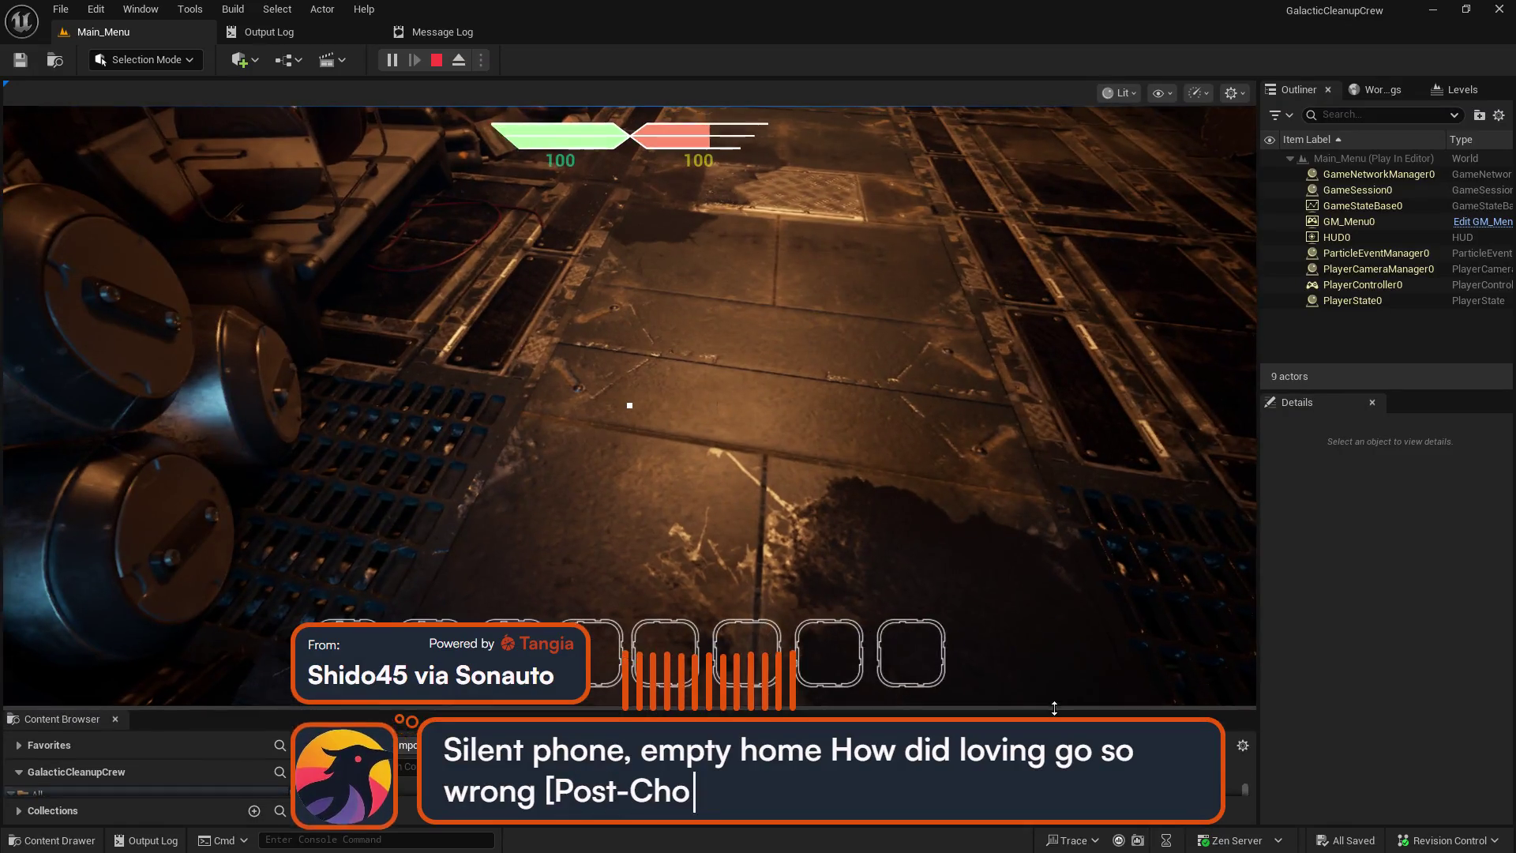
left_click(1055, 632)
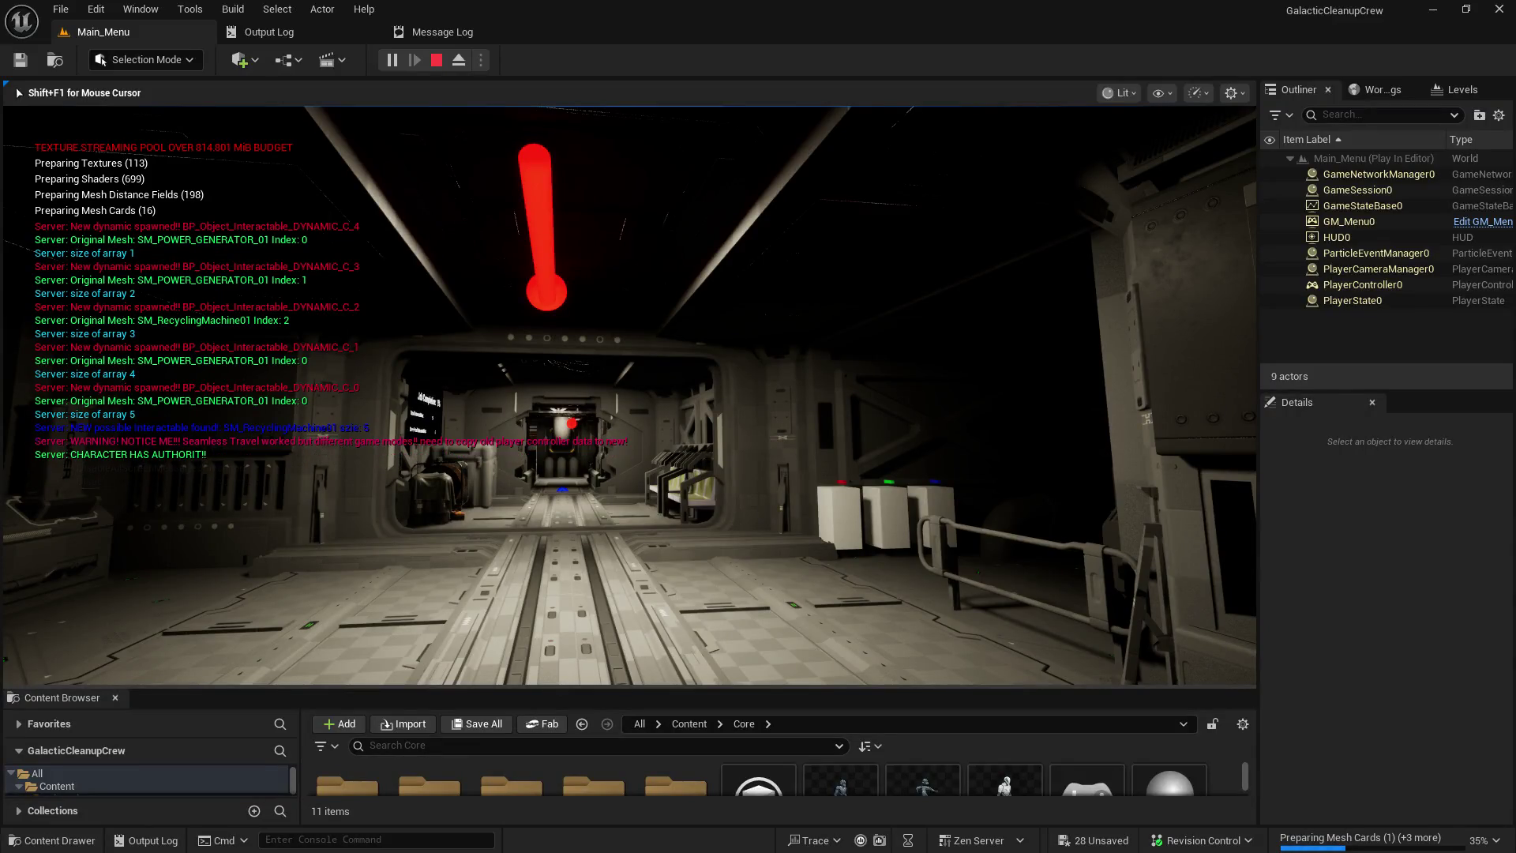
- Free the mouse, then interact with the terminal in front of the player using E
key("shift+F1")
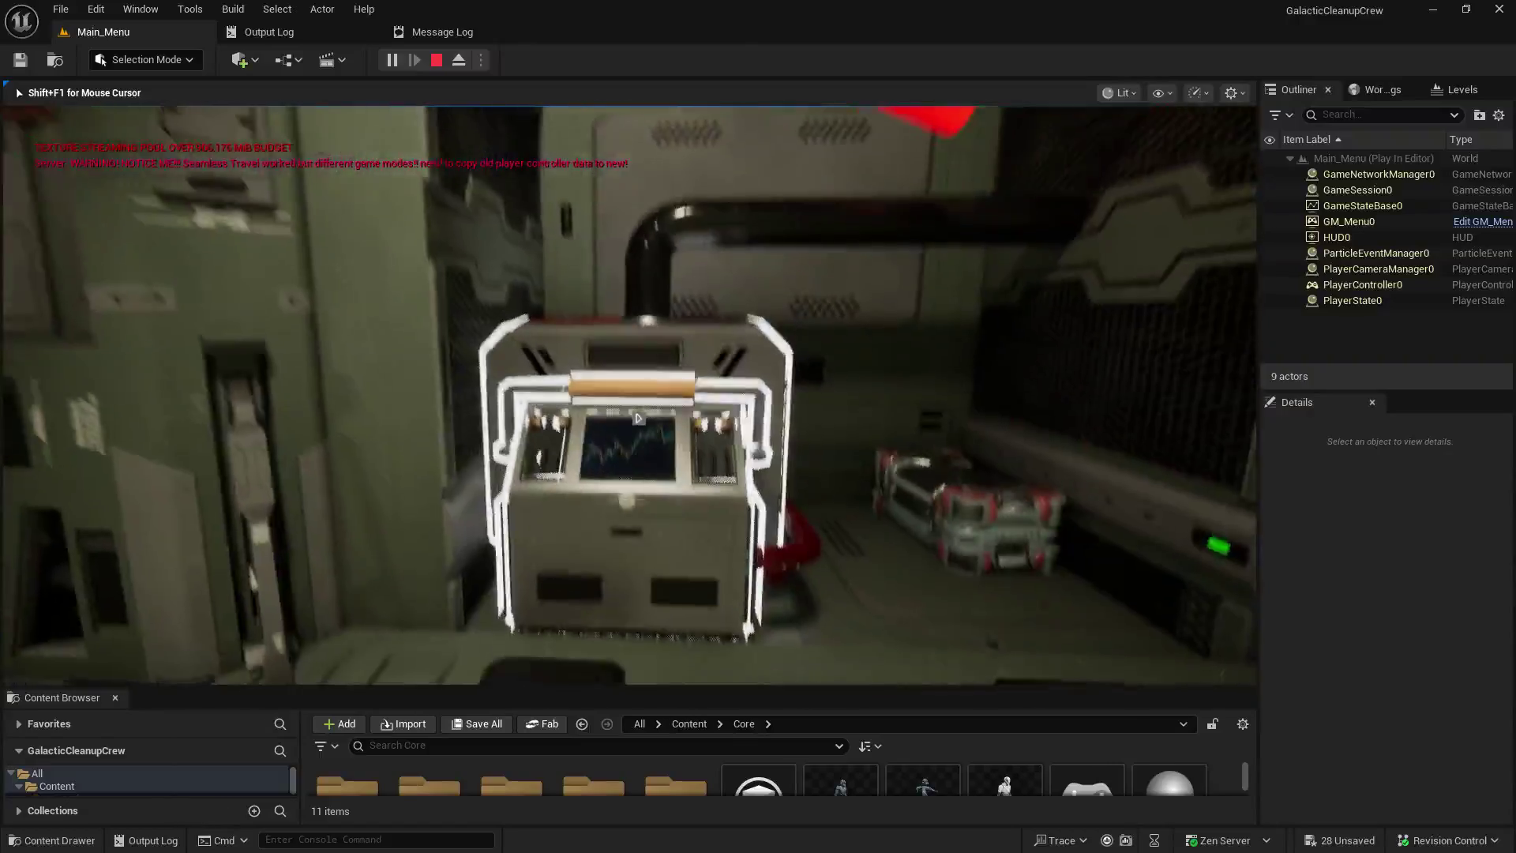
key("e")
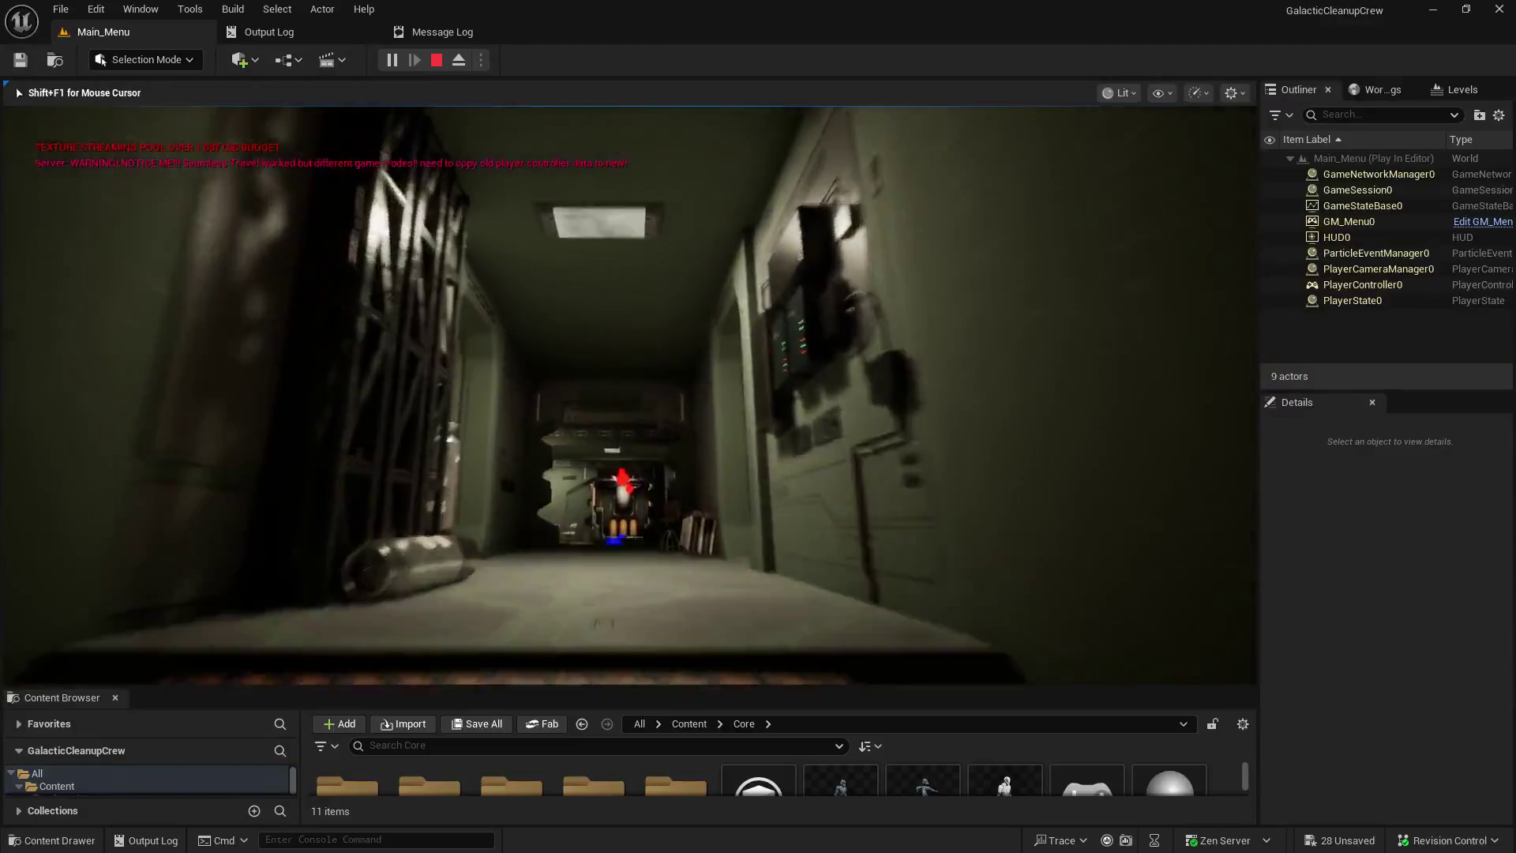
- Walk down the corridor, stairs and dark passage to the machinery, then stop play and return to Main_Menu
key("w")
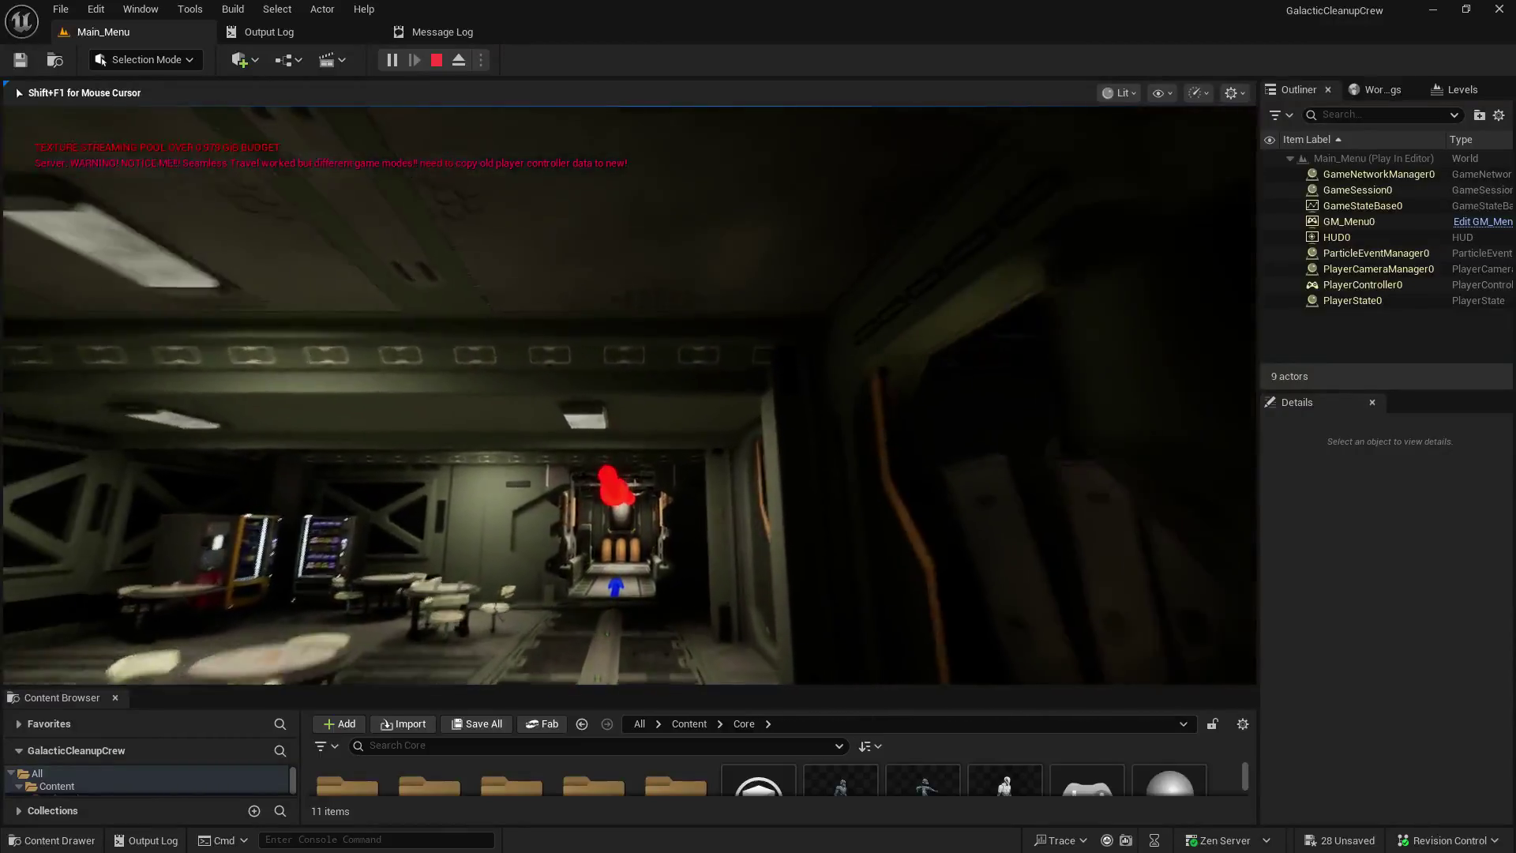
key("w")
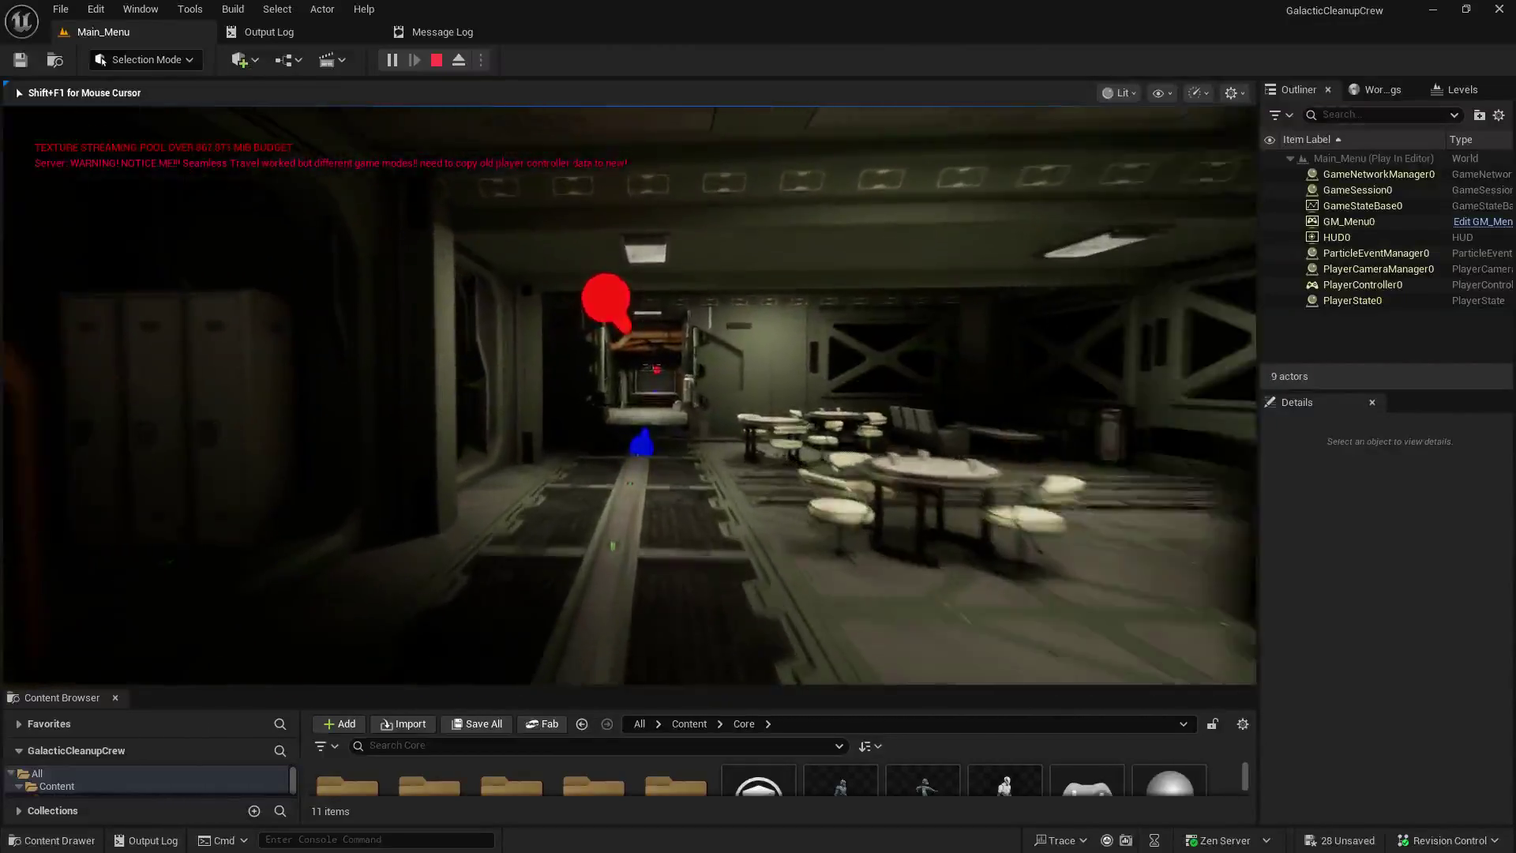
key("w")
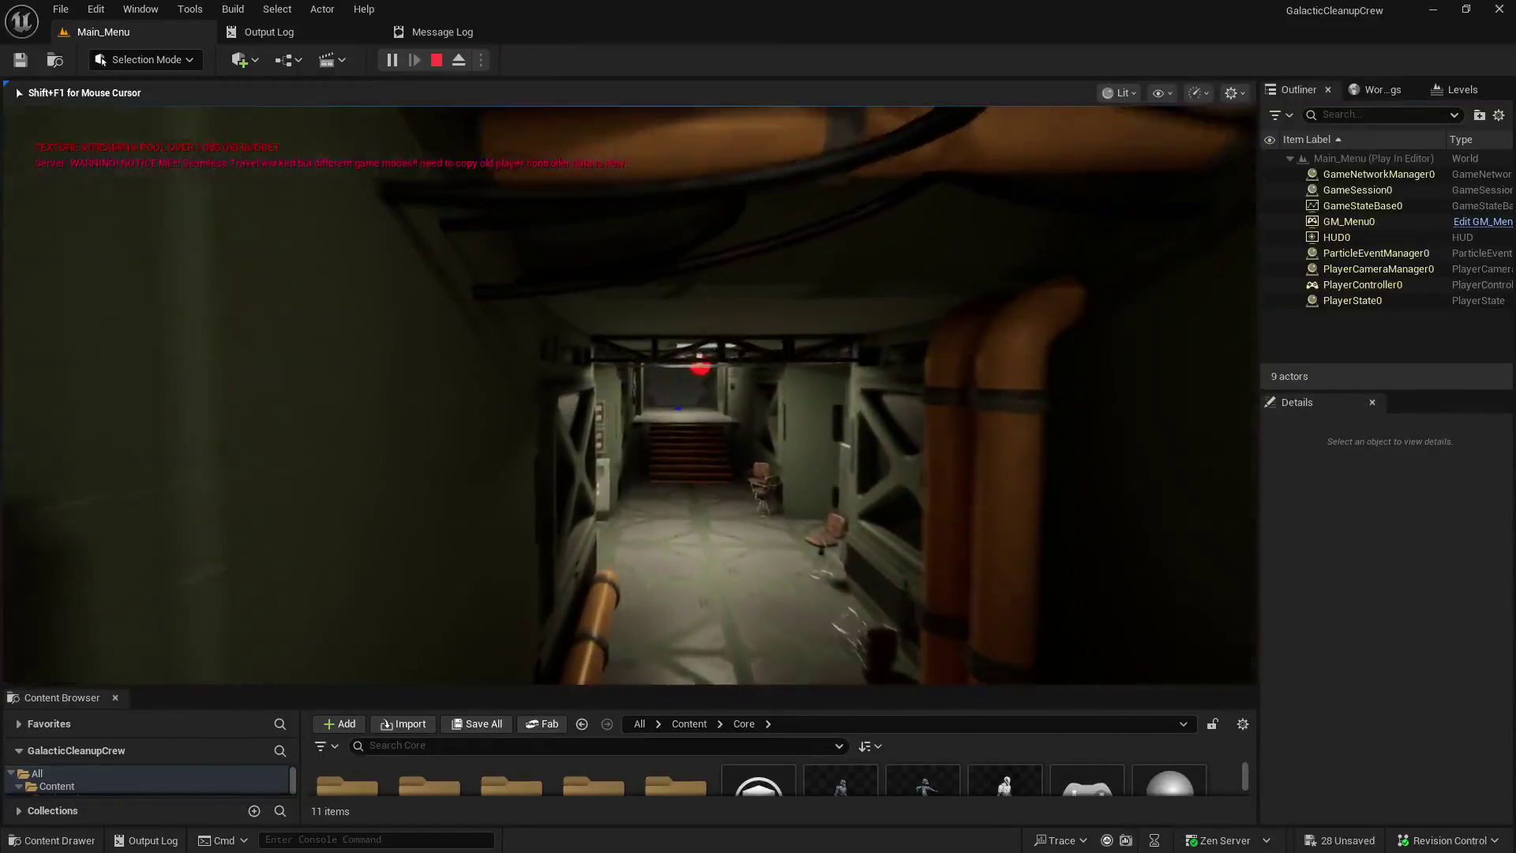
key("w")
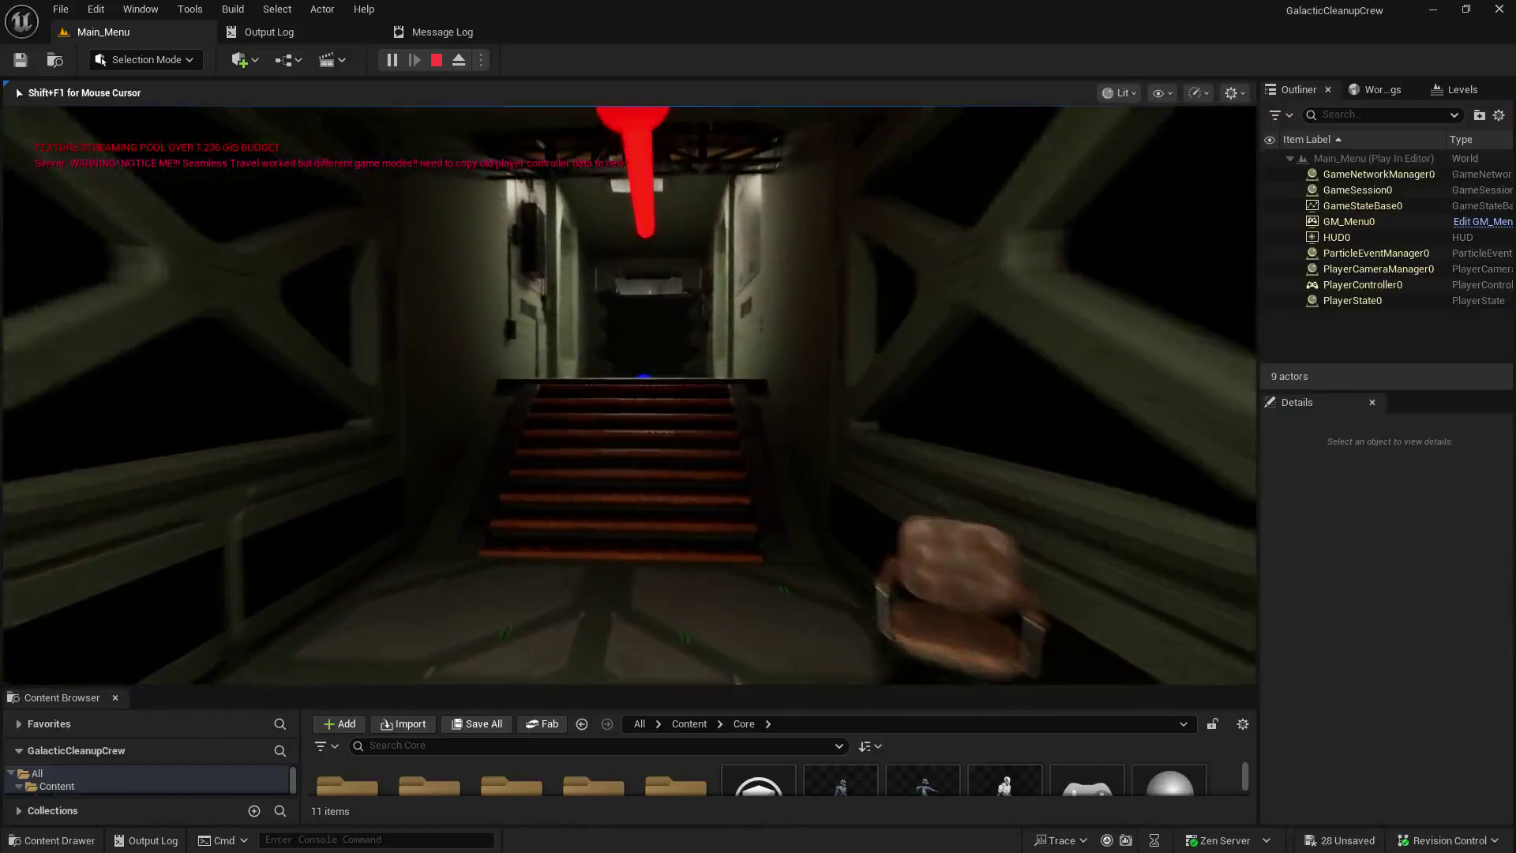
key("w")
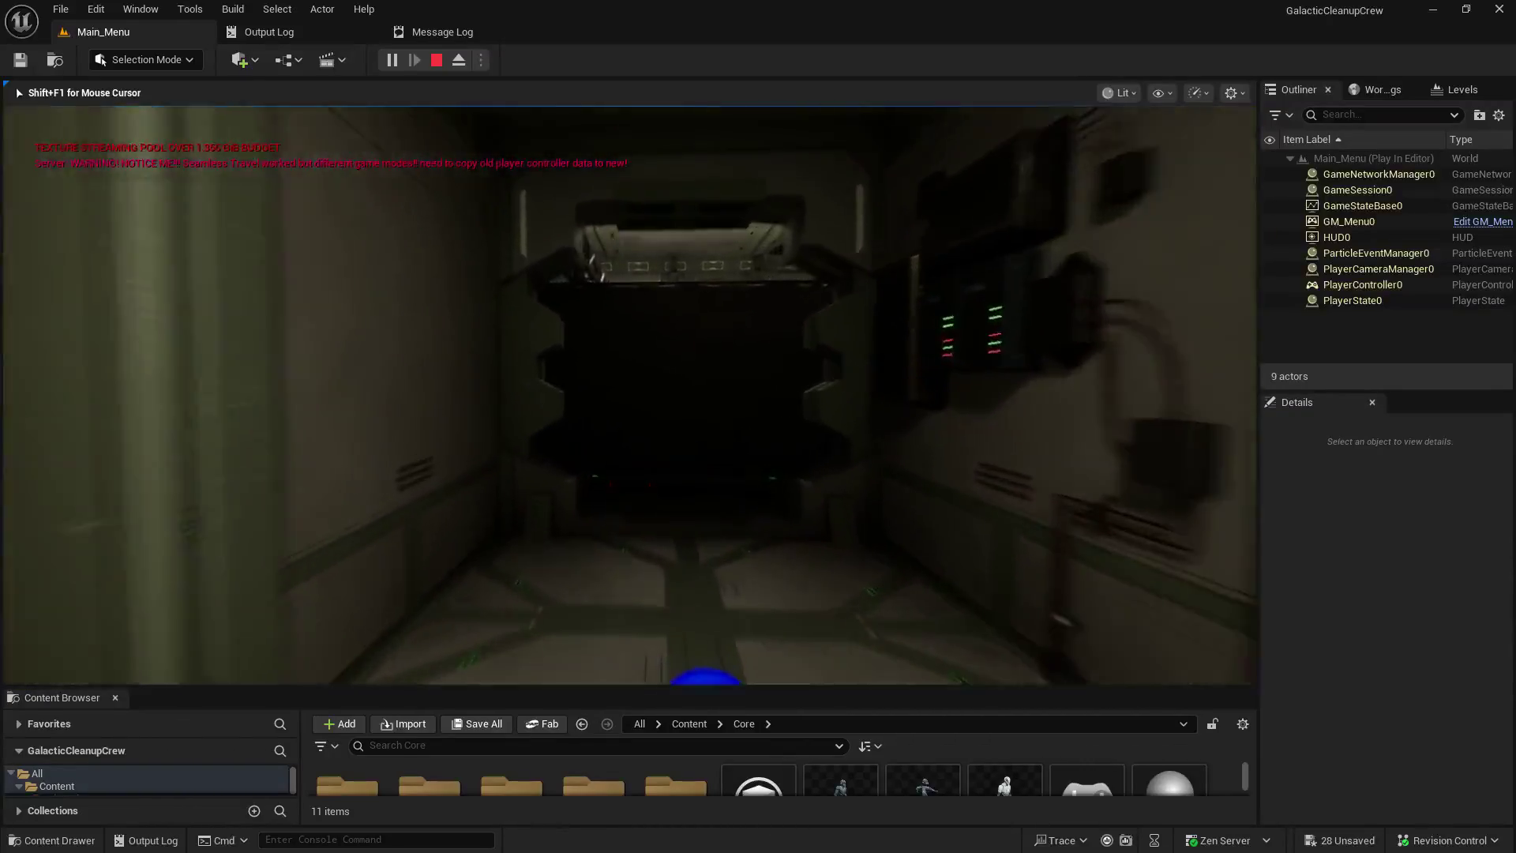
key("w")
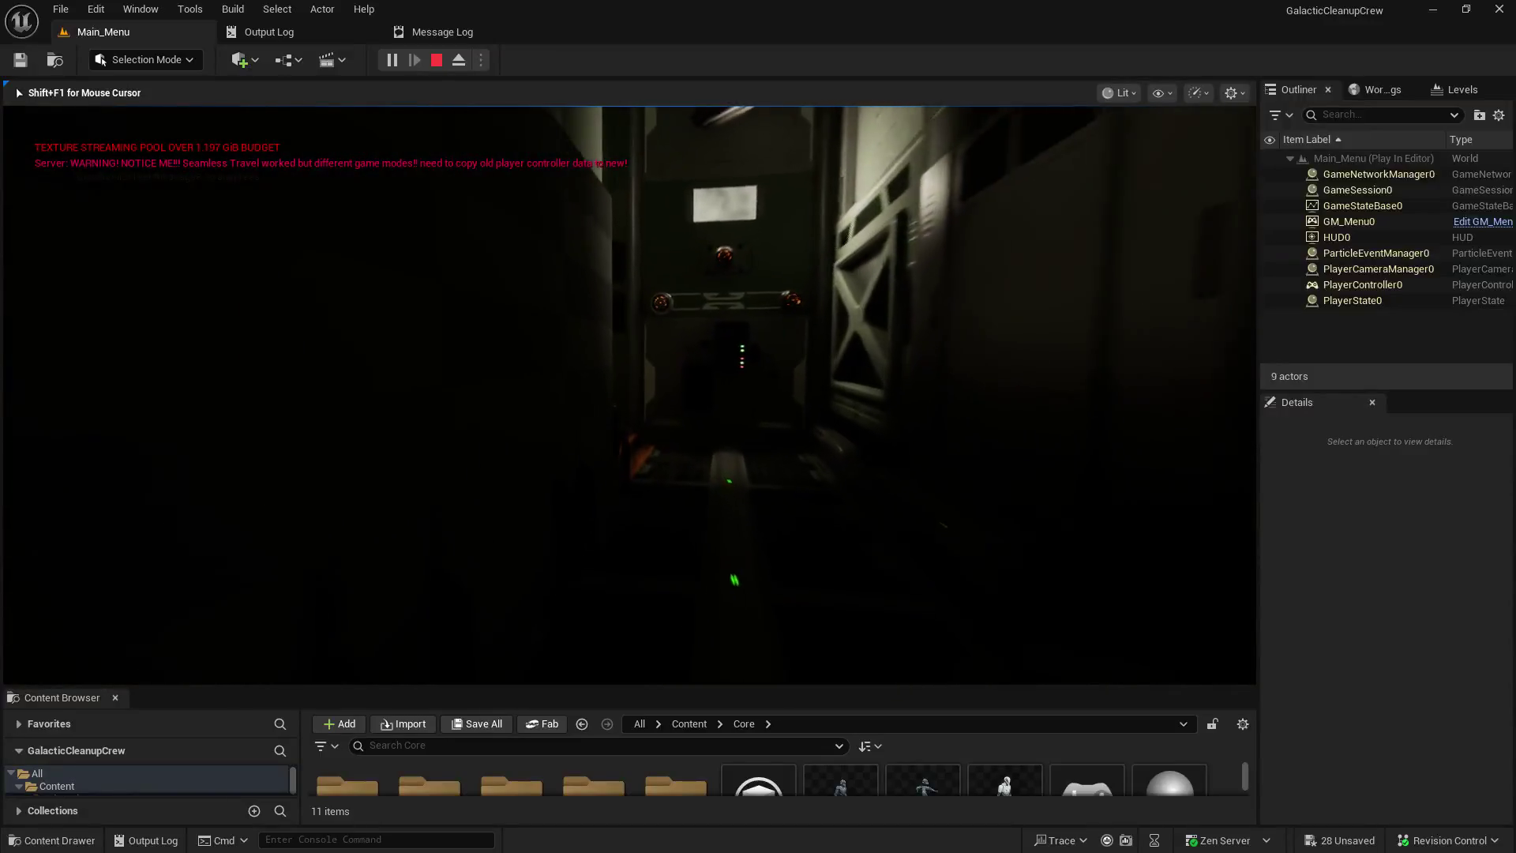
key("w")
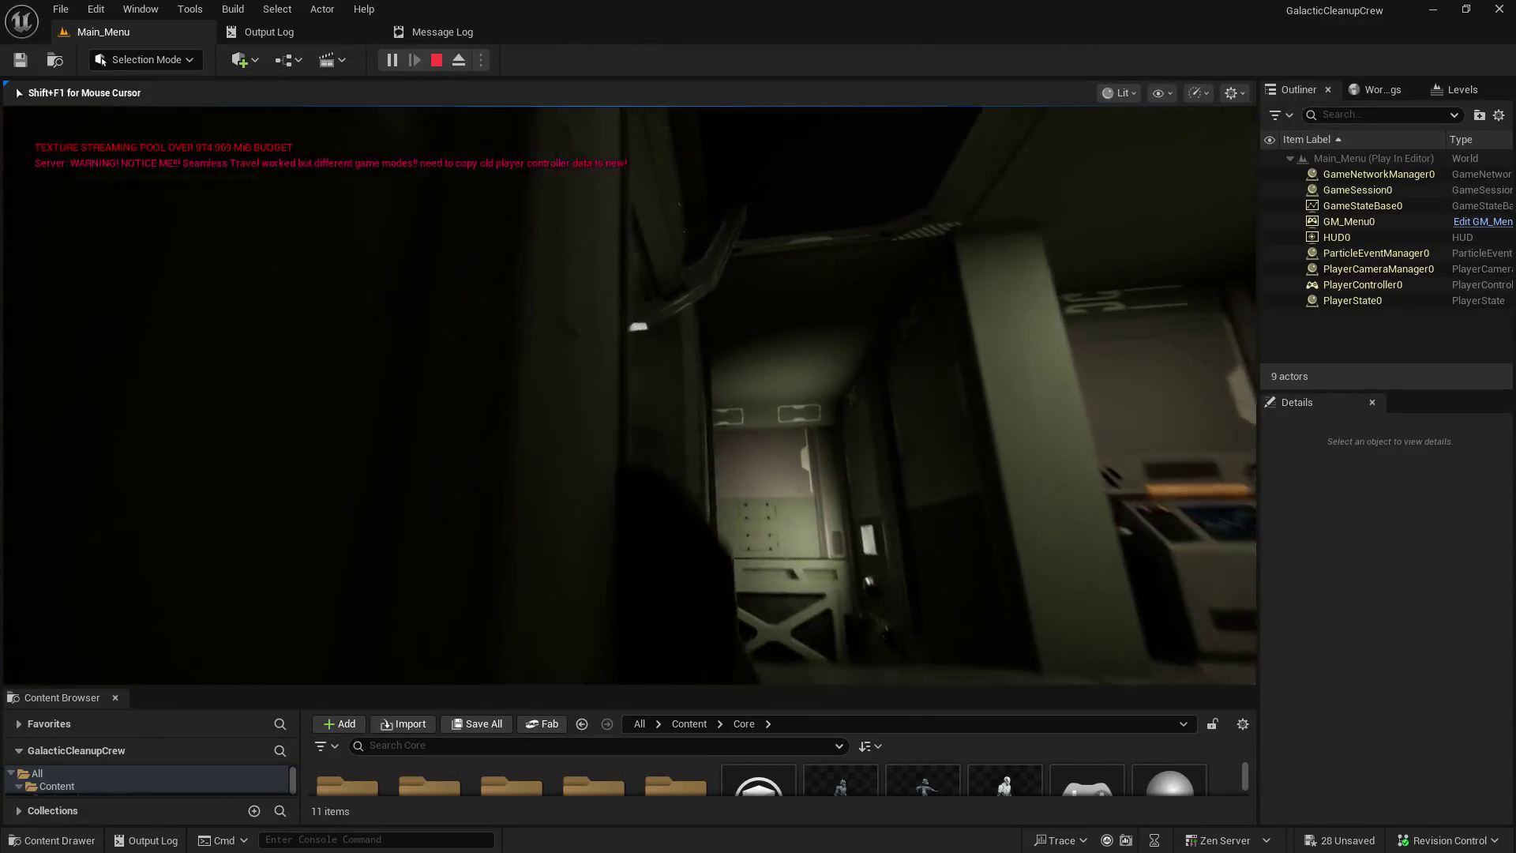
key("w")
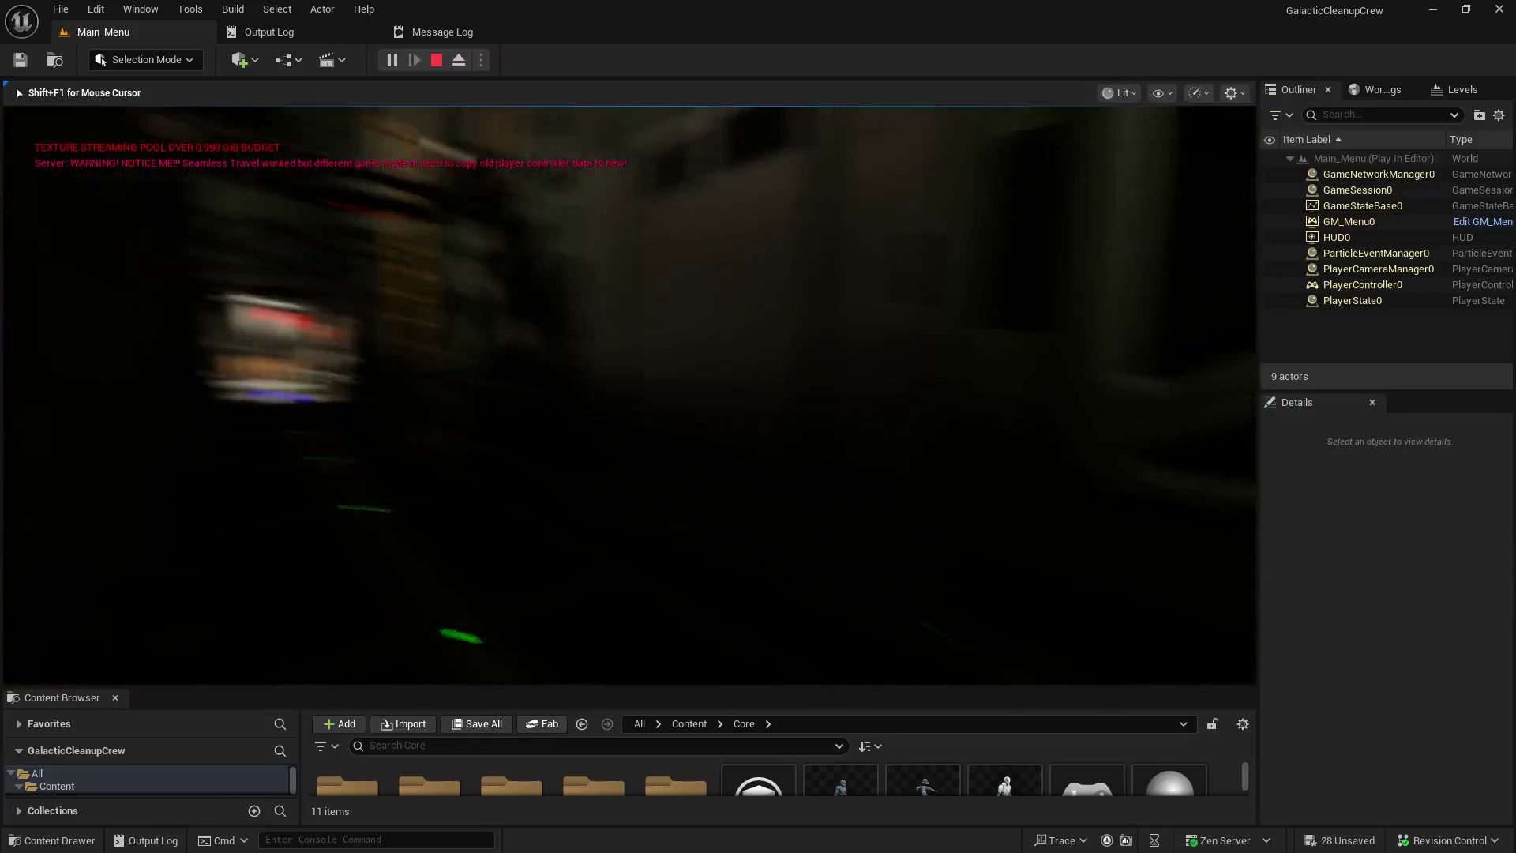
key("w")
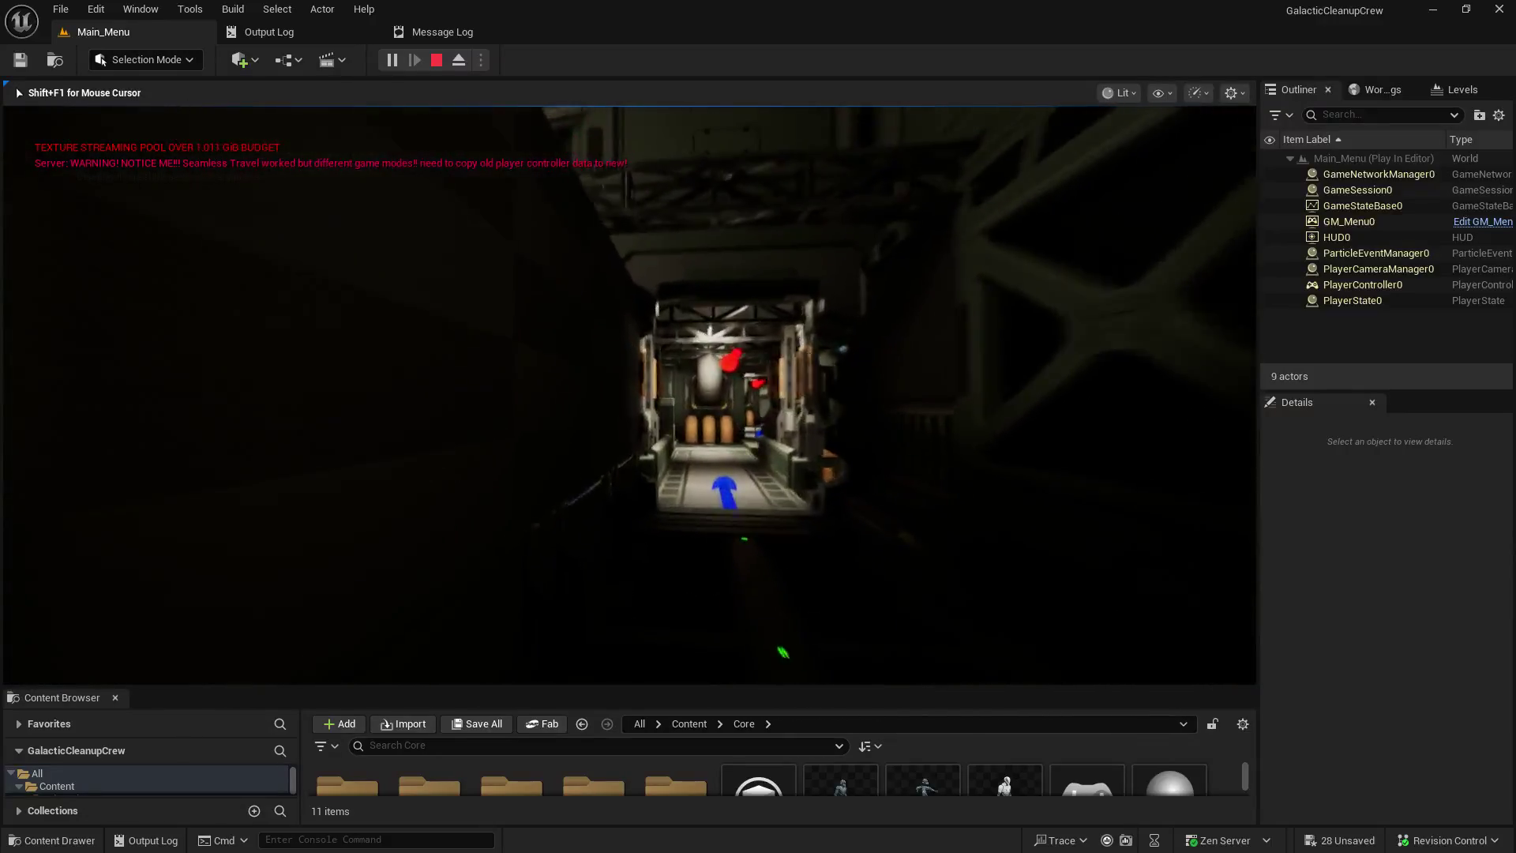
key("w")
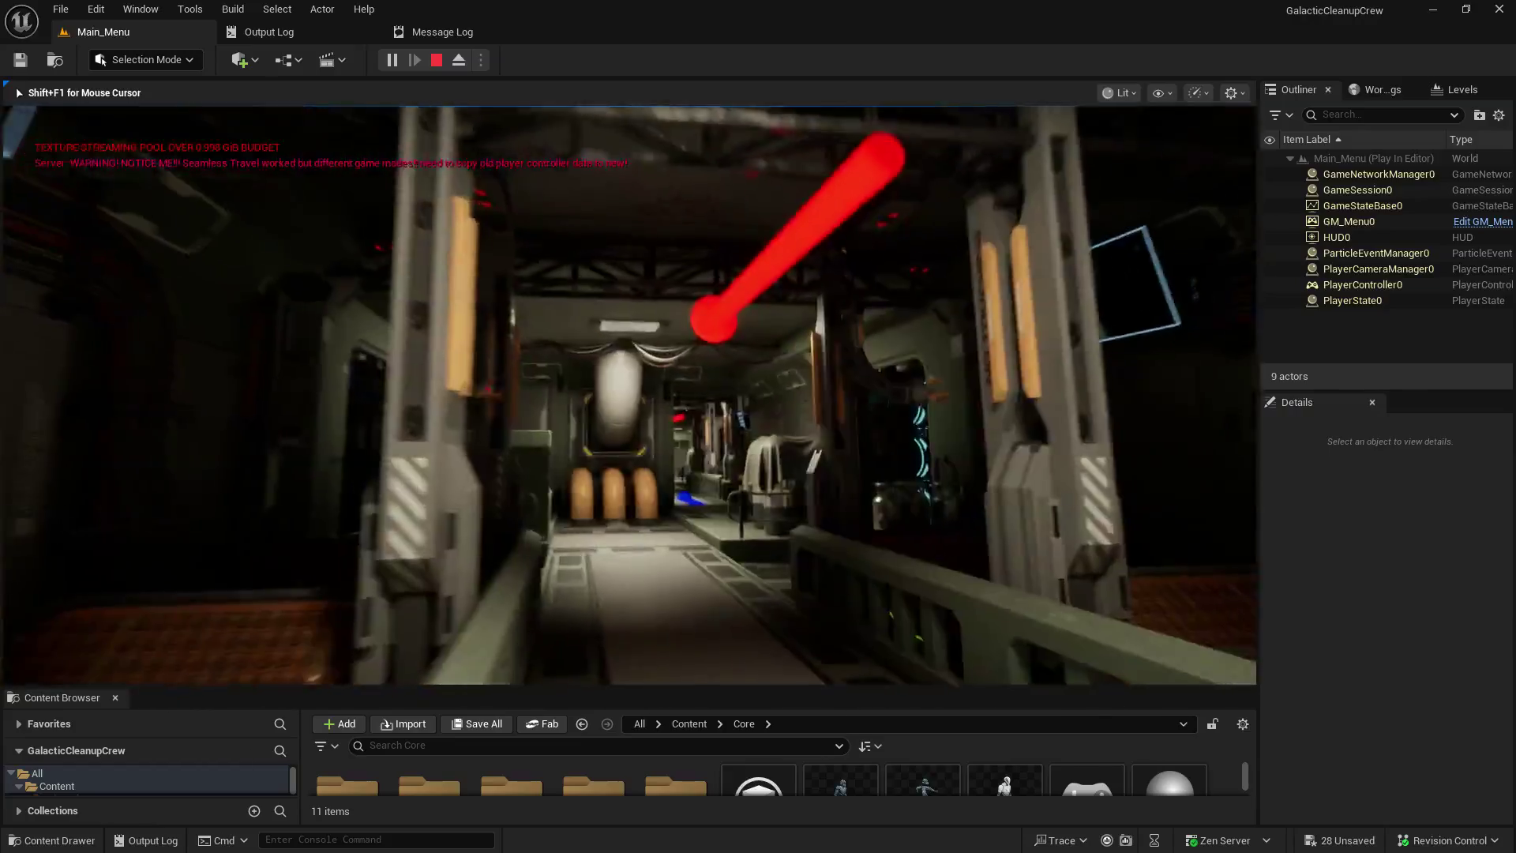
key("Escape")
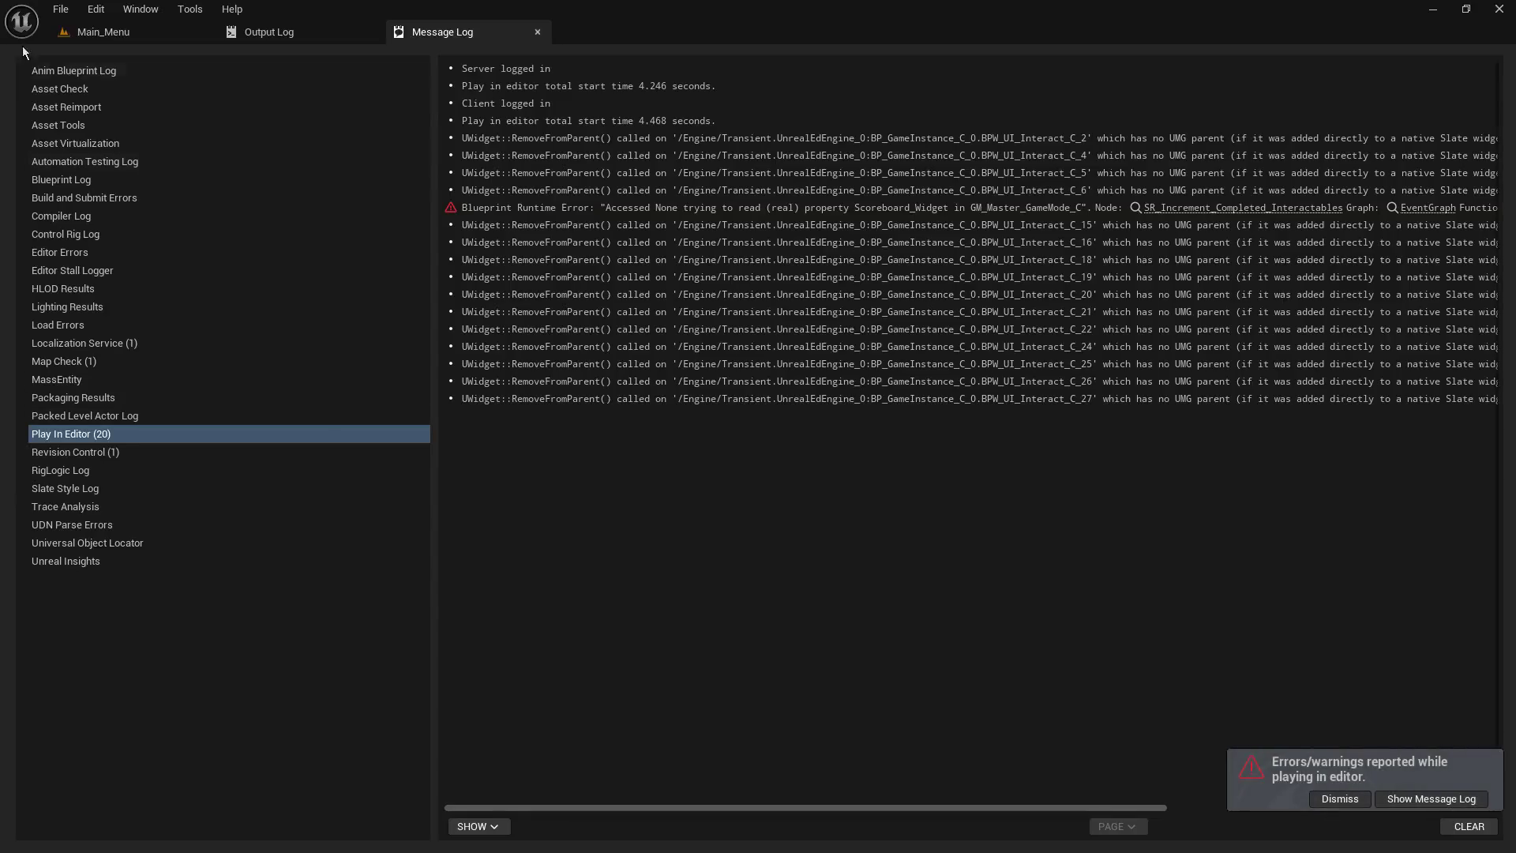
left_click(79, 34)
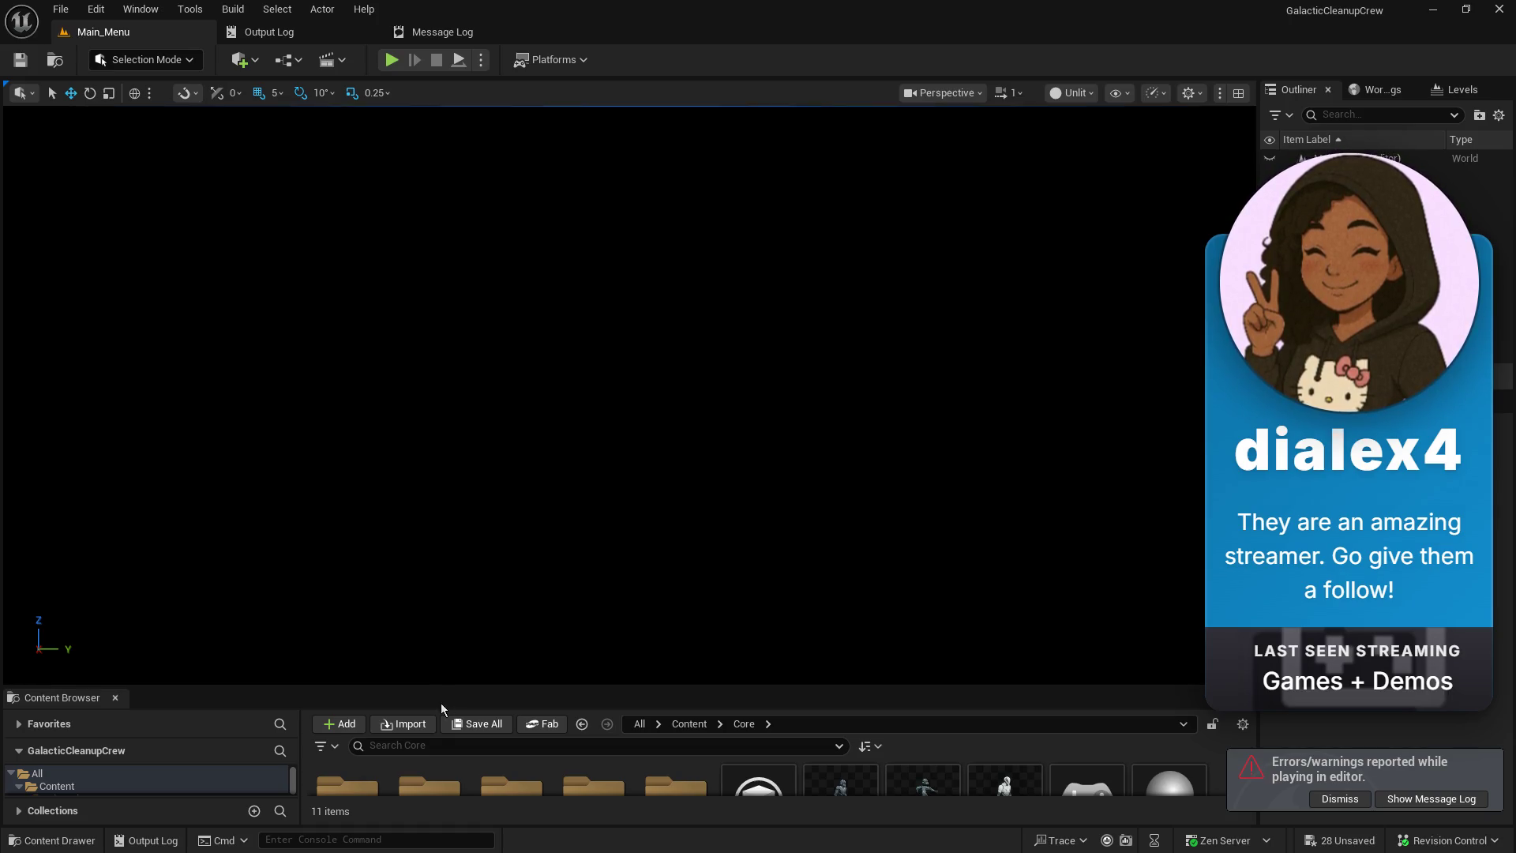
- Enlarge the Content Browser, browse to Map_Content/DemoMap/Generator_BPs, and open BP_Map_Generator
mouse_move(459, 683)
left_mouse_down()
mouse_move(494, 420)
mouse_move(470, 431)
mouse_move(463, 492)
left_mouse_up()
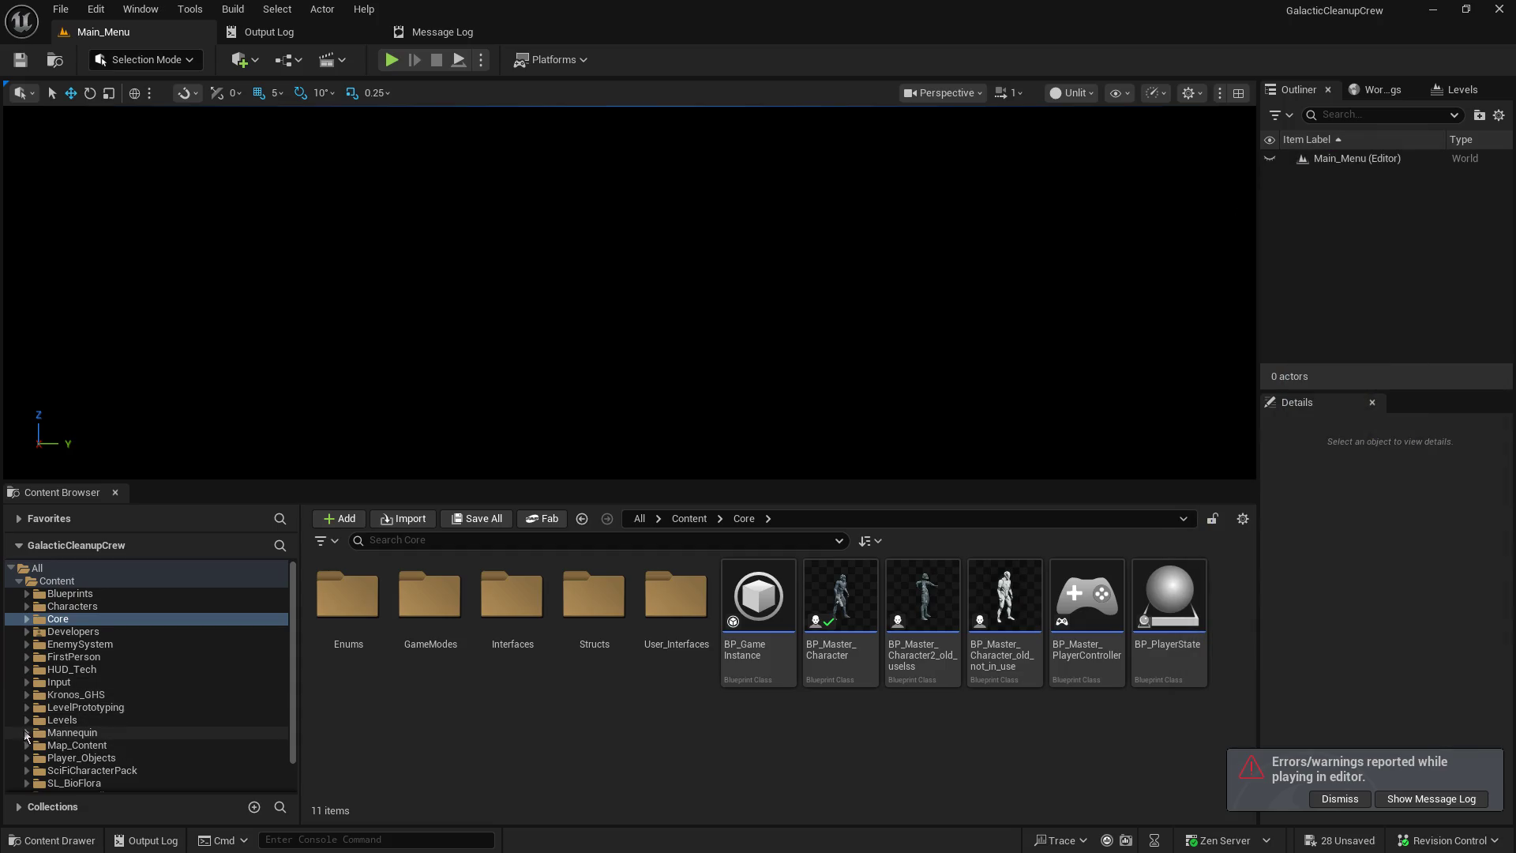
left_click(27, 732)
left_click(27, 732)
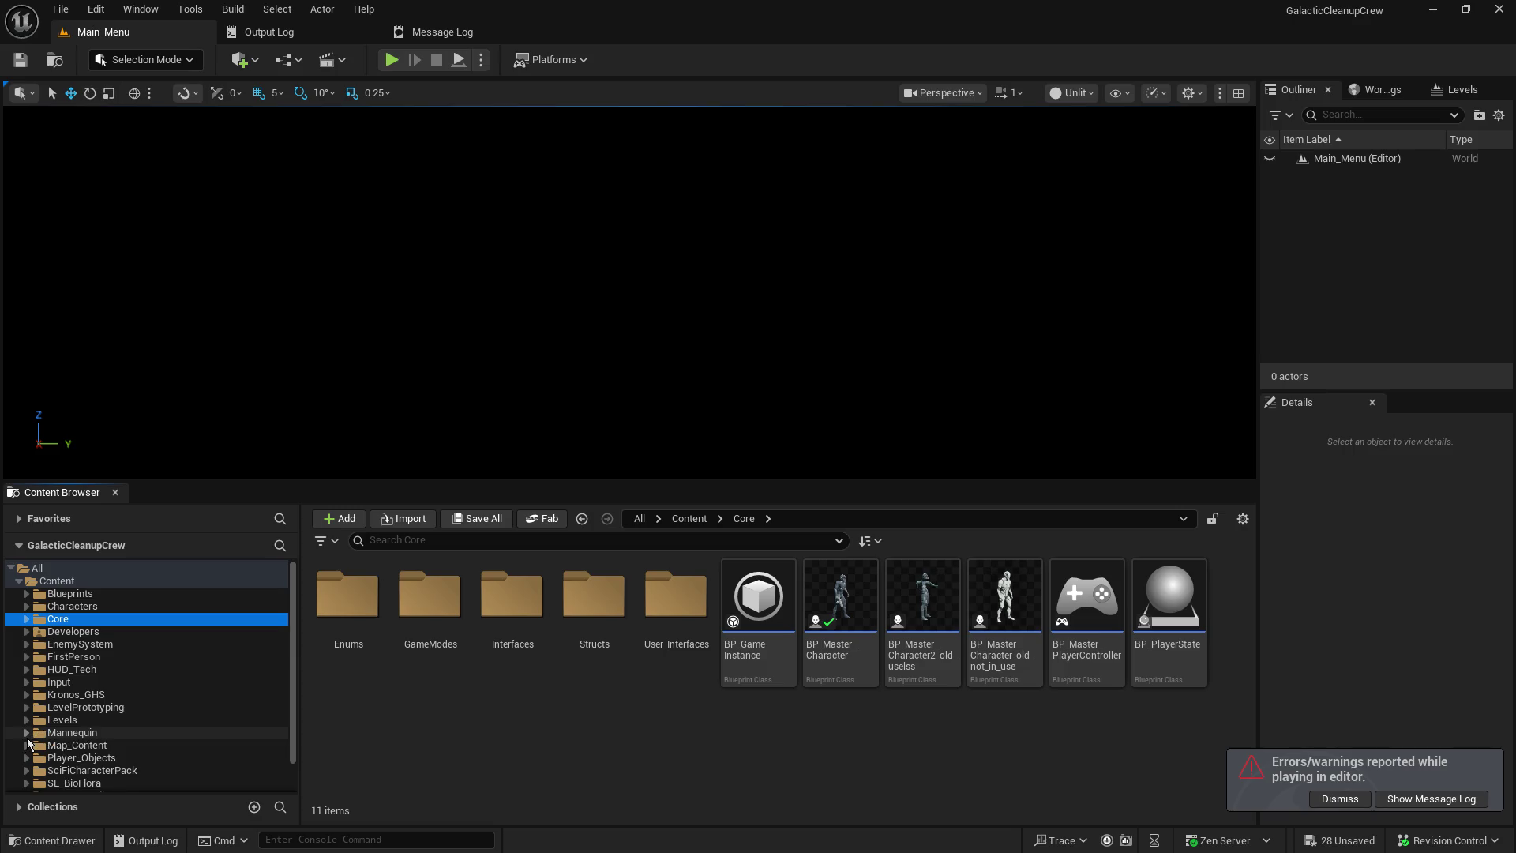
left_click(26, 744)
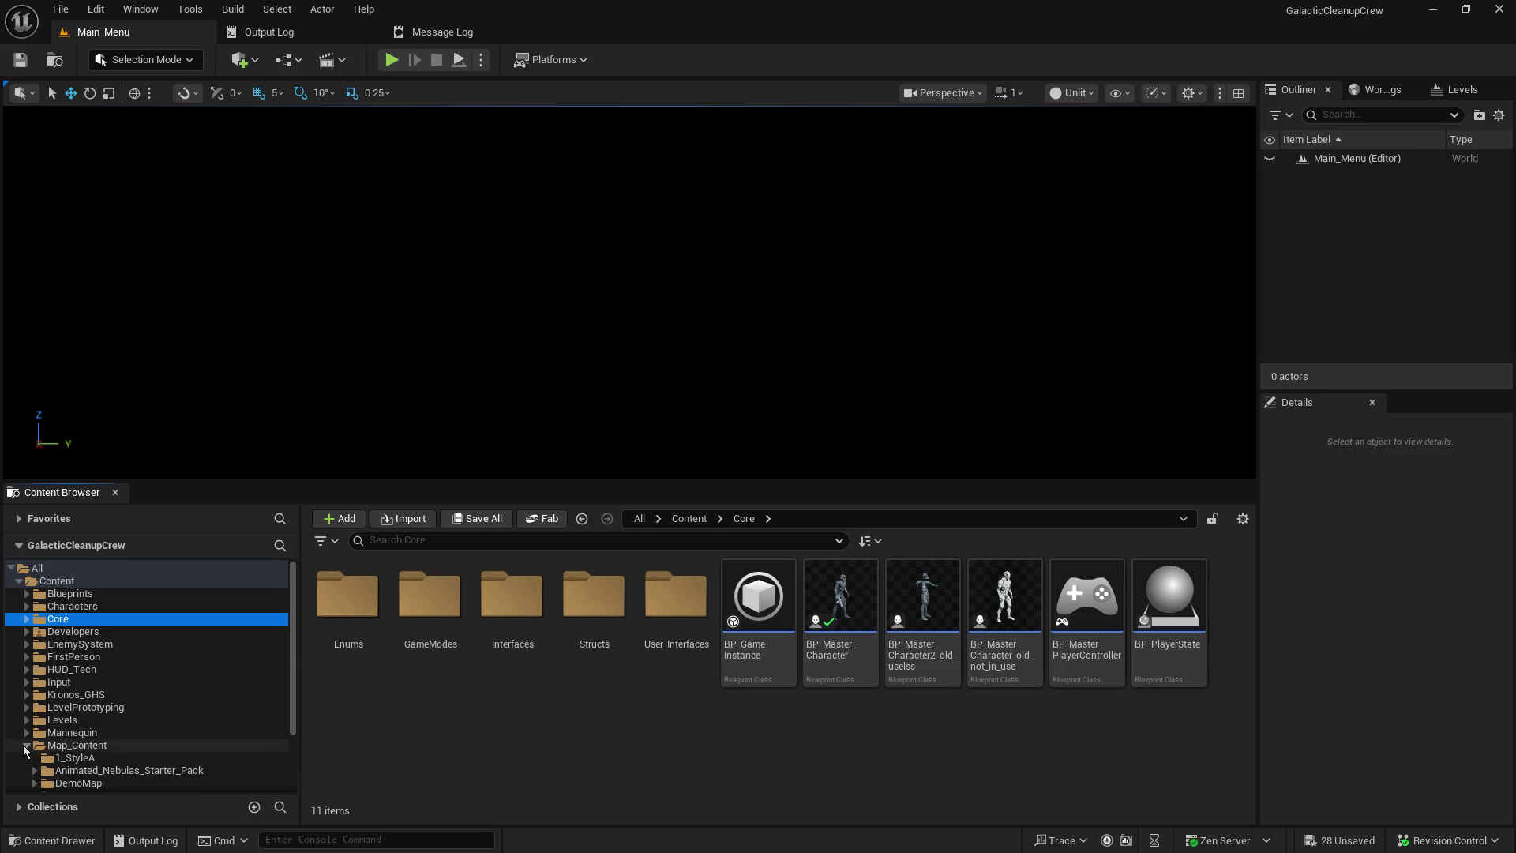
scroll(79, 770, "down", 1)
left_click(79, 758)
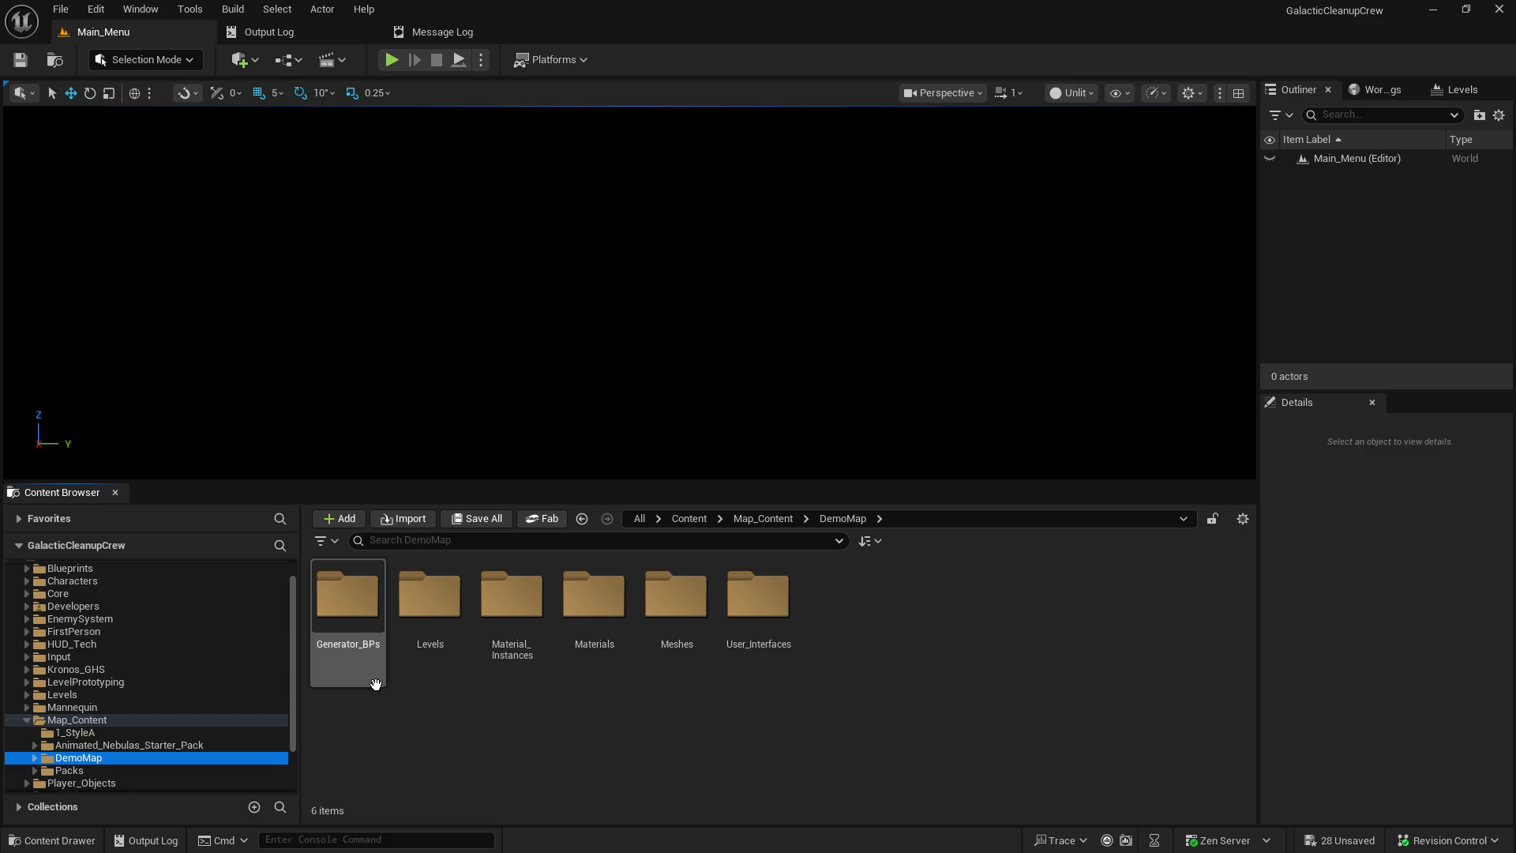
double_click(358, 621)
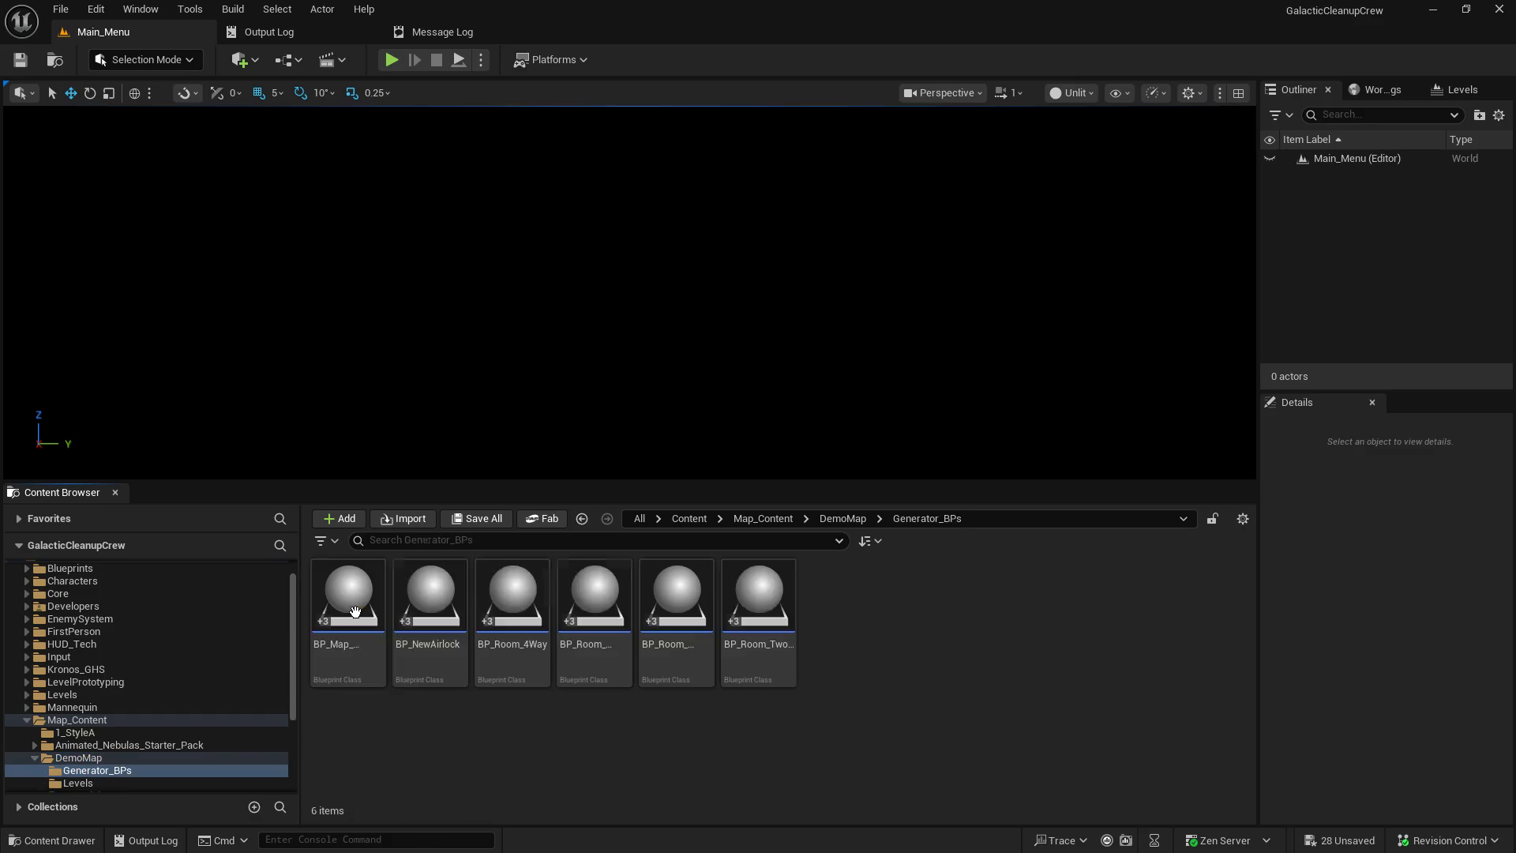
double_click(348, 600)
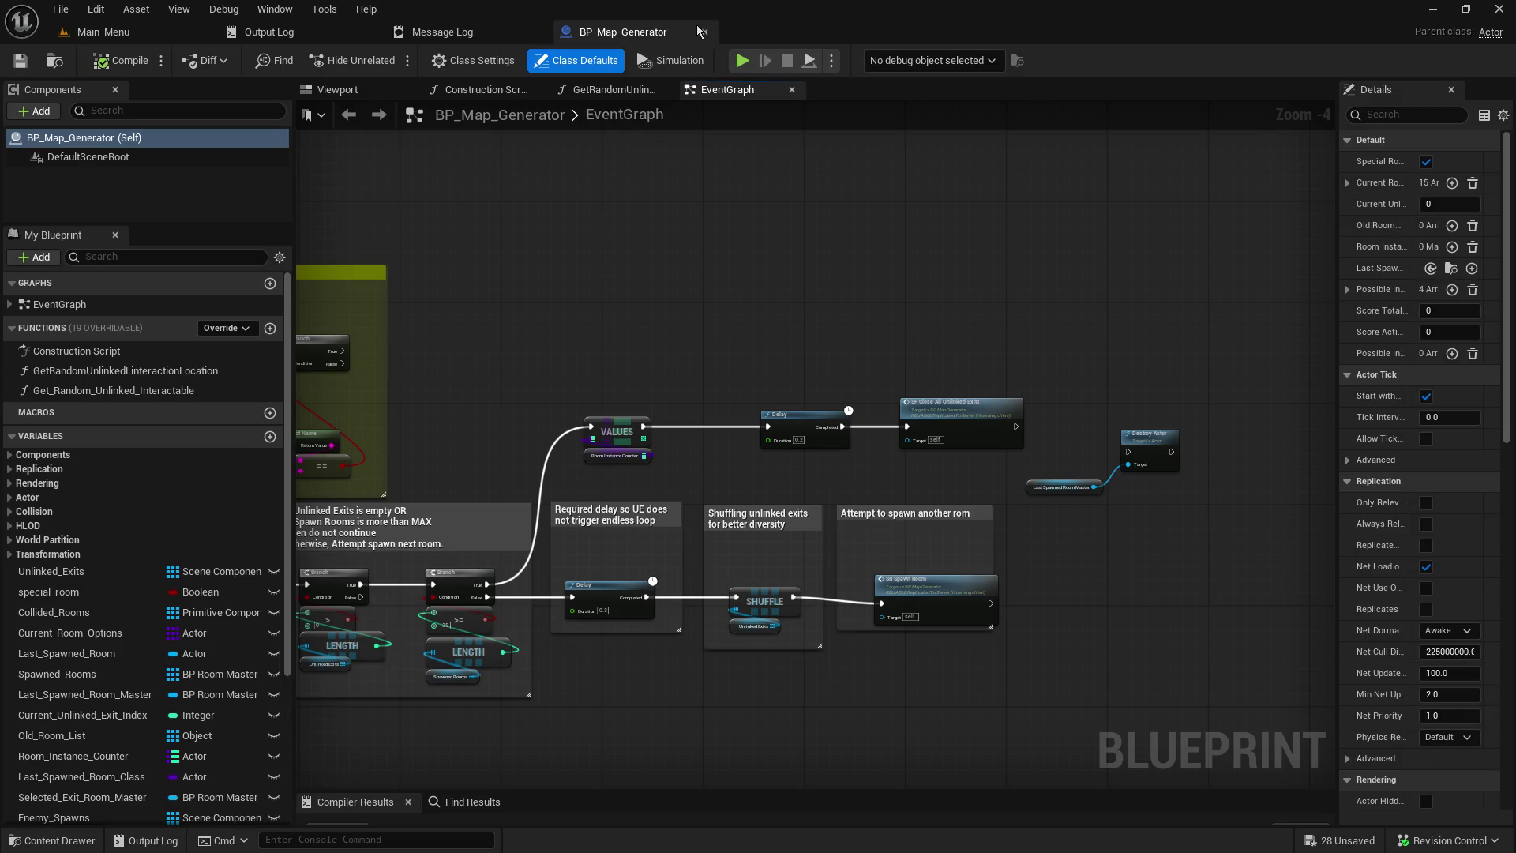
- Close BP_Map_Generator, open the Generator1 level from DemoMap/Levels without saving, and heighten the viewport
left_click(706, 32)
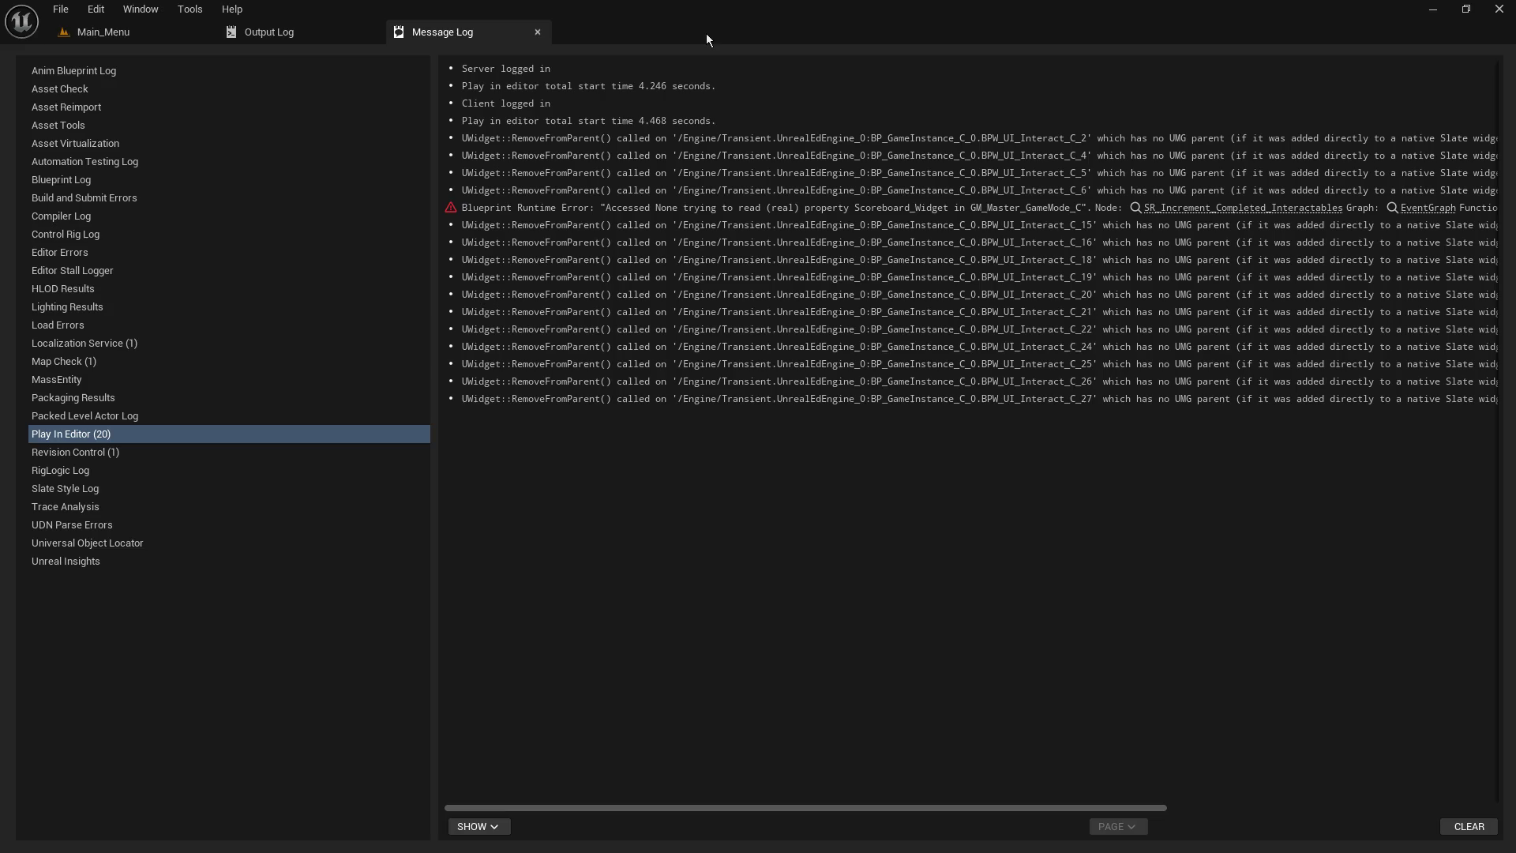
left_click(164, 34)
scroll(150, 790, "down", 1)
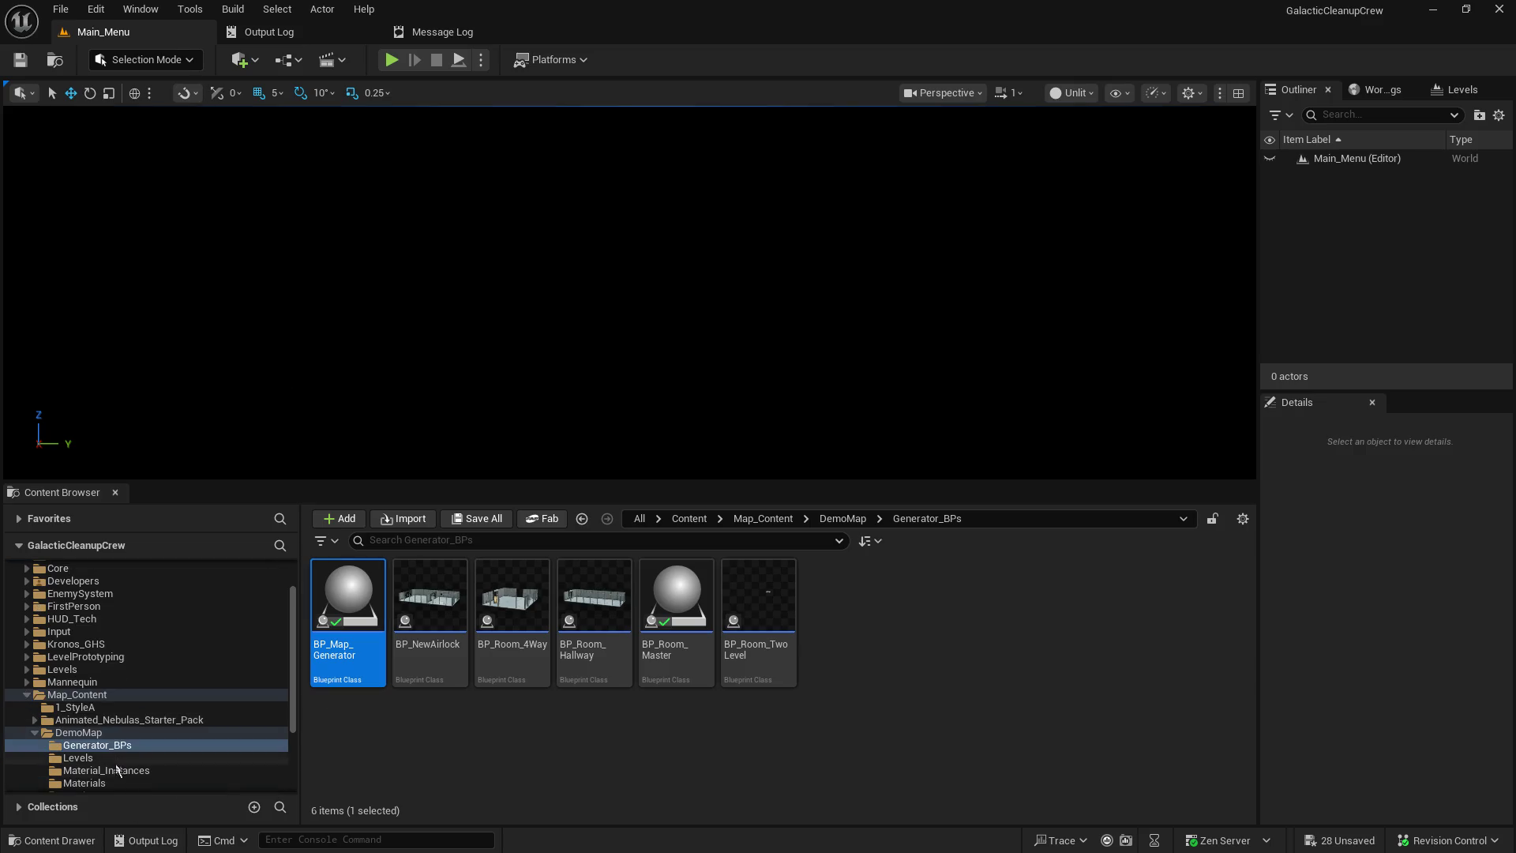
left_click(103, 759)
double_click(371, 634)
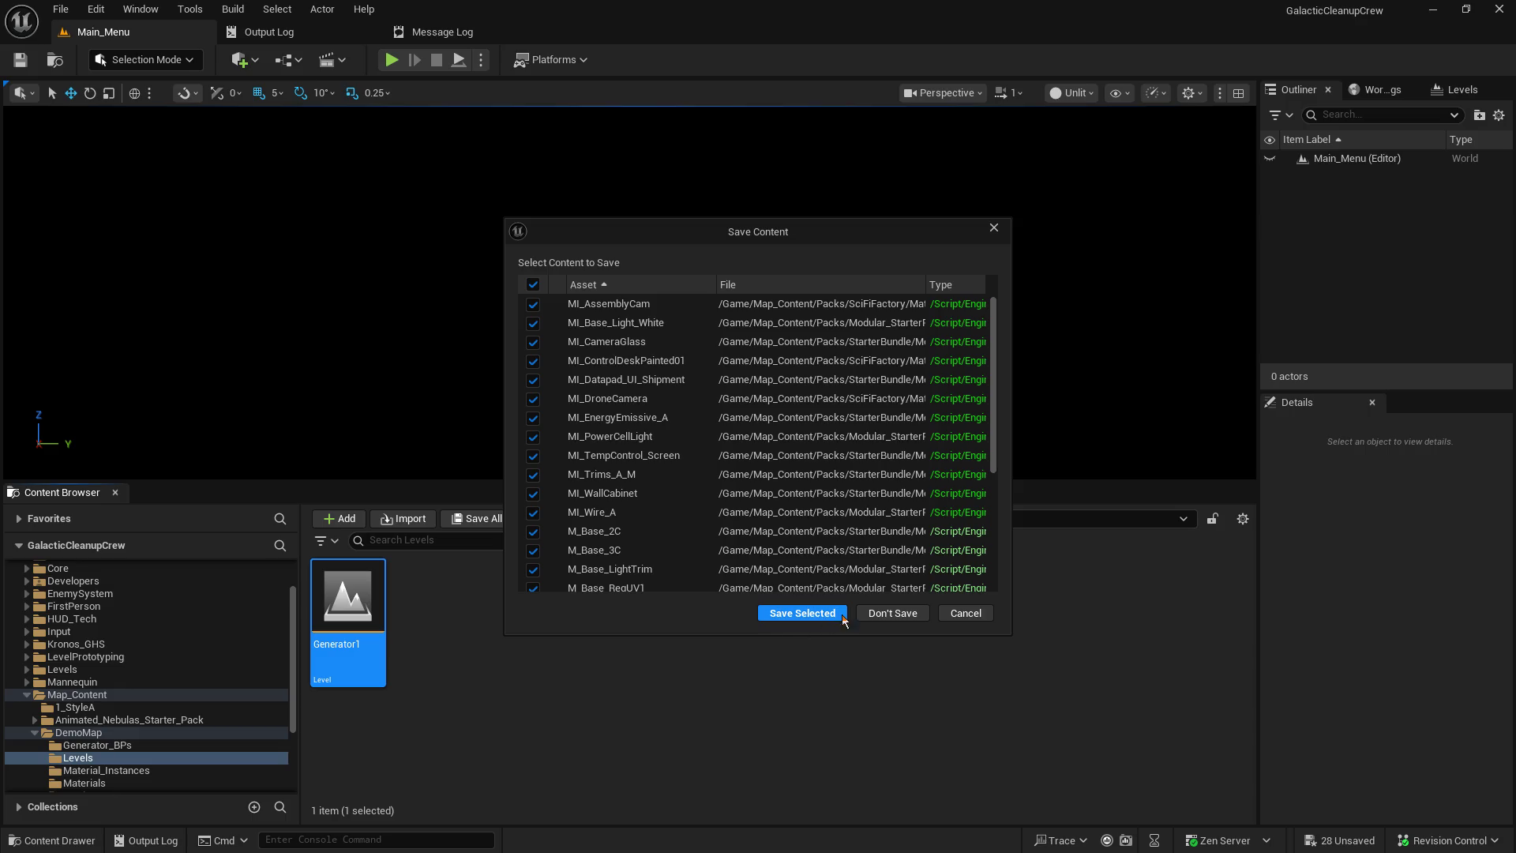
left_click(883, 613)
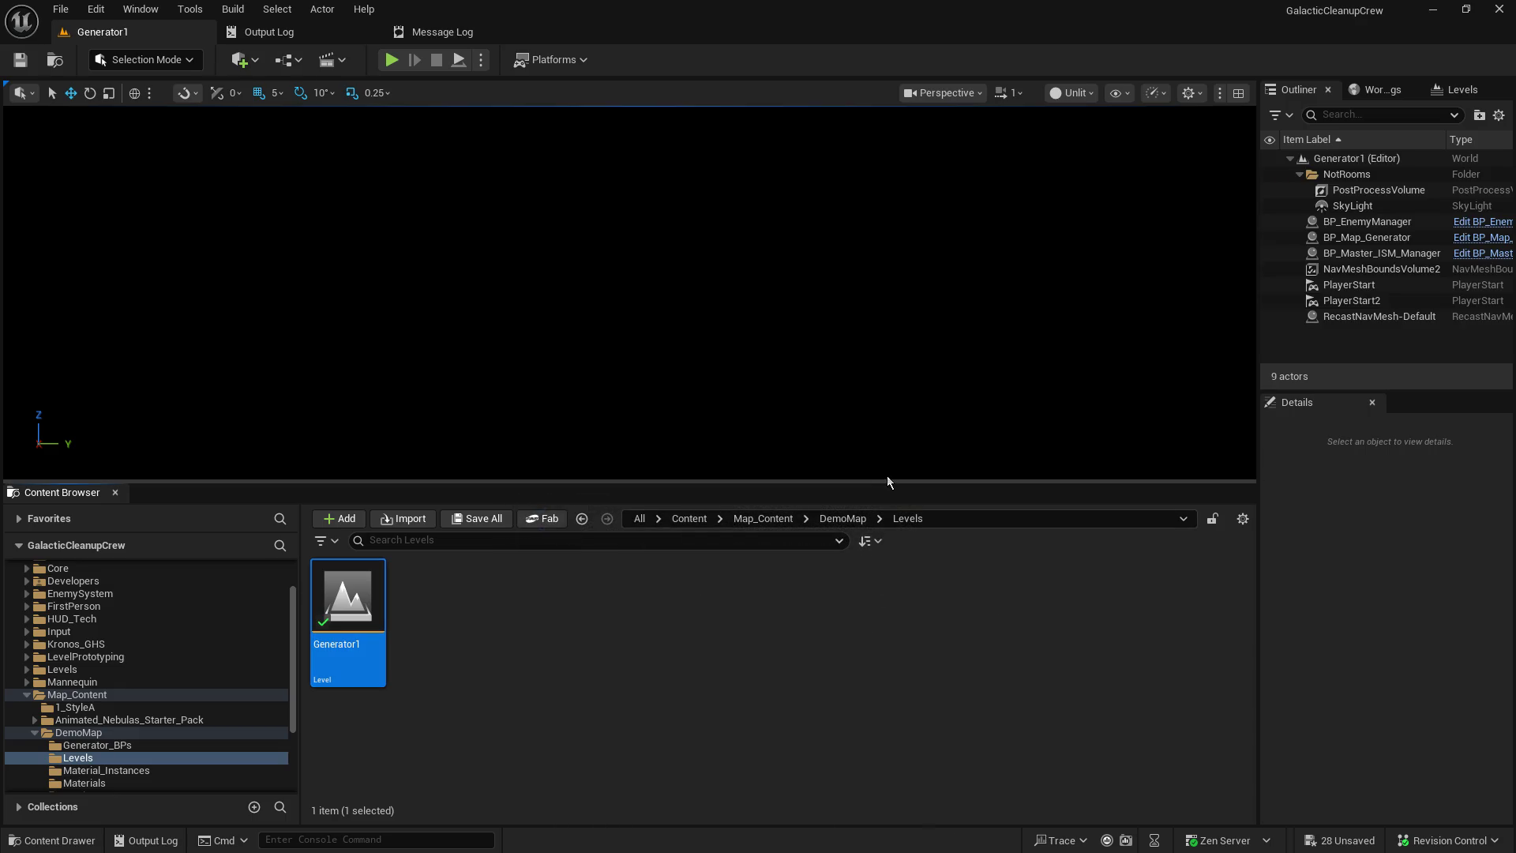
left_click_drag(888, 479, 887, 702)
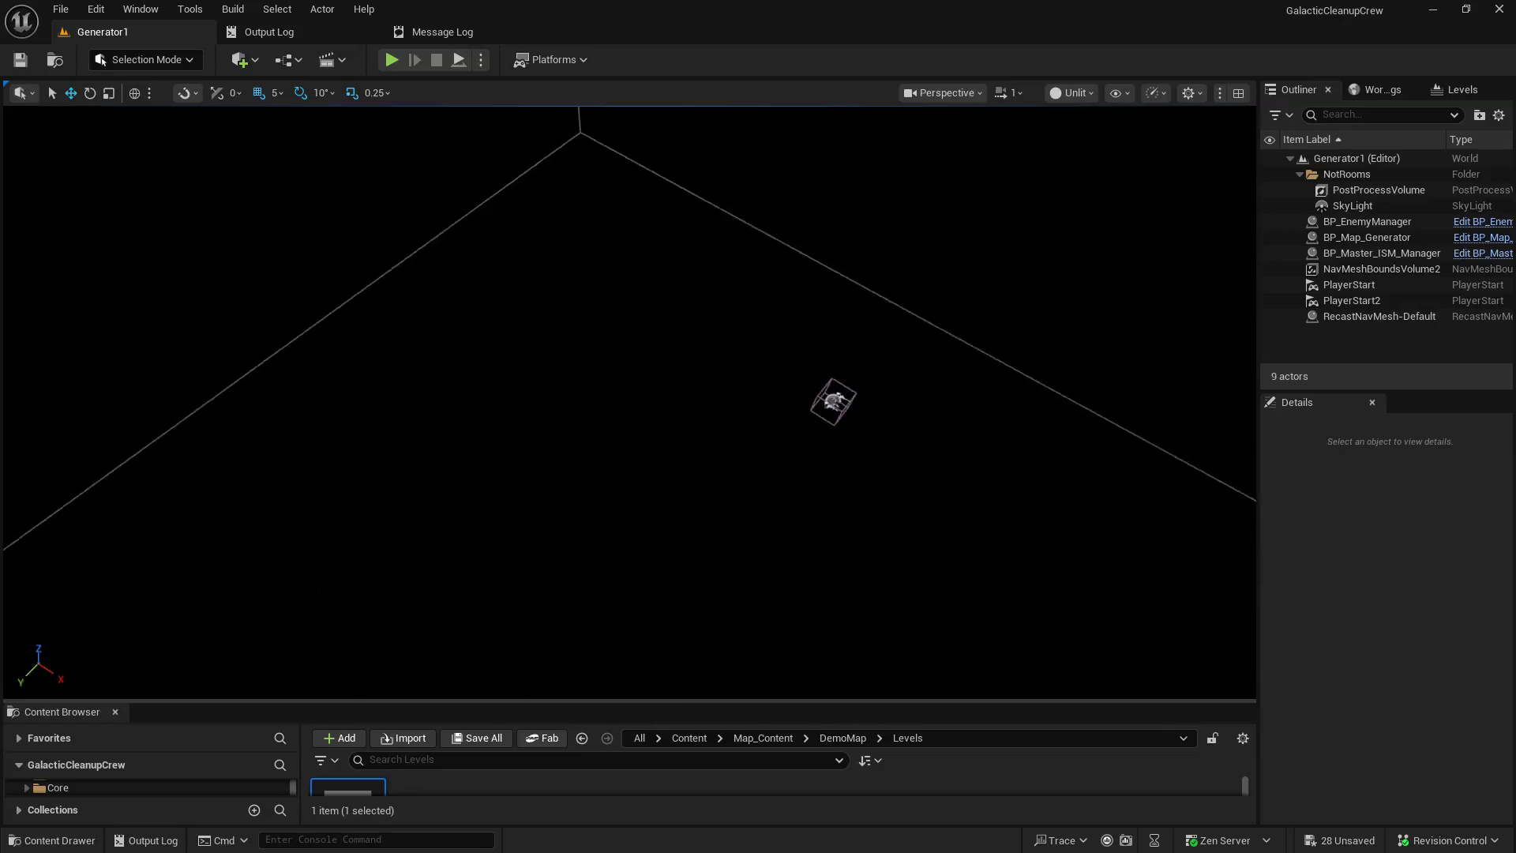
- Play-test Generator1, view the generated corridors from above, then stop and replay to regenerate
left_click(391, 59)
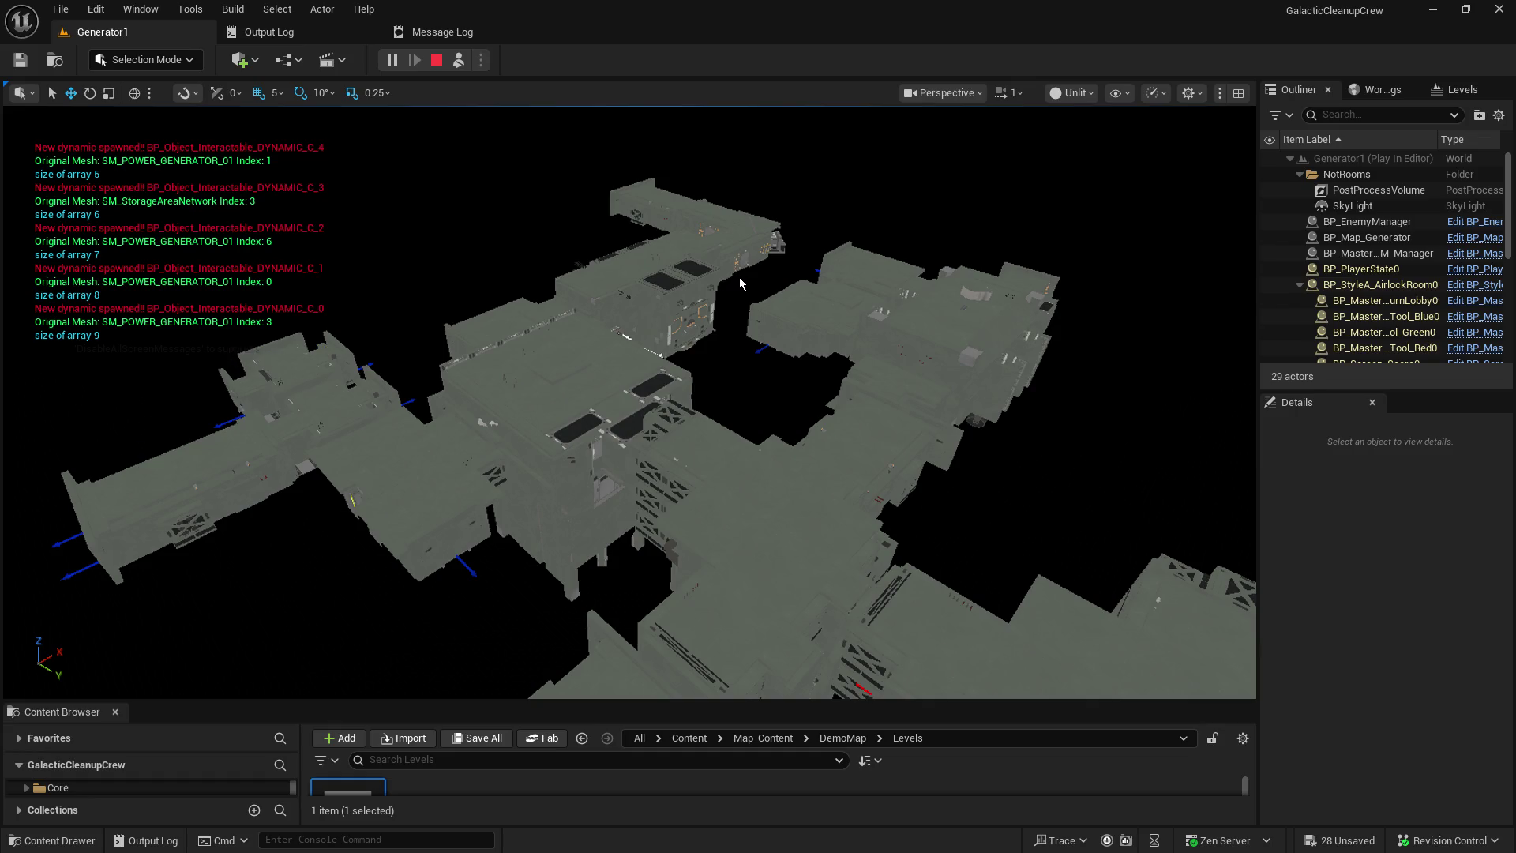
left_click_drag(741, 276, 764, 167)
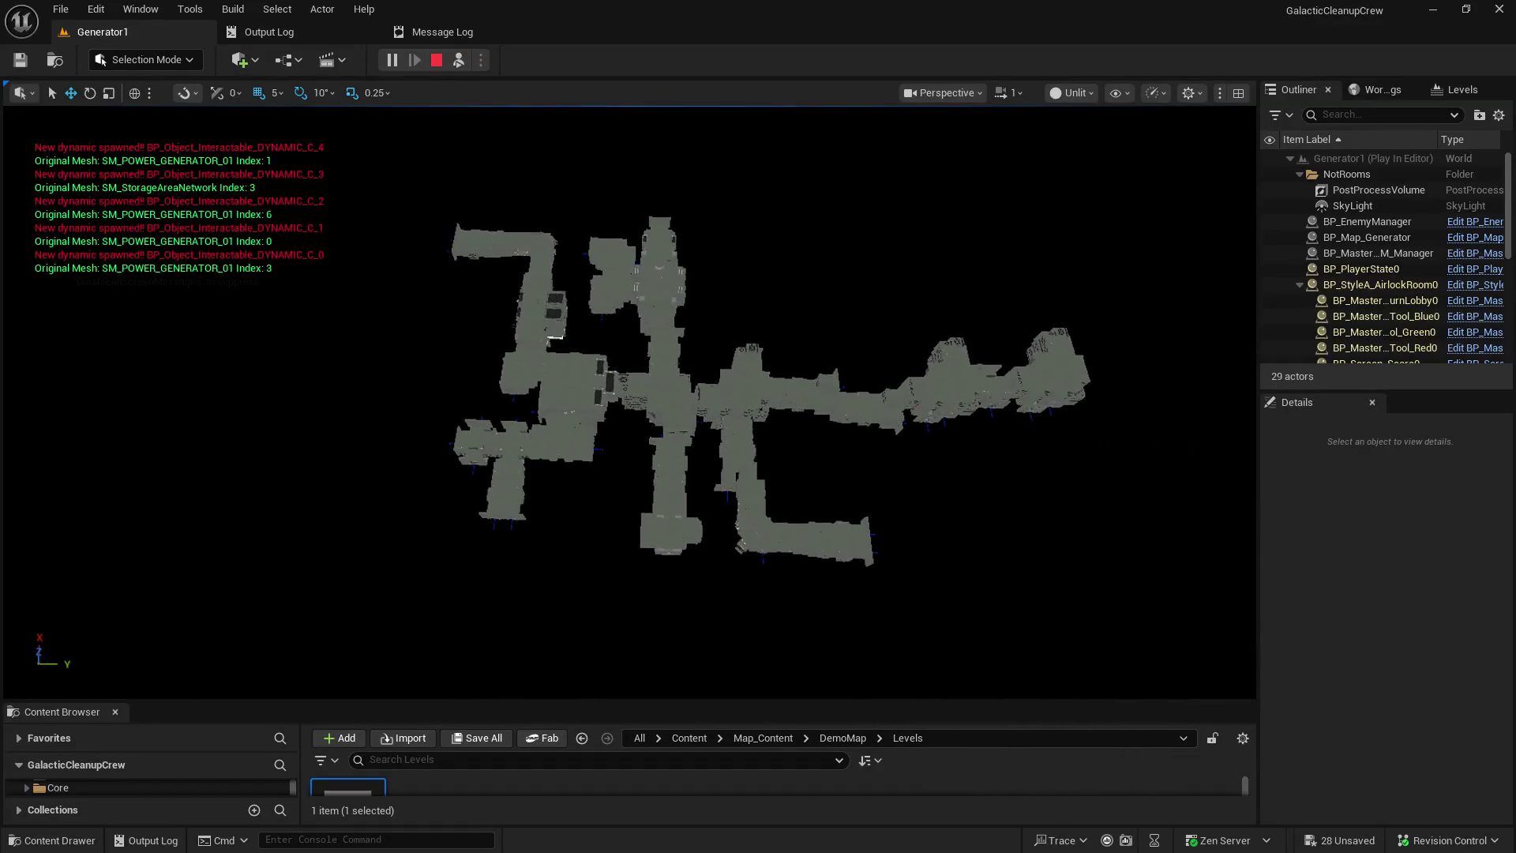
left_click(437, 62)
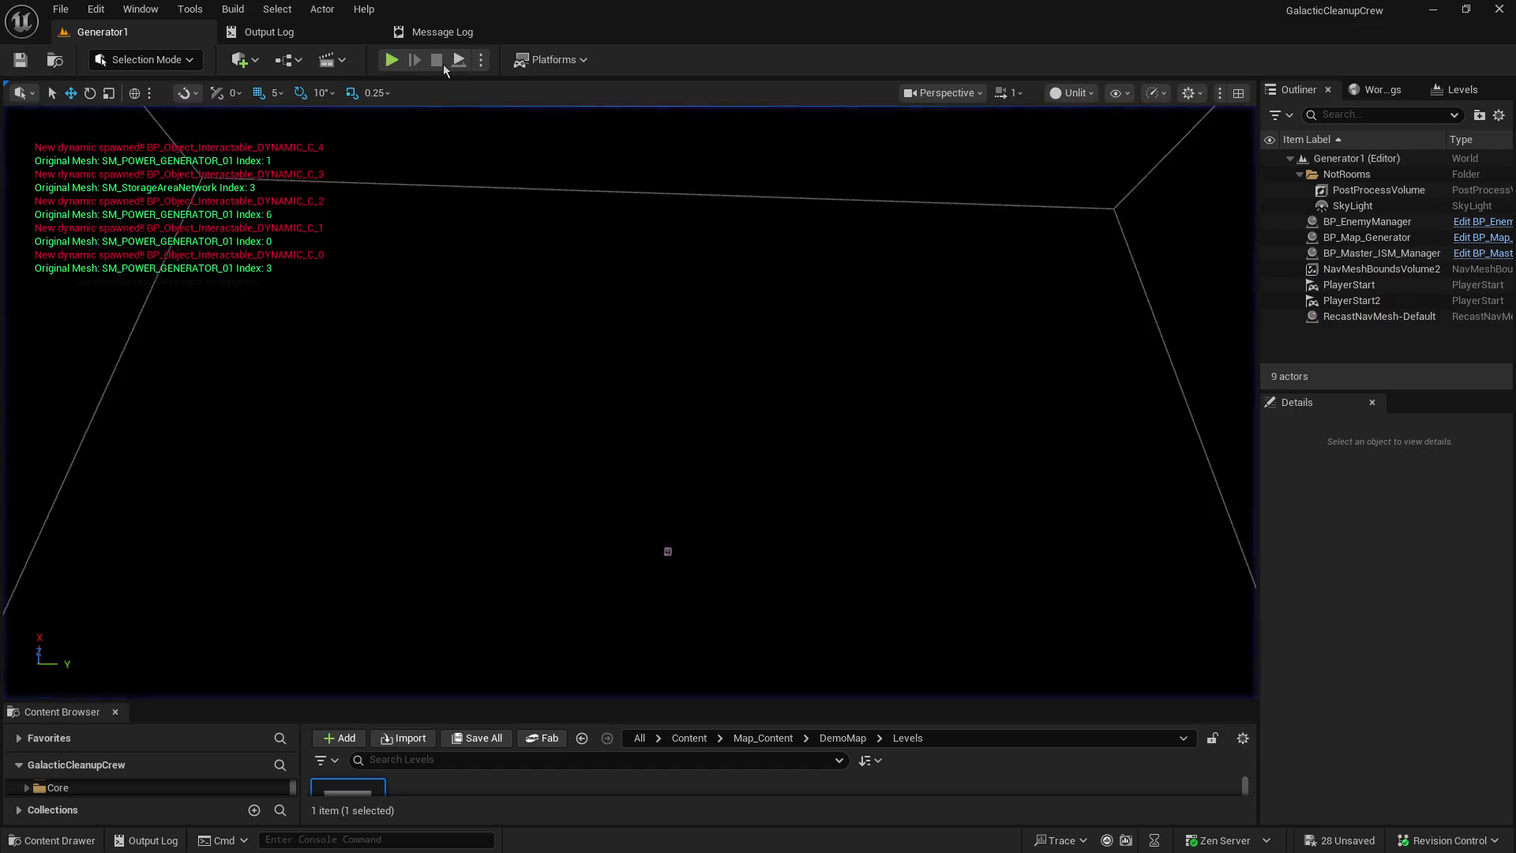
left_click(456, 63)
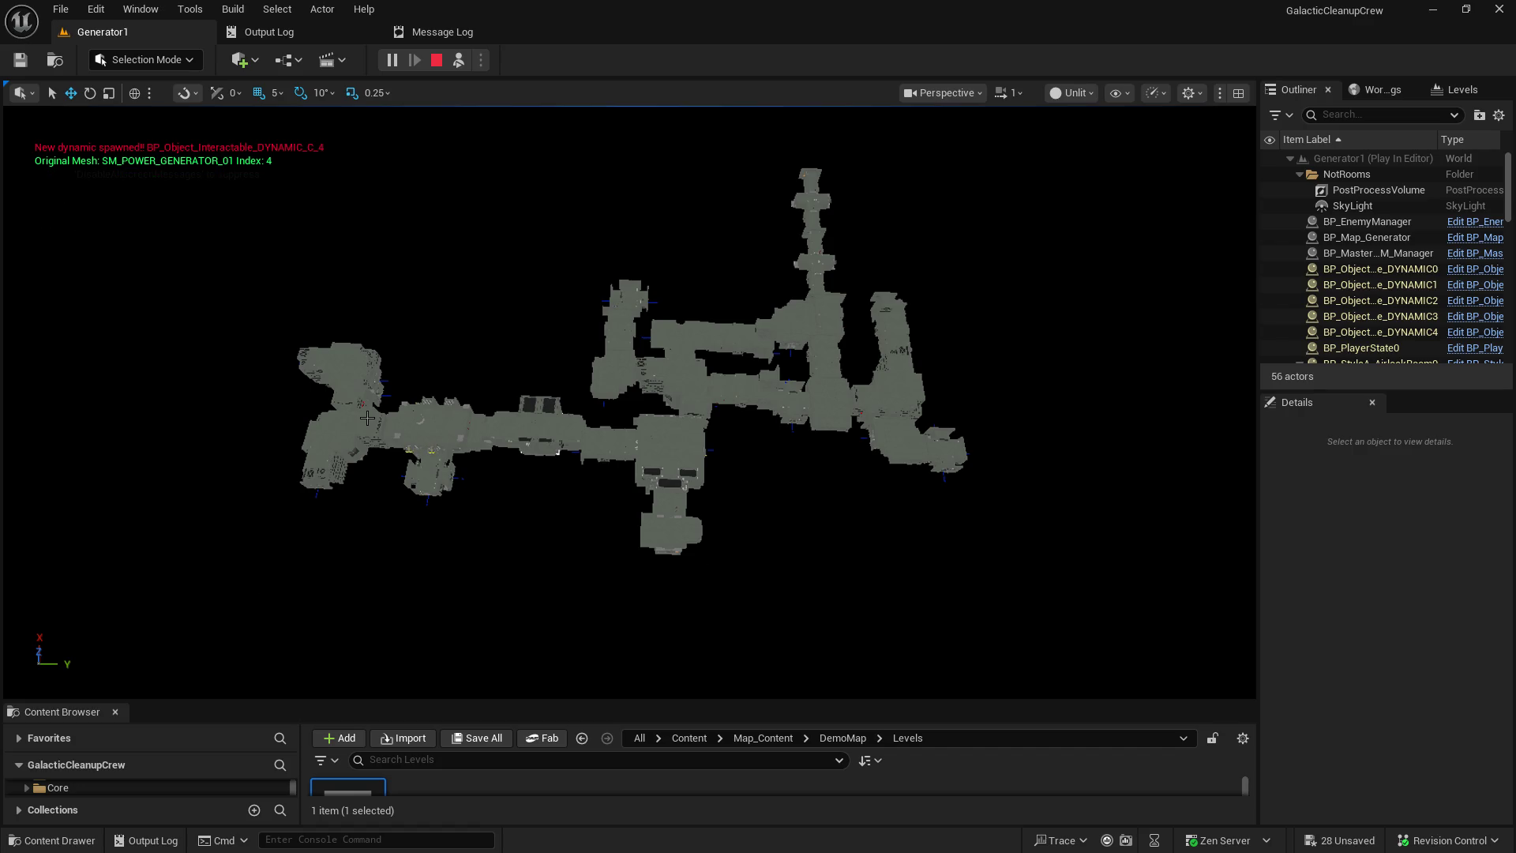
- Stop the Generator1 play session and enlarge the Content Browser panel
left_click(439, 57)
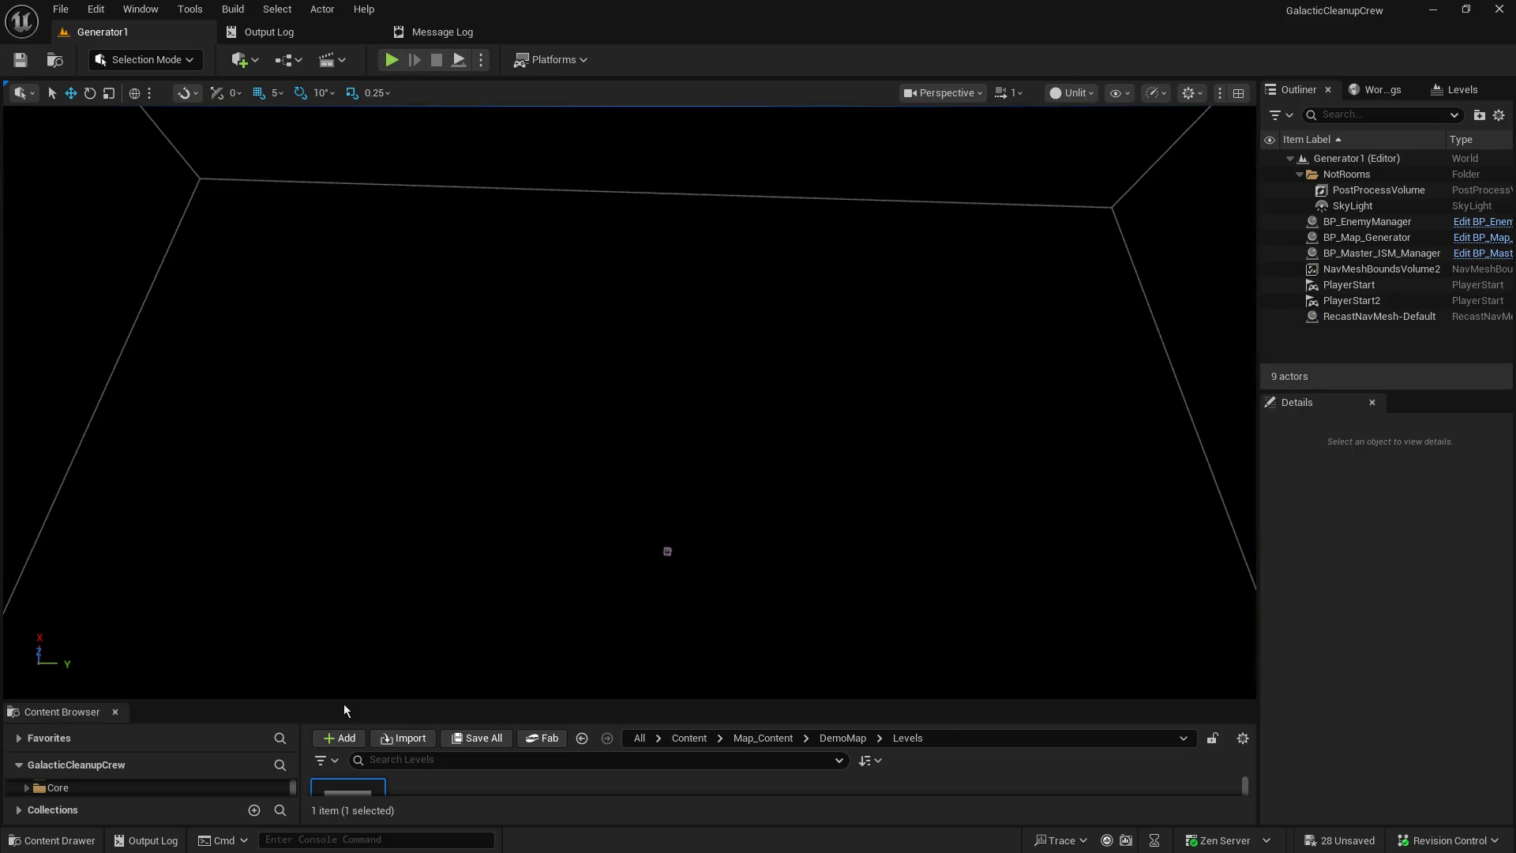
left_click_drag(342, 702, 338, 562)
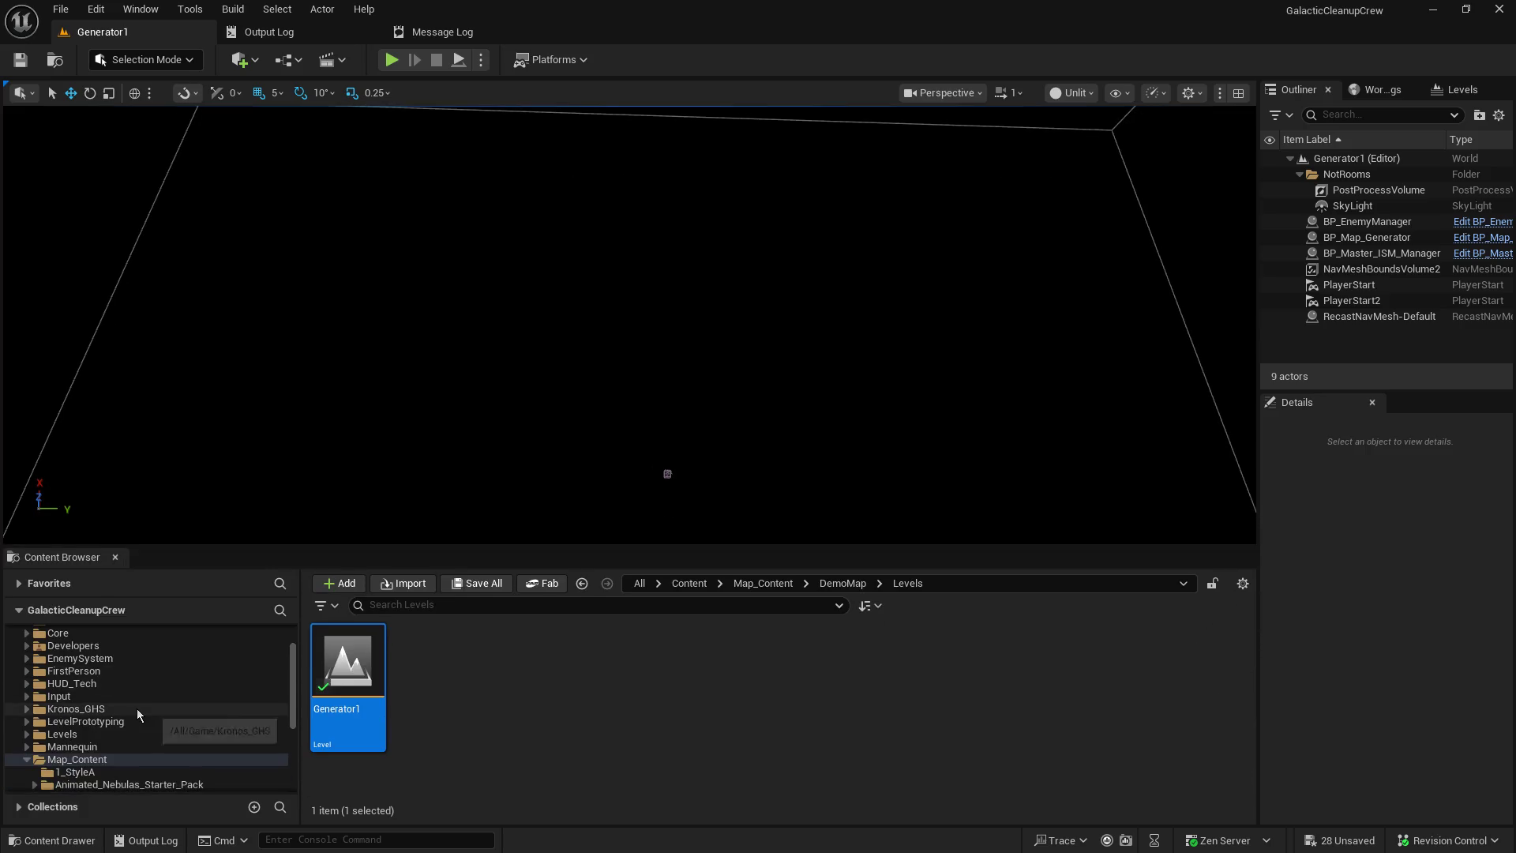
- Open the Main_Menu level from Levels > Main_Menu without saving, then start a multiplayer session
scroll(137, 714, "down", 1)
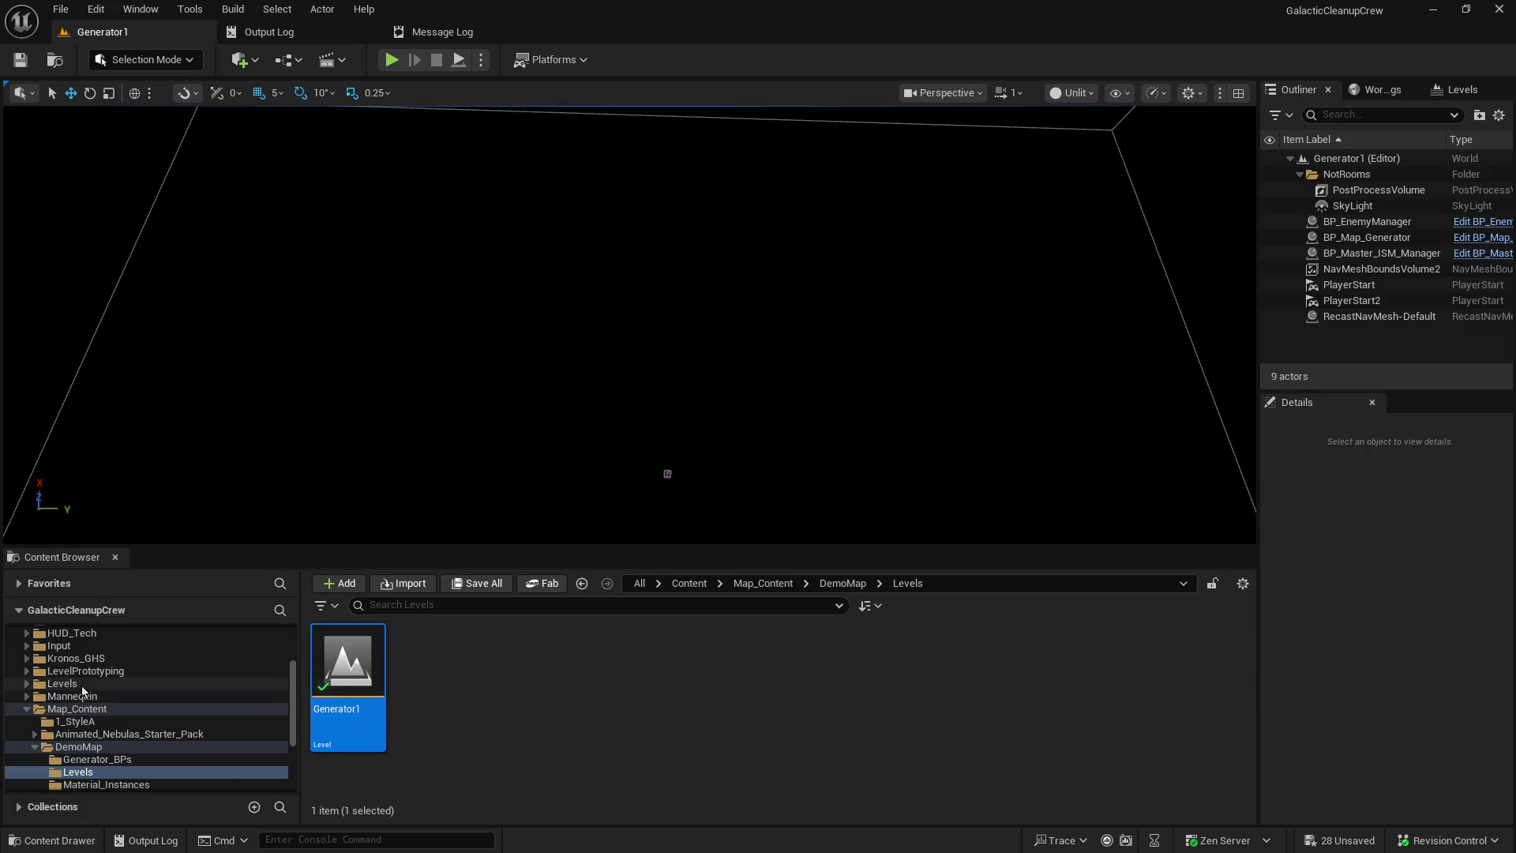
left_click(82, 684)
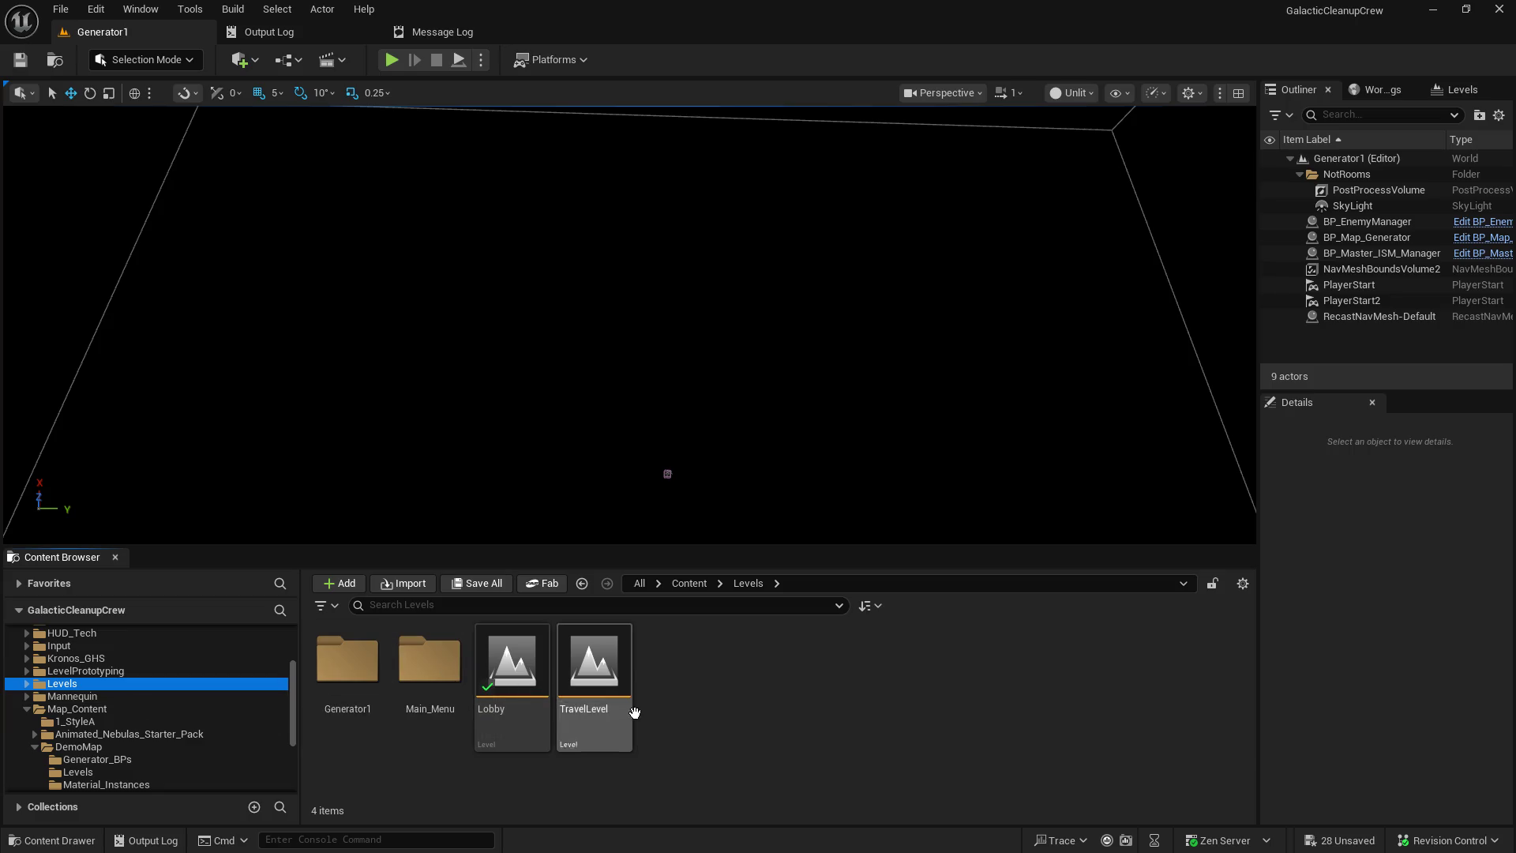
double_click(436, 673)
double_click(347, 663)
left_click(890, 615)
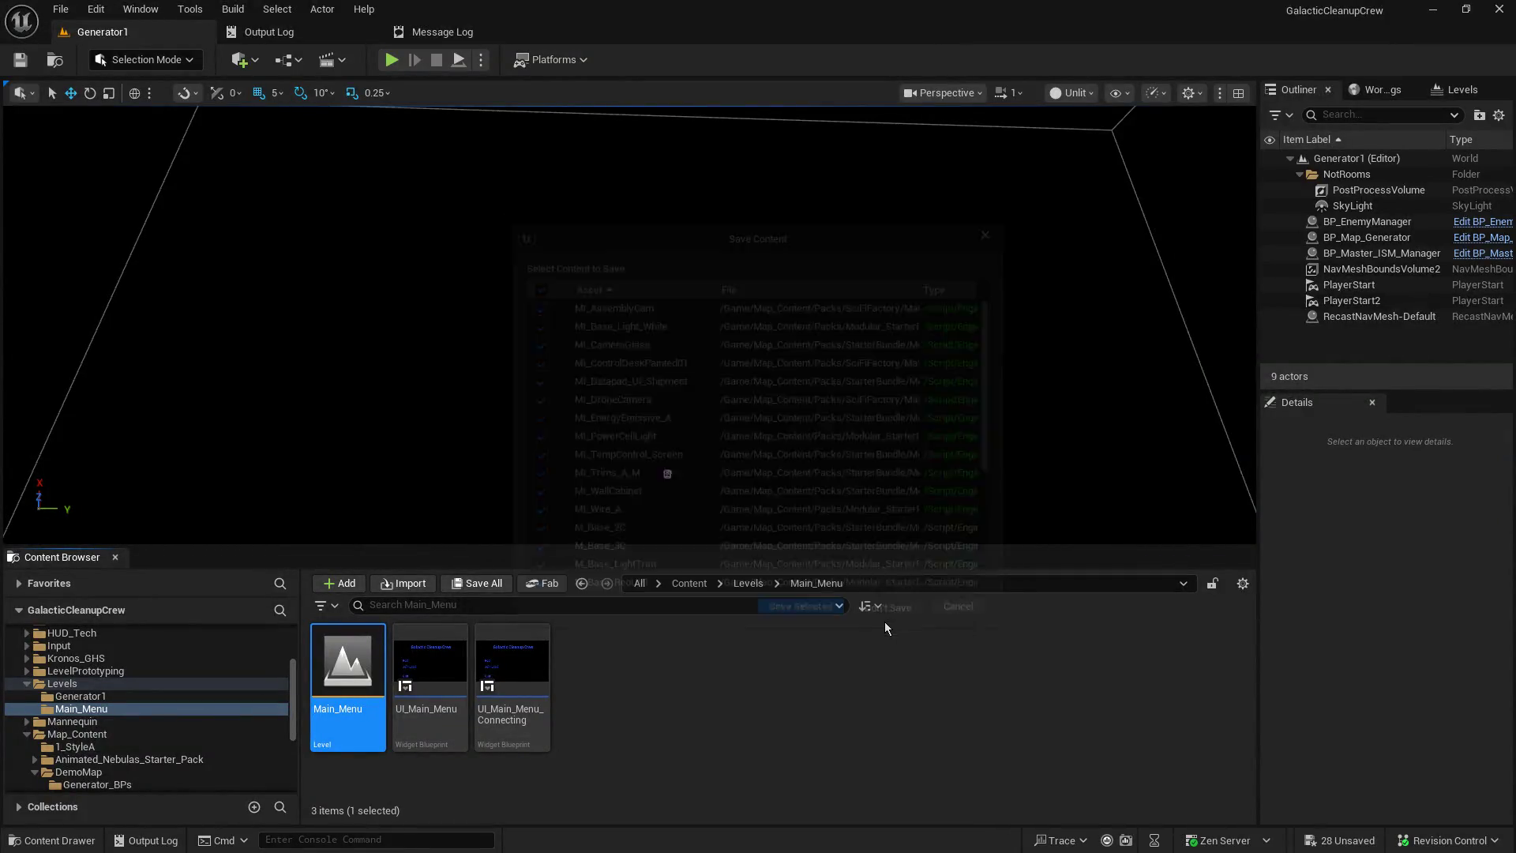
left_click(390, 61)
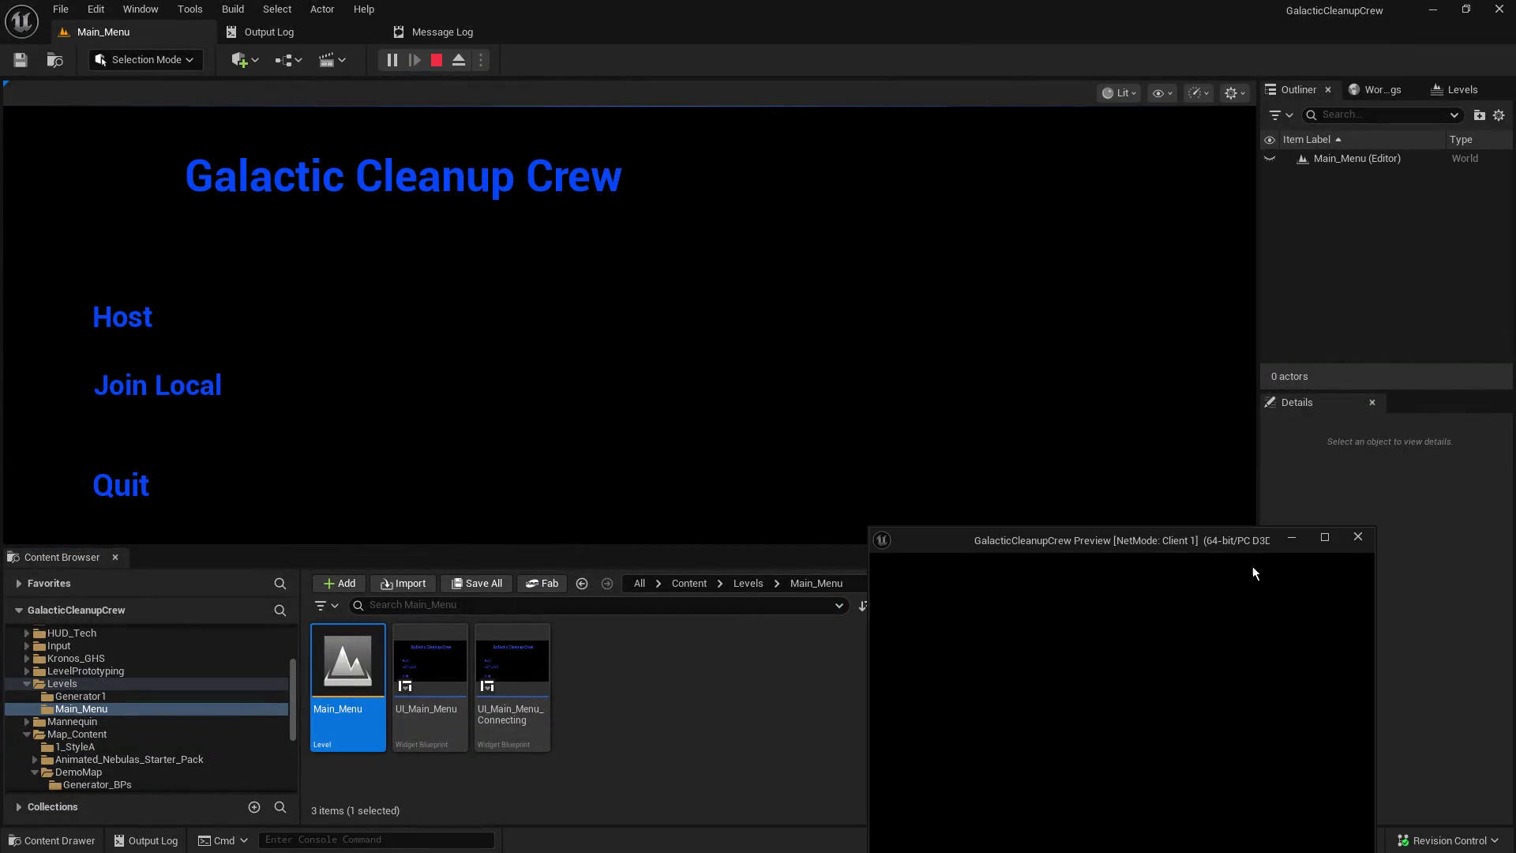
- Host a game from the main menu and make the game viewport taller
left_click(148, 295)
left_click(103, 328)
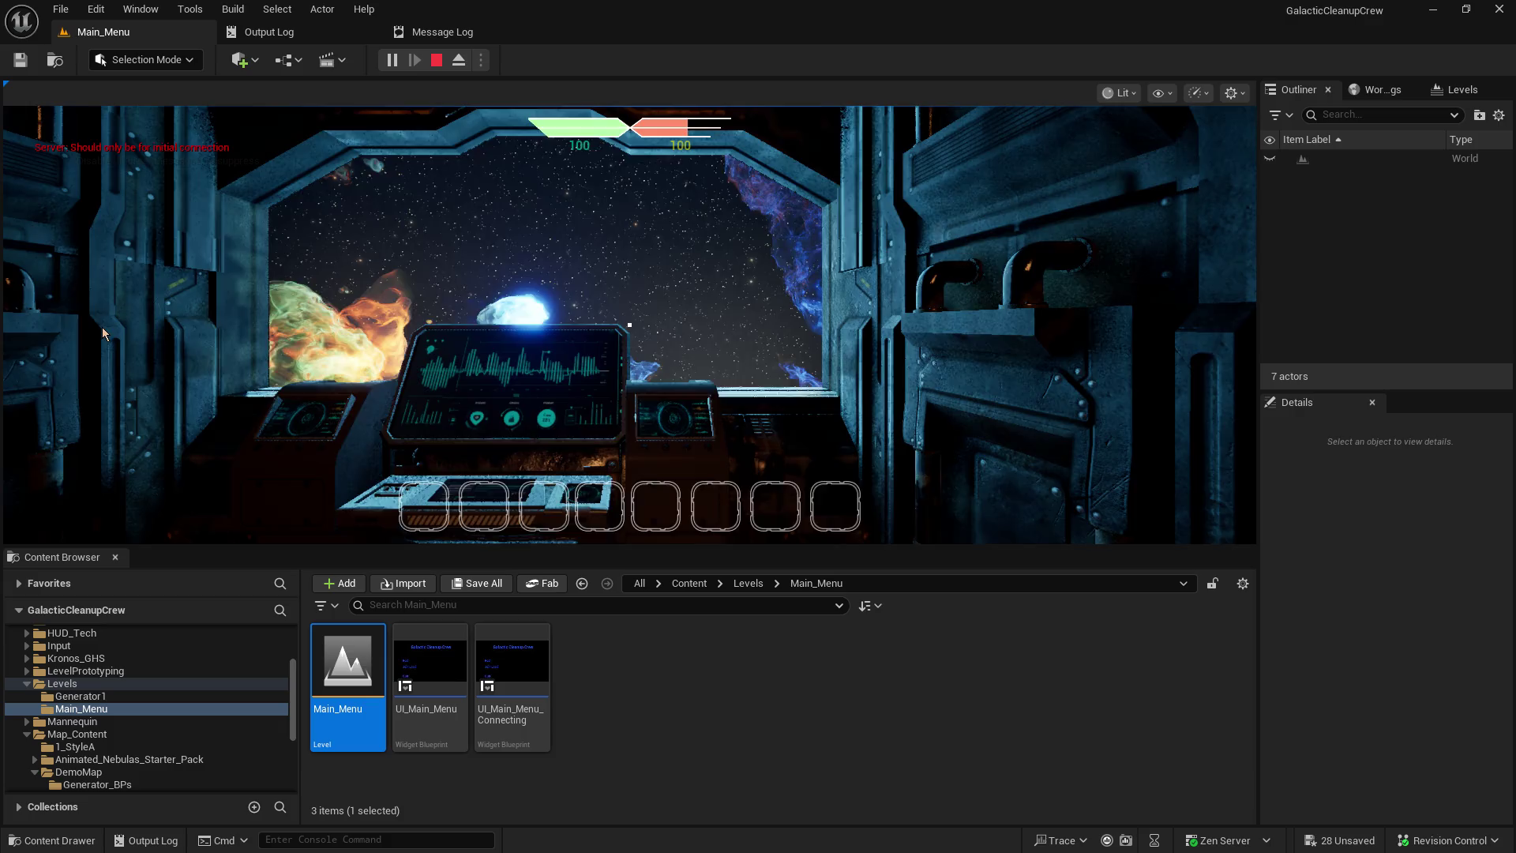
left_click_drag(944, 546, 945, 719)
- Walk the host forward down the lit corridor, then join the lobby as Client 1
left_click(629, 410)
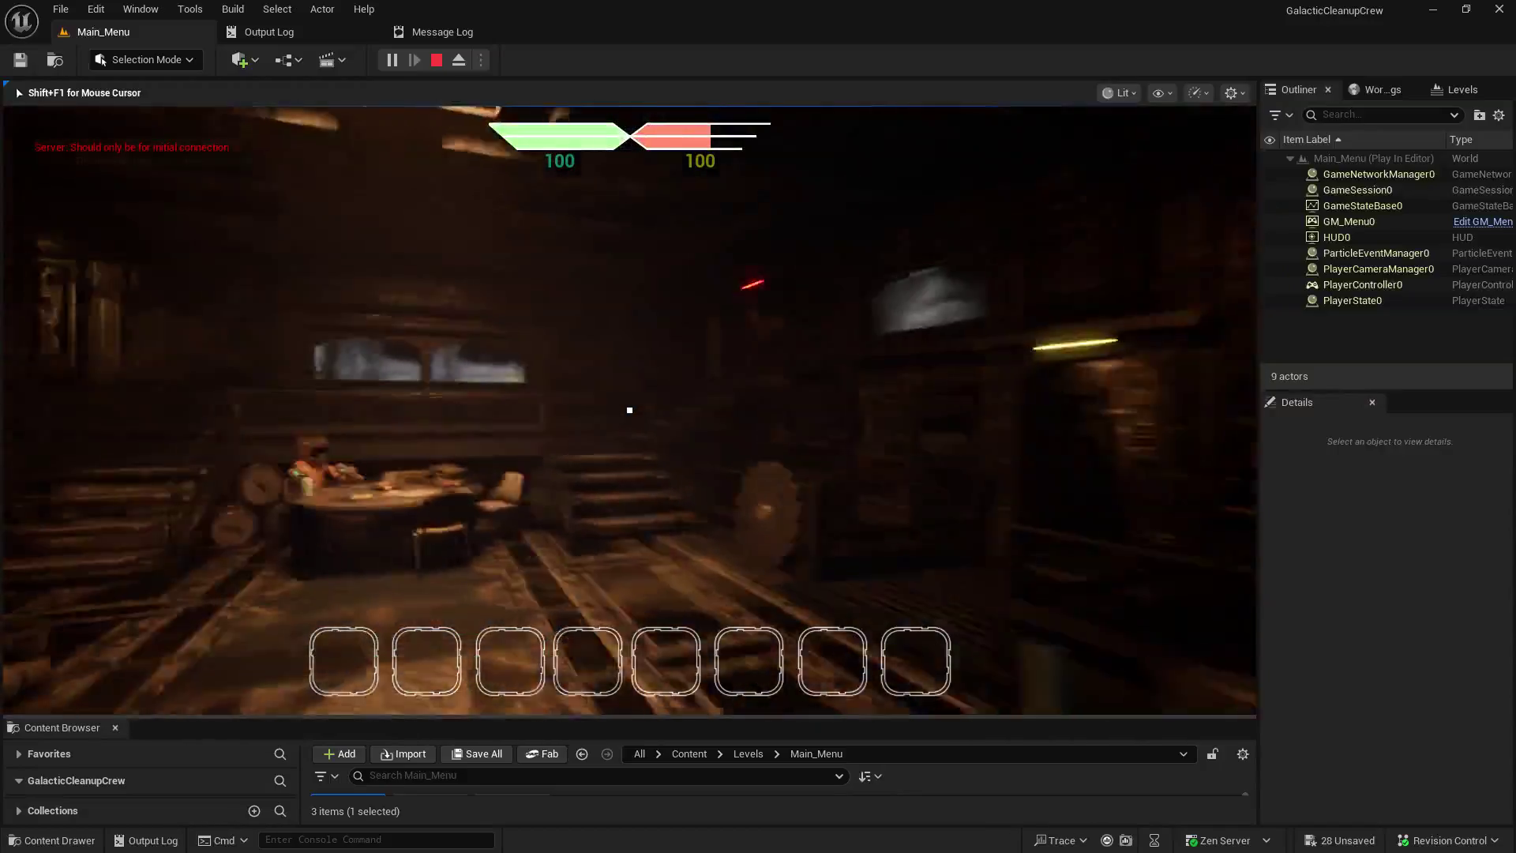
key("w")
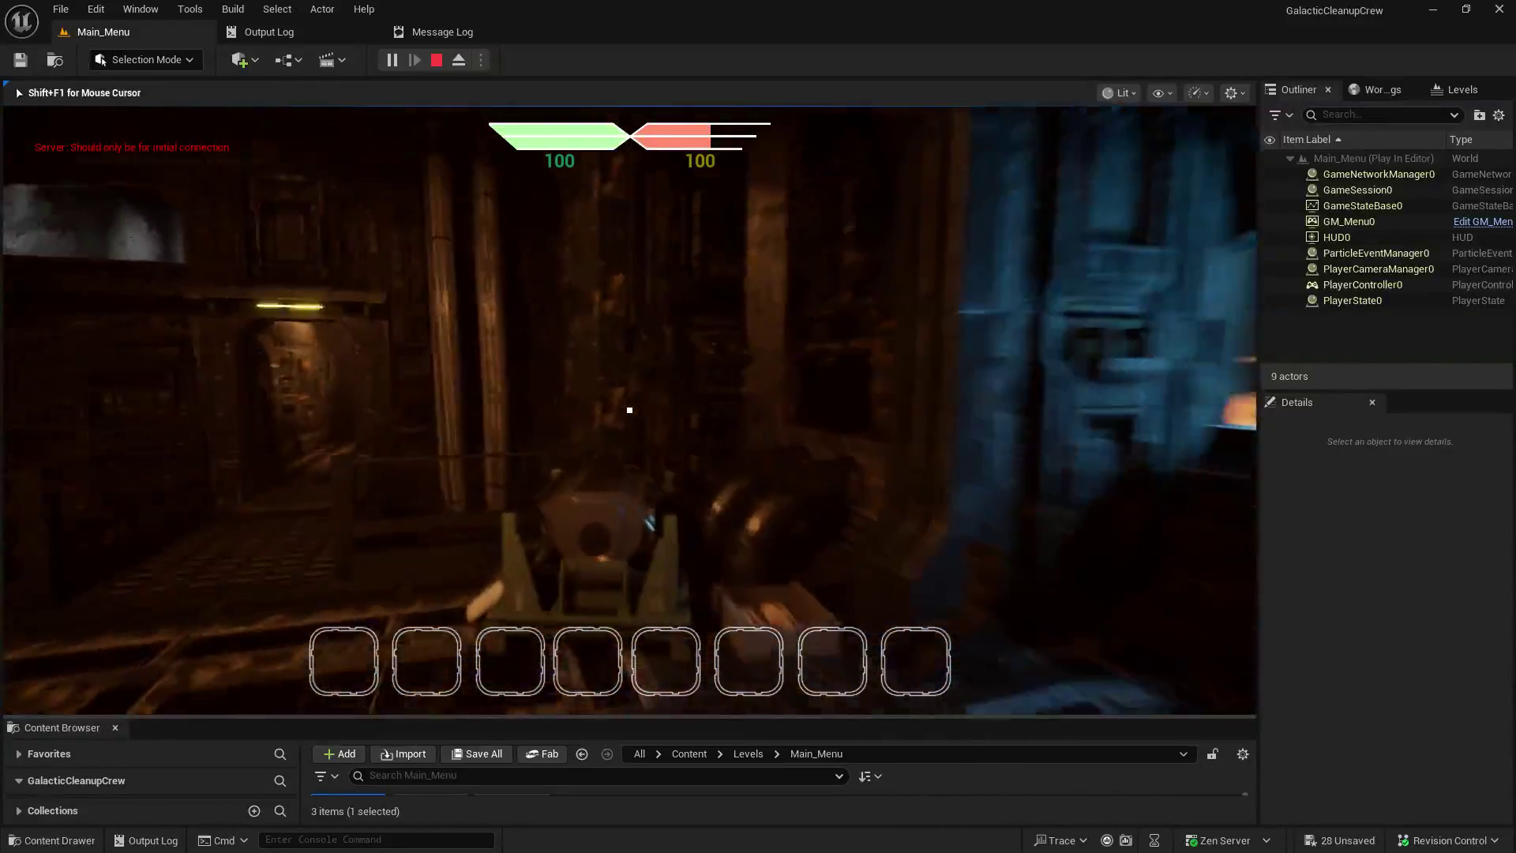
key("w")
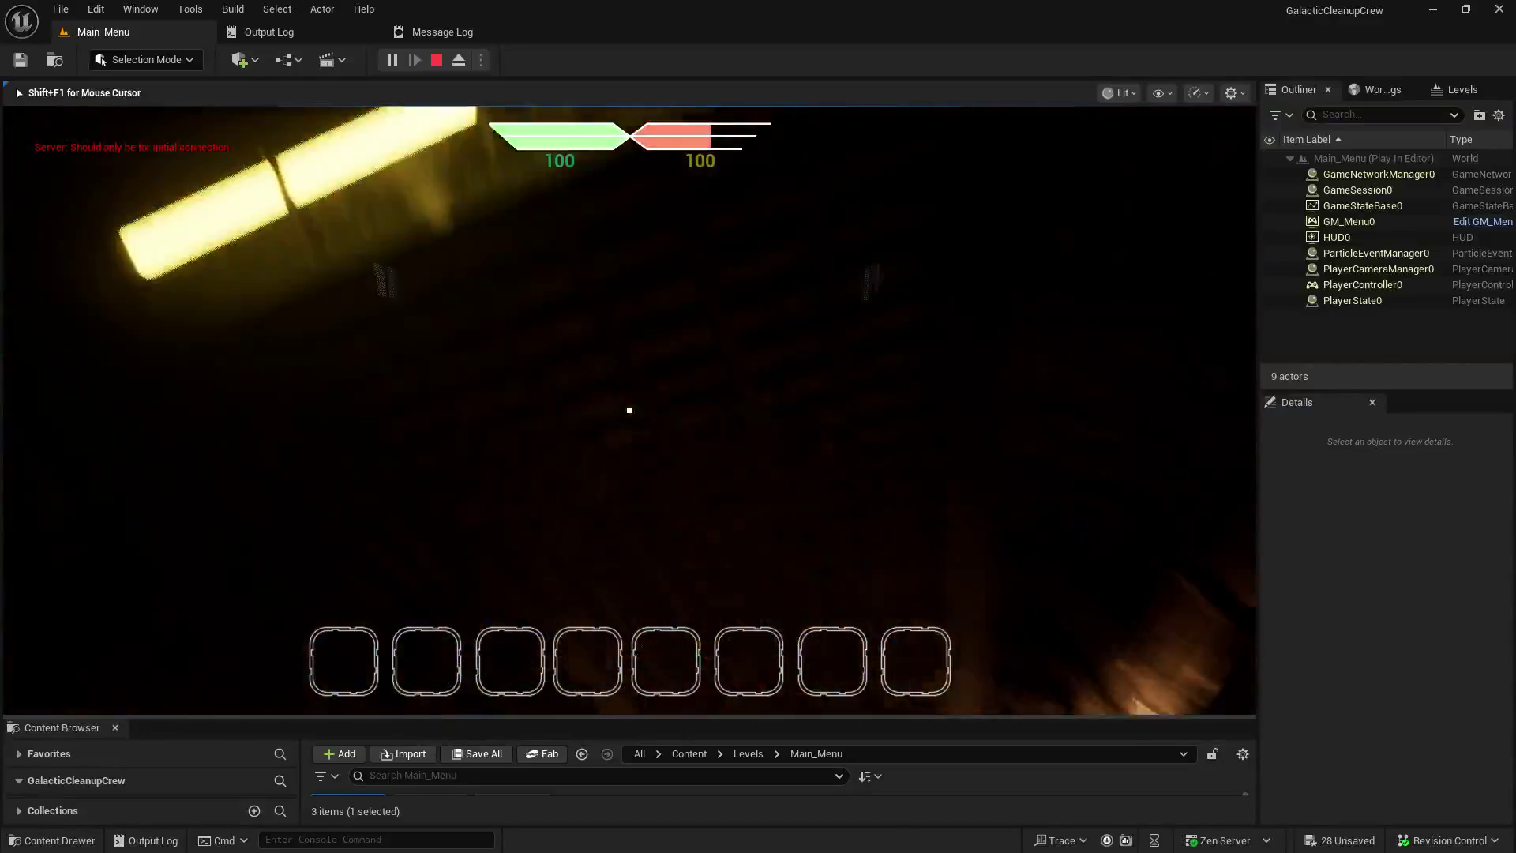
key("w")
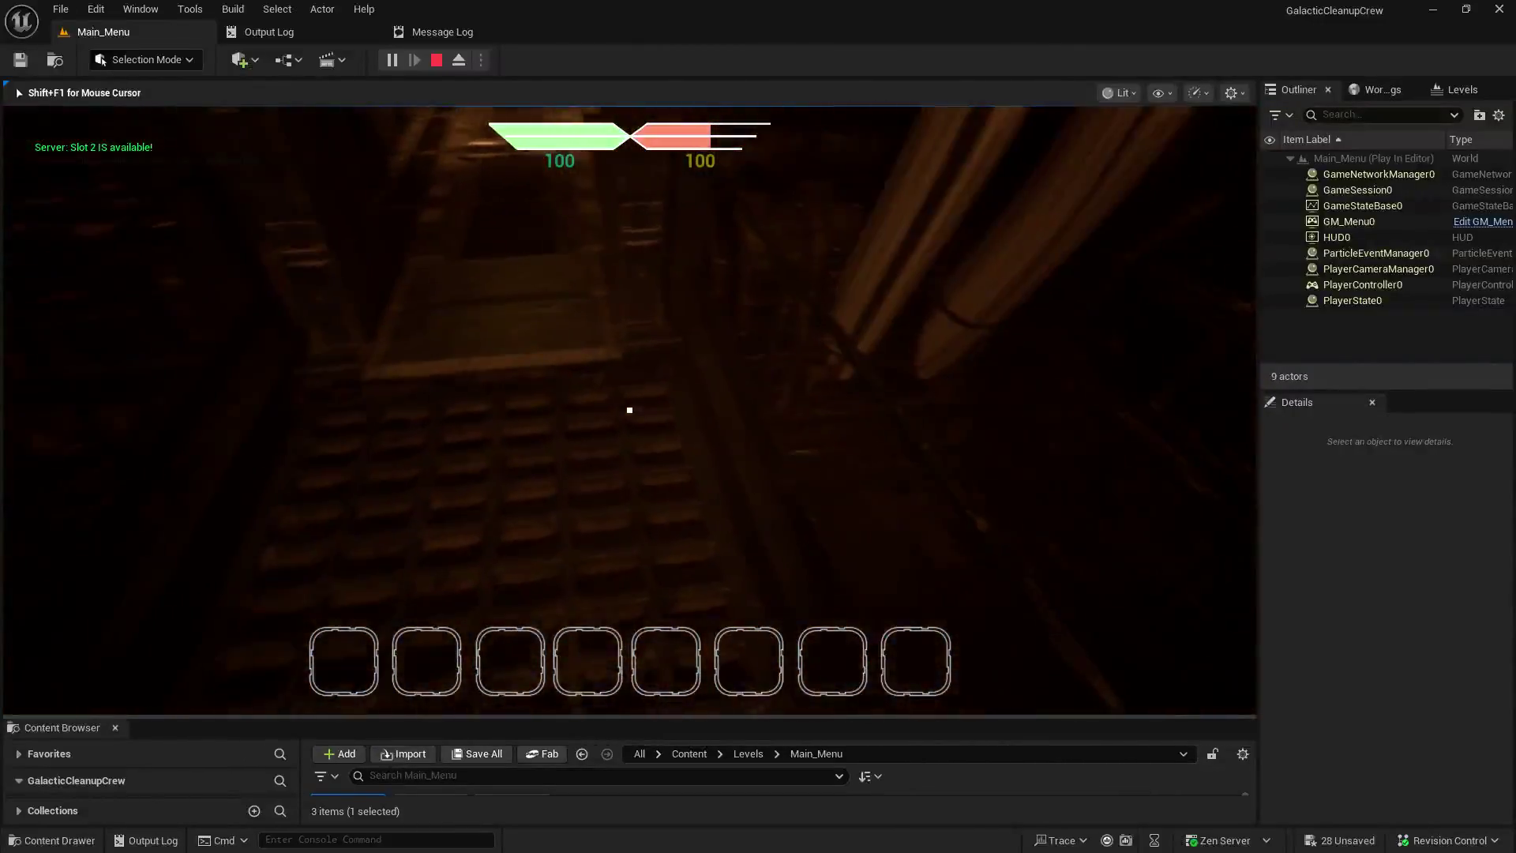
key("shift+F1")
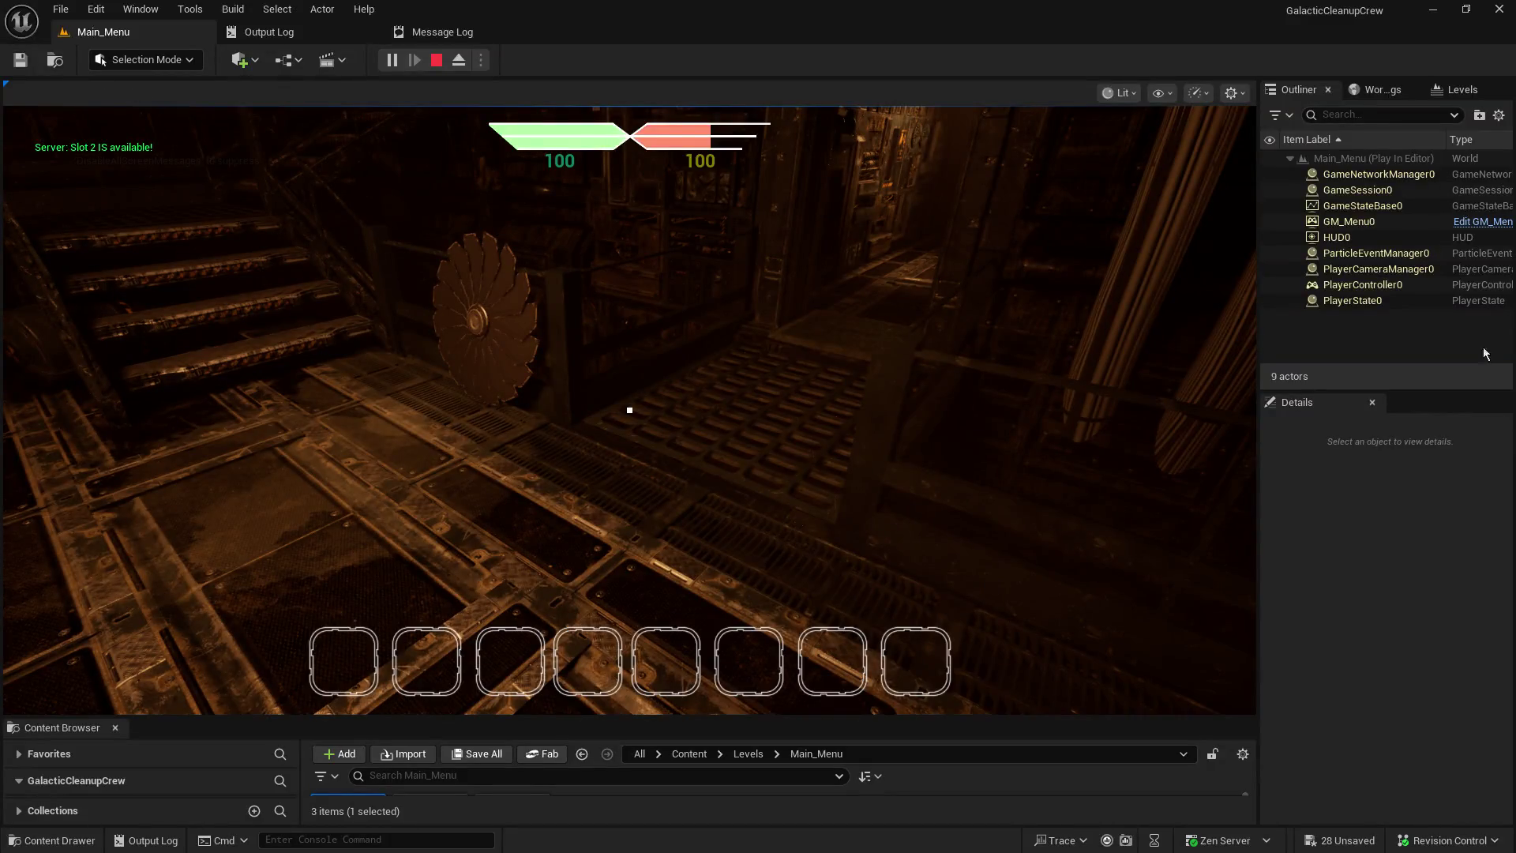
left_click(1006, 805)
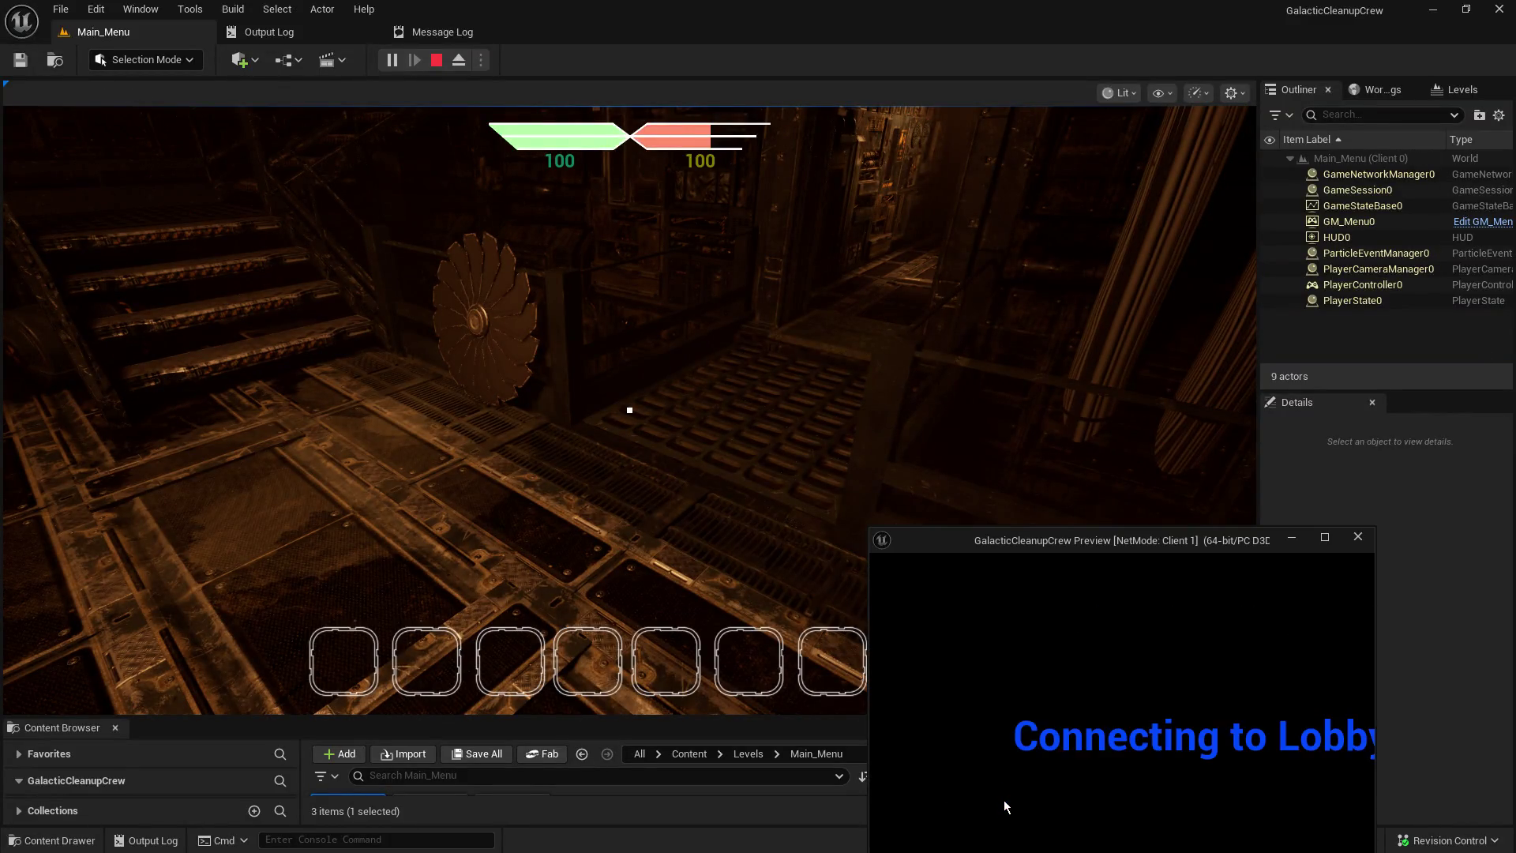
- Move the Client 1 window higher and enlarge it, then return focus to the client
mouse_move(1073, 537)
left_mouse_down()
mouse_move(1014, 513)
mouse_move(945, 230)
mouse_move(1072, 226)
left_mouse_up()
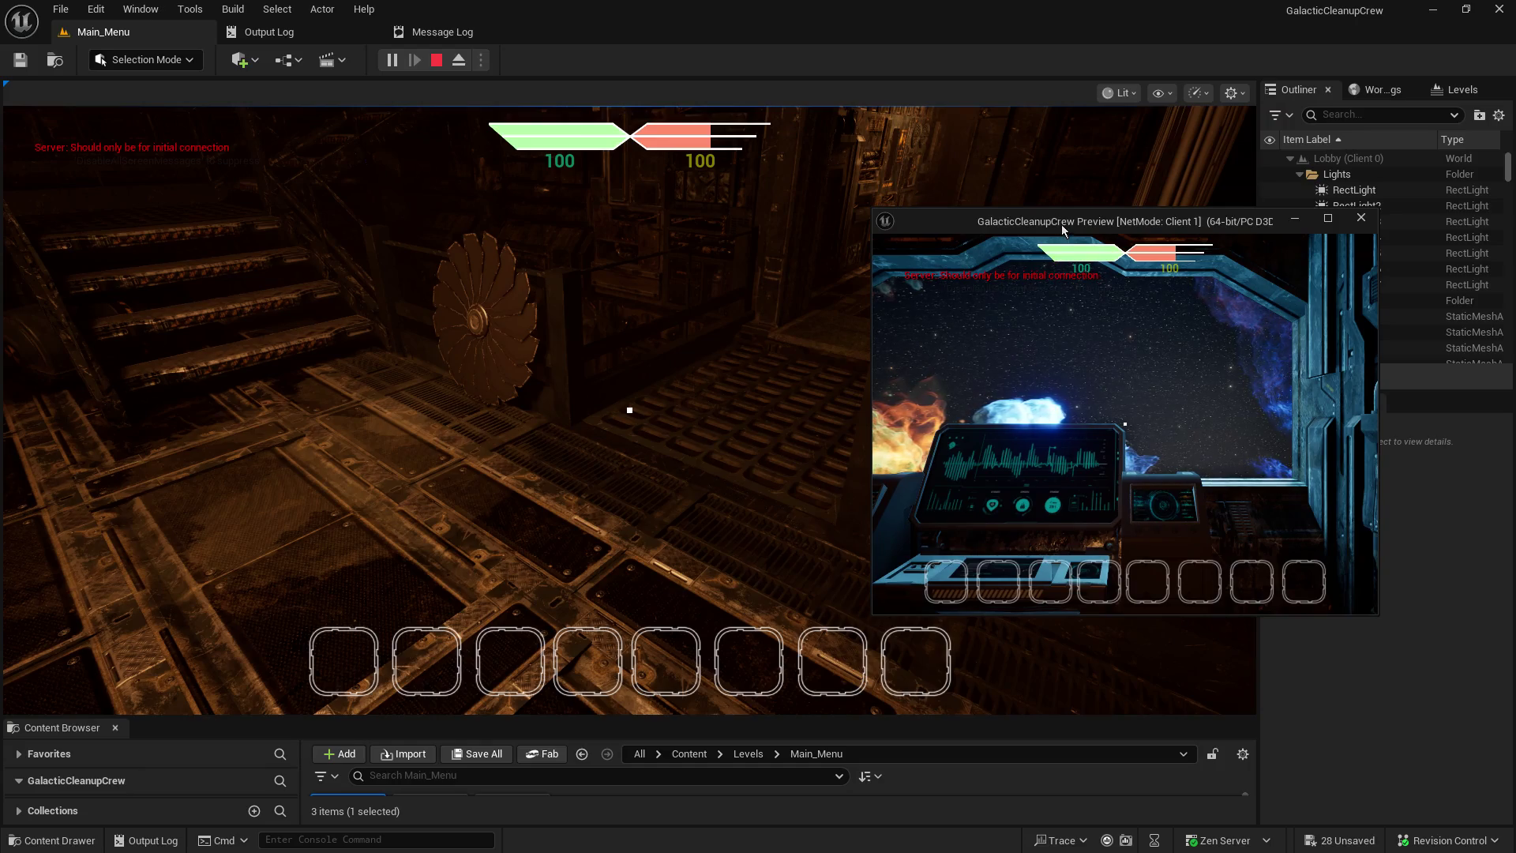
mouse_move(1063, 225)
left_mouse_down()
mouse_move(1139, 102)
mouse_move(1090, 86)
left_mouse_up()
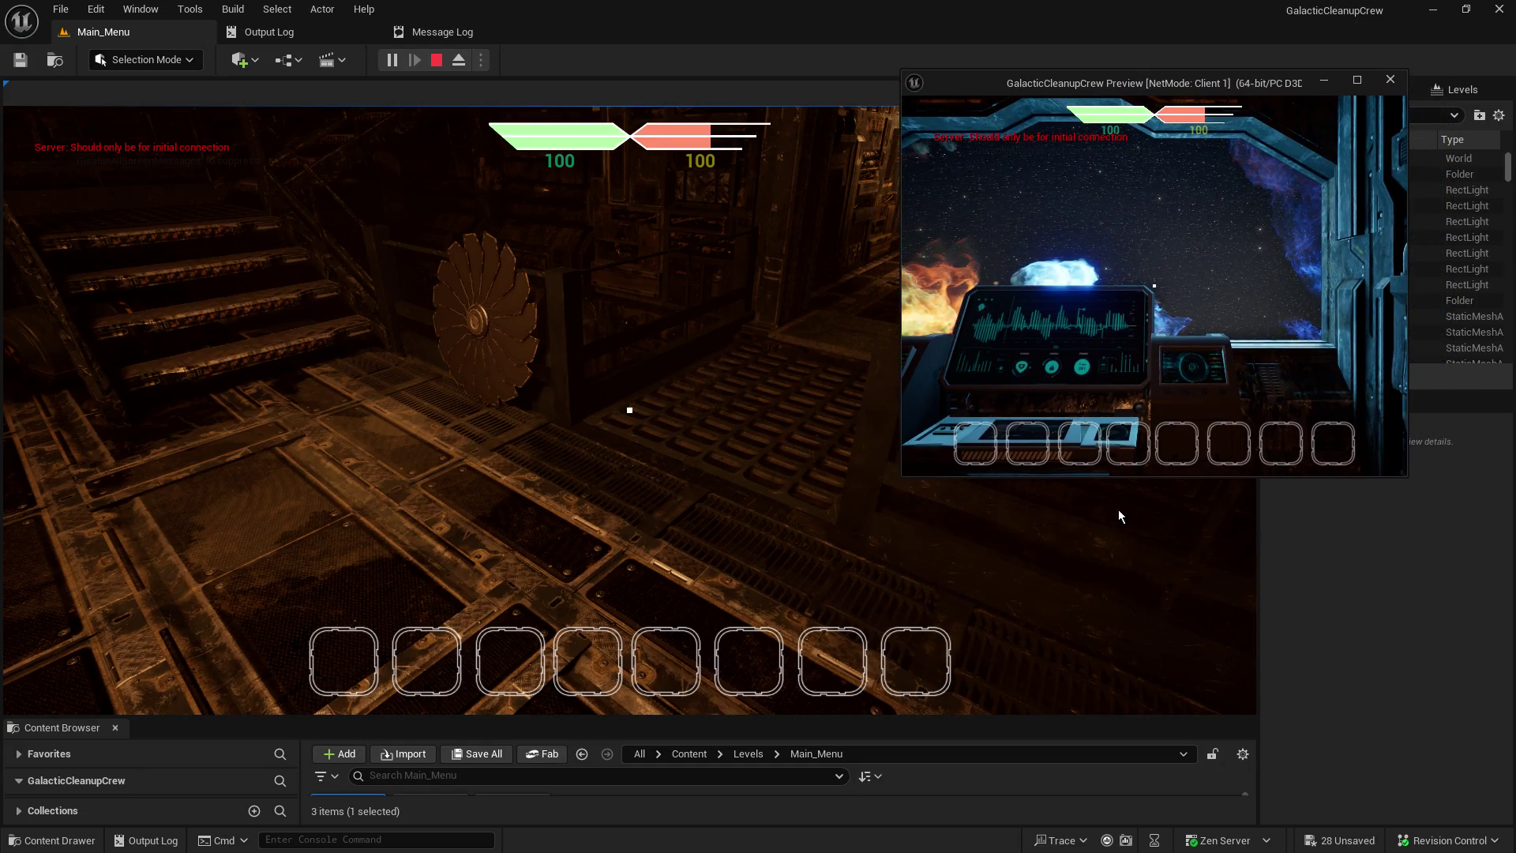
mouse_move(1407, 475)
left_mouse_down()
mouse_move(1476, 688)
mouse_move(1504, 677)
left_mouse_up()
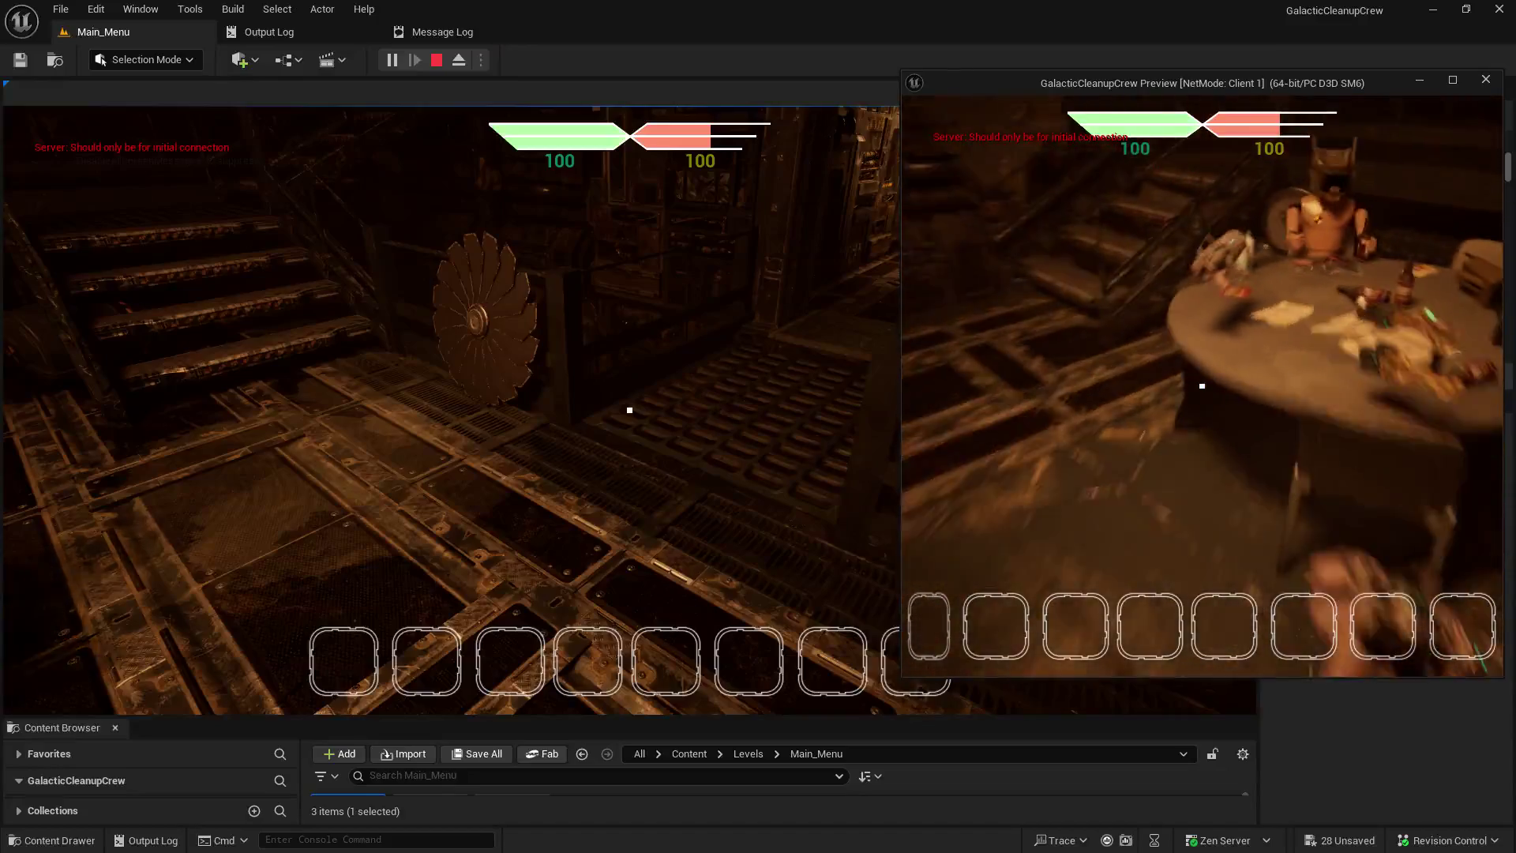
left_click(629, 410)
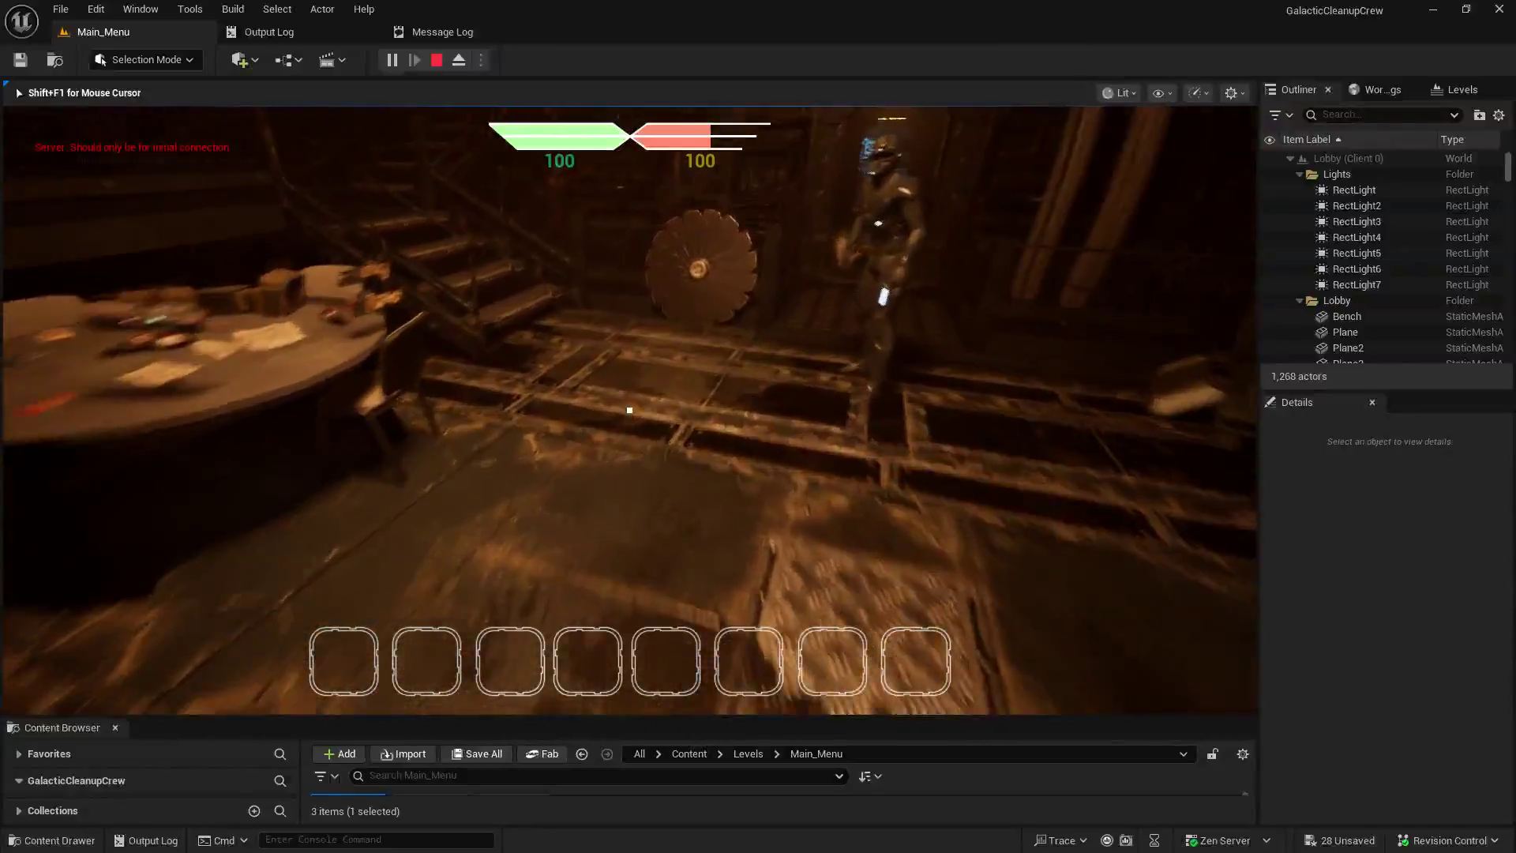
key("alt+Tab")
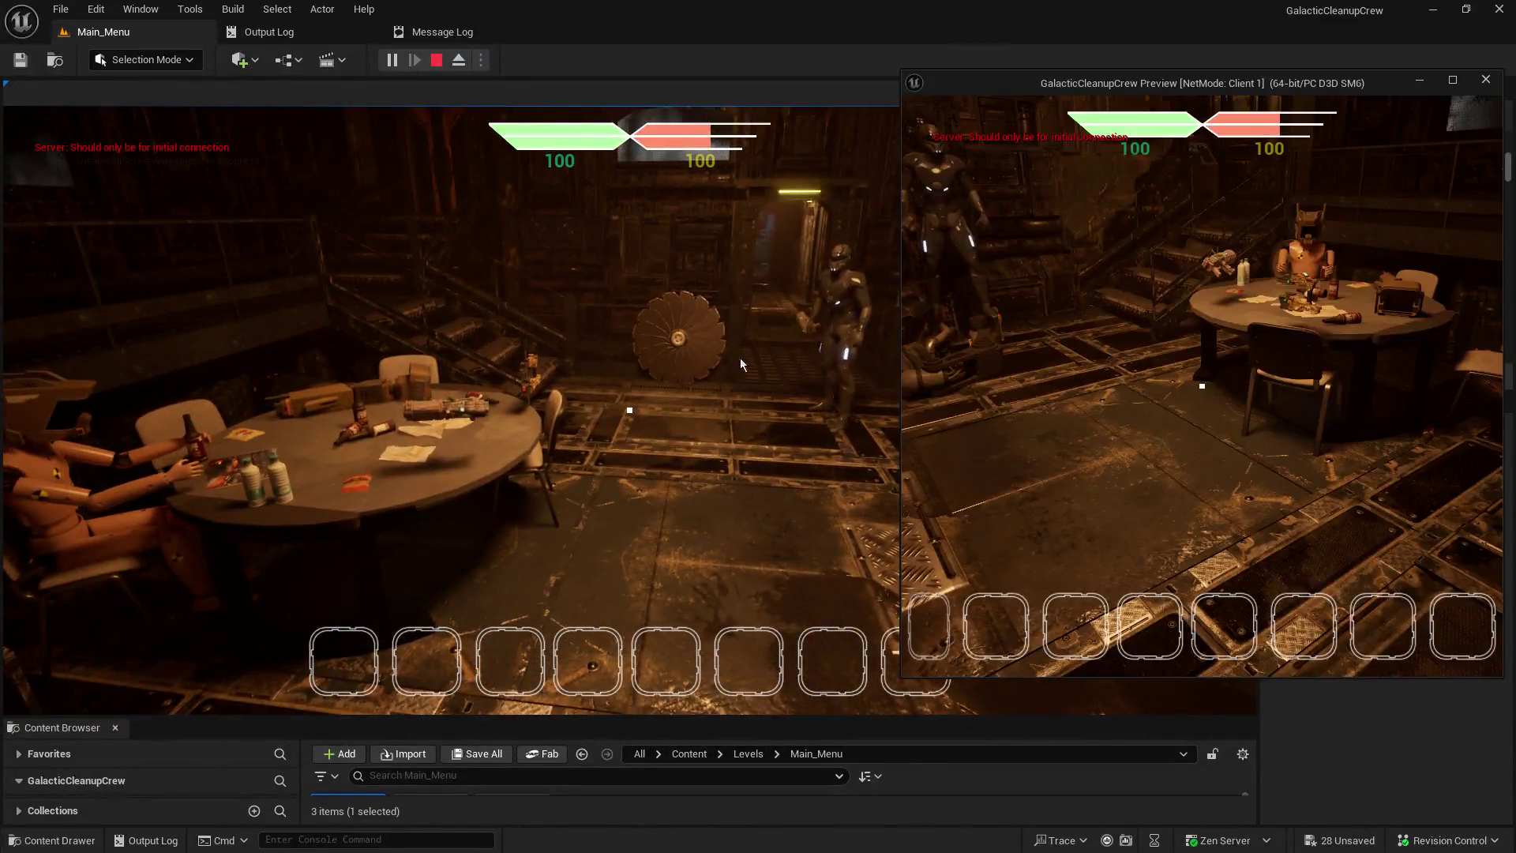
- Walk the client to the table and pick up the weapon into hotbar slot 1
key("w")
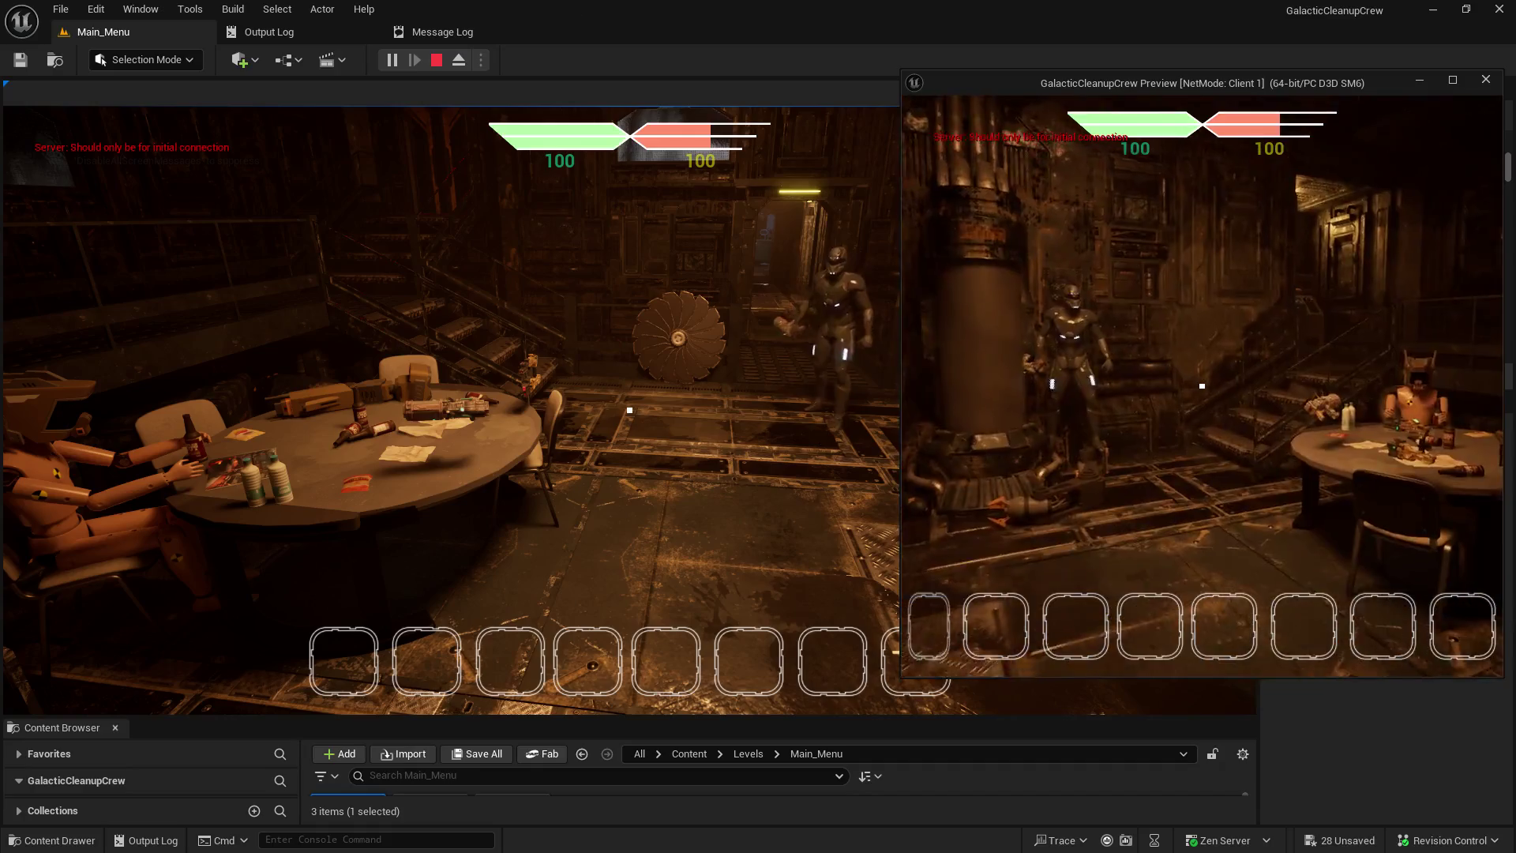
key("w")
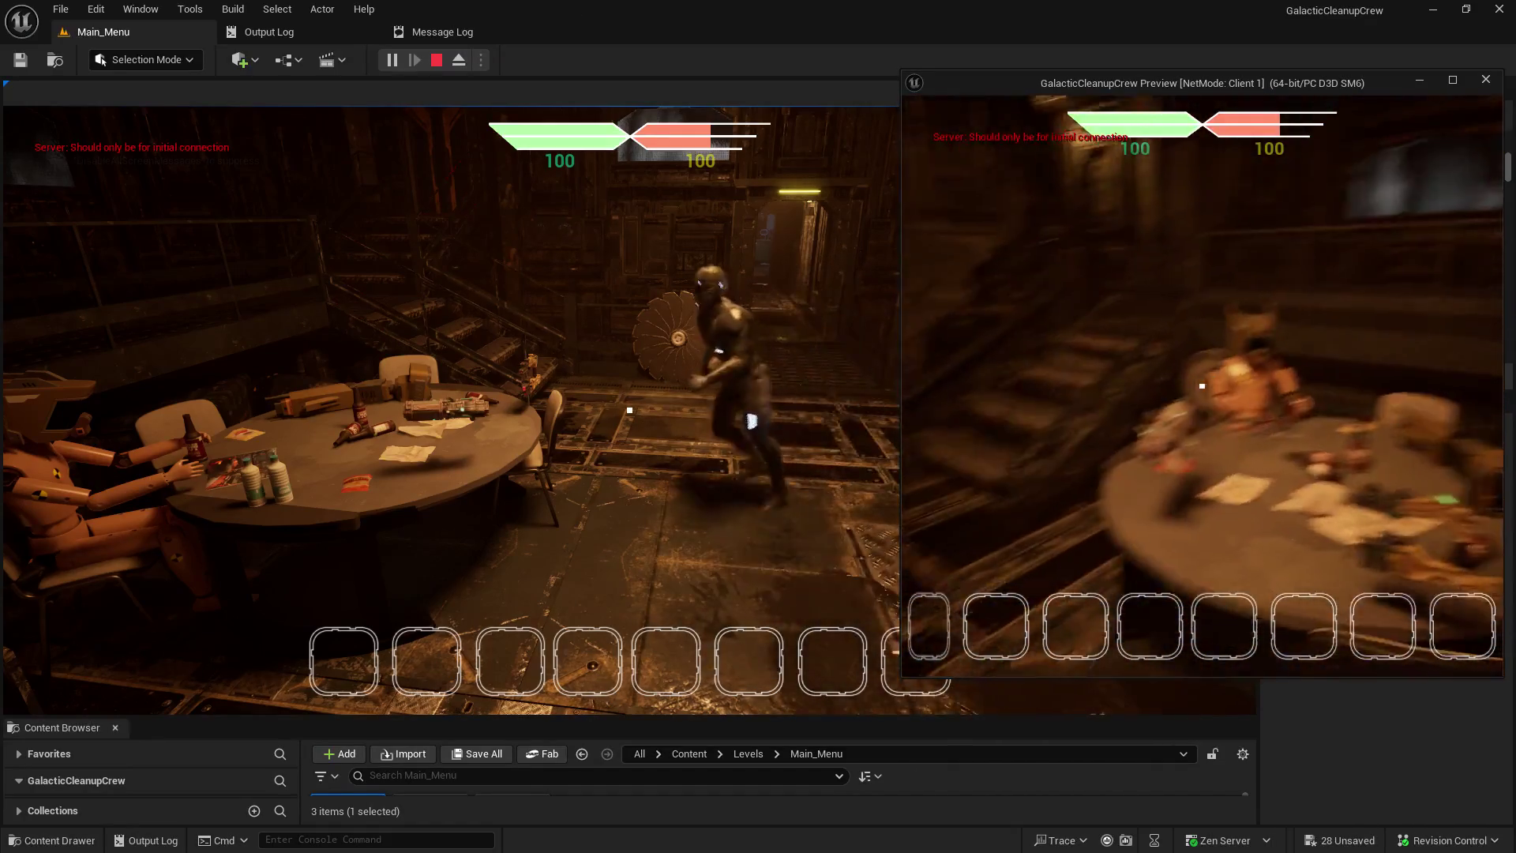
key("w")
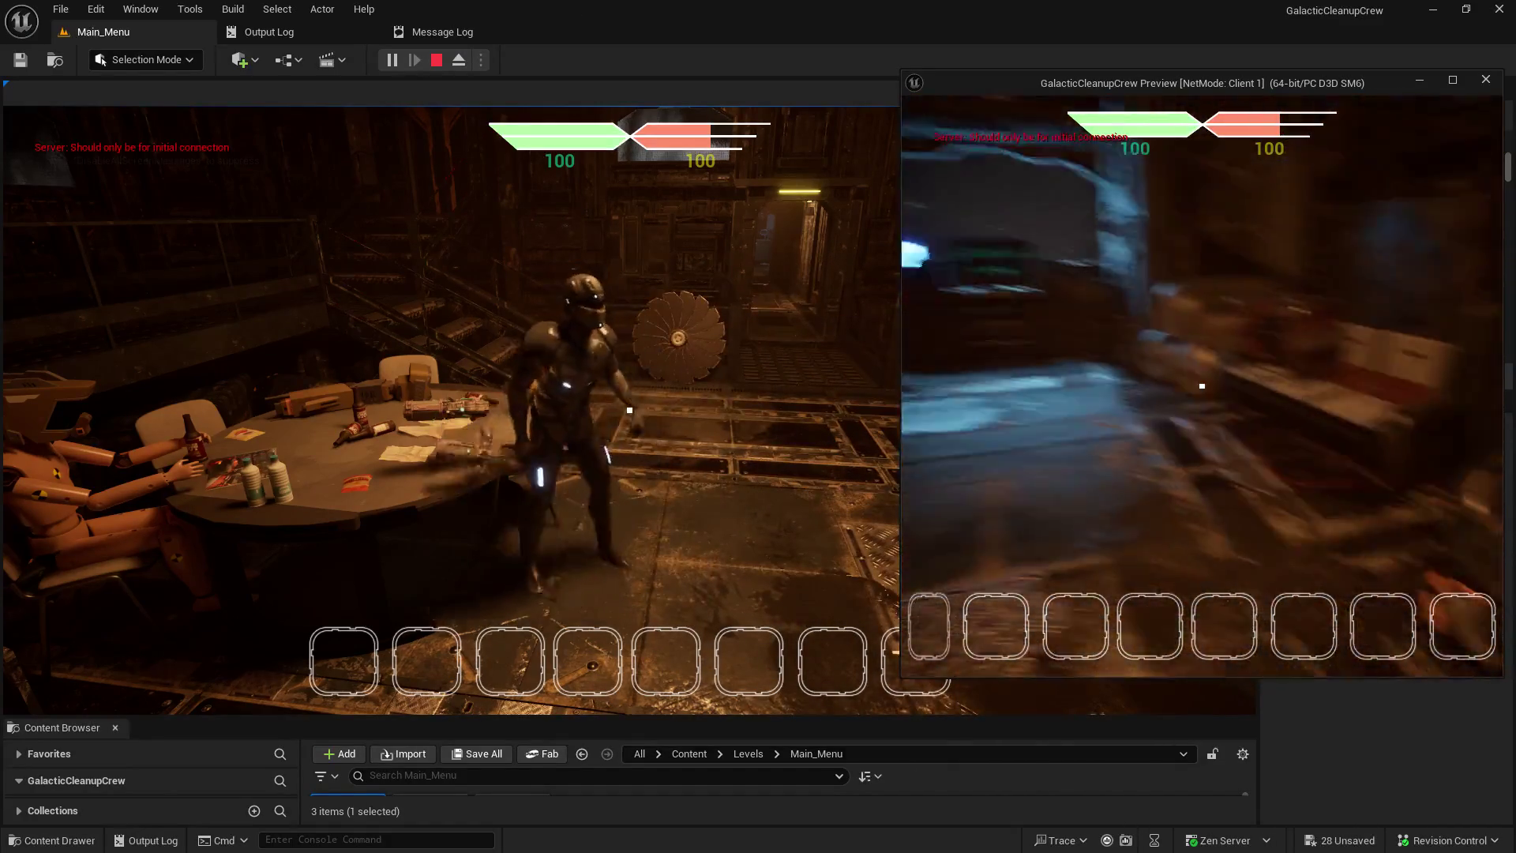
key("w")
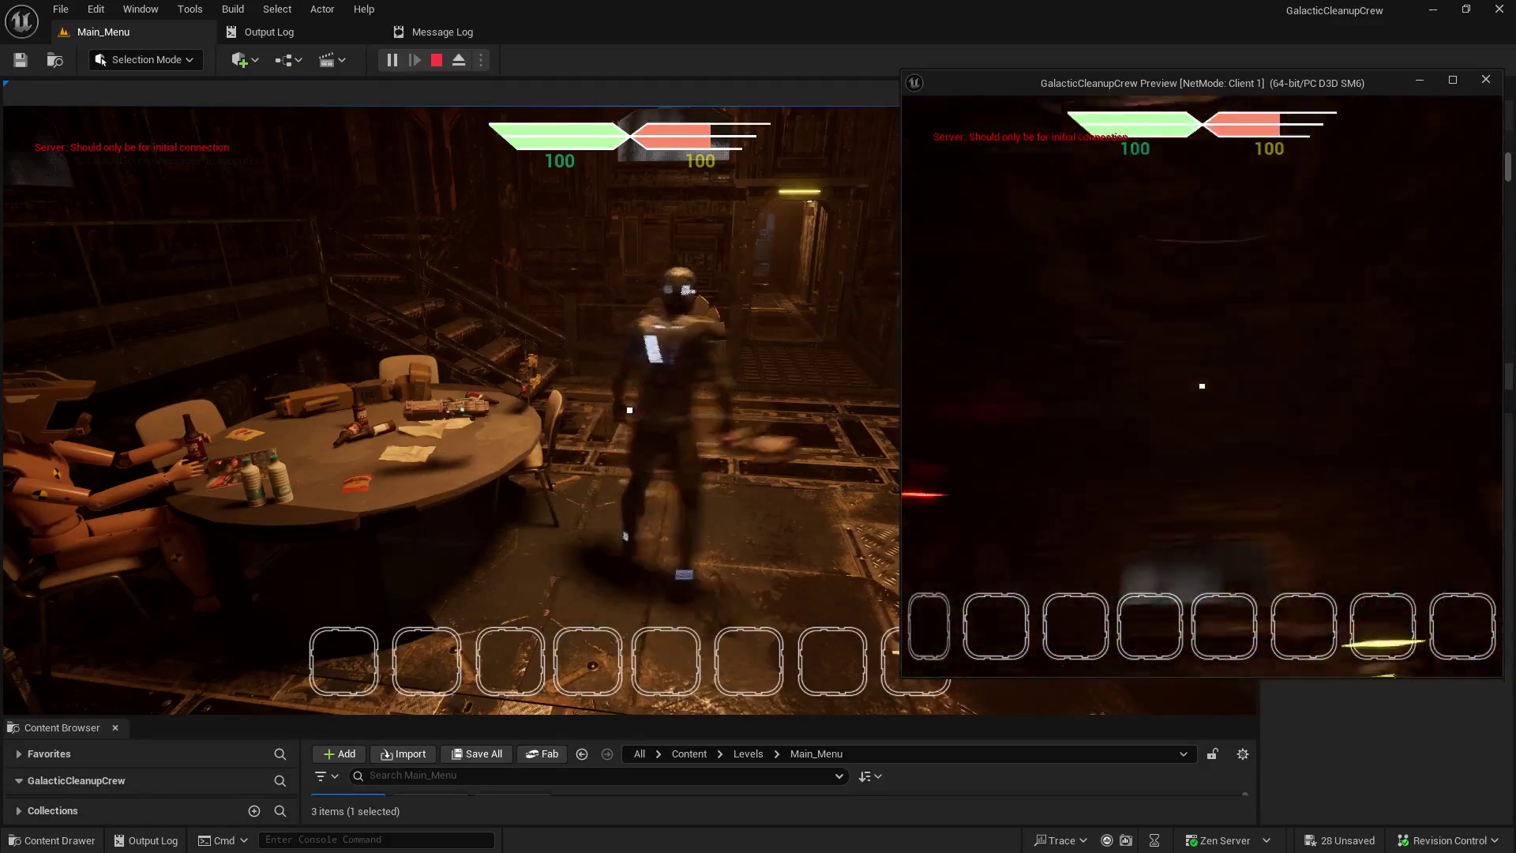
key("w")
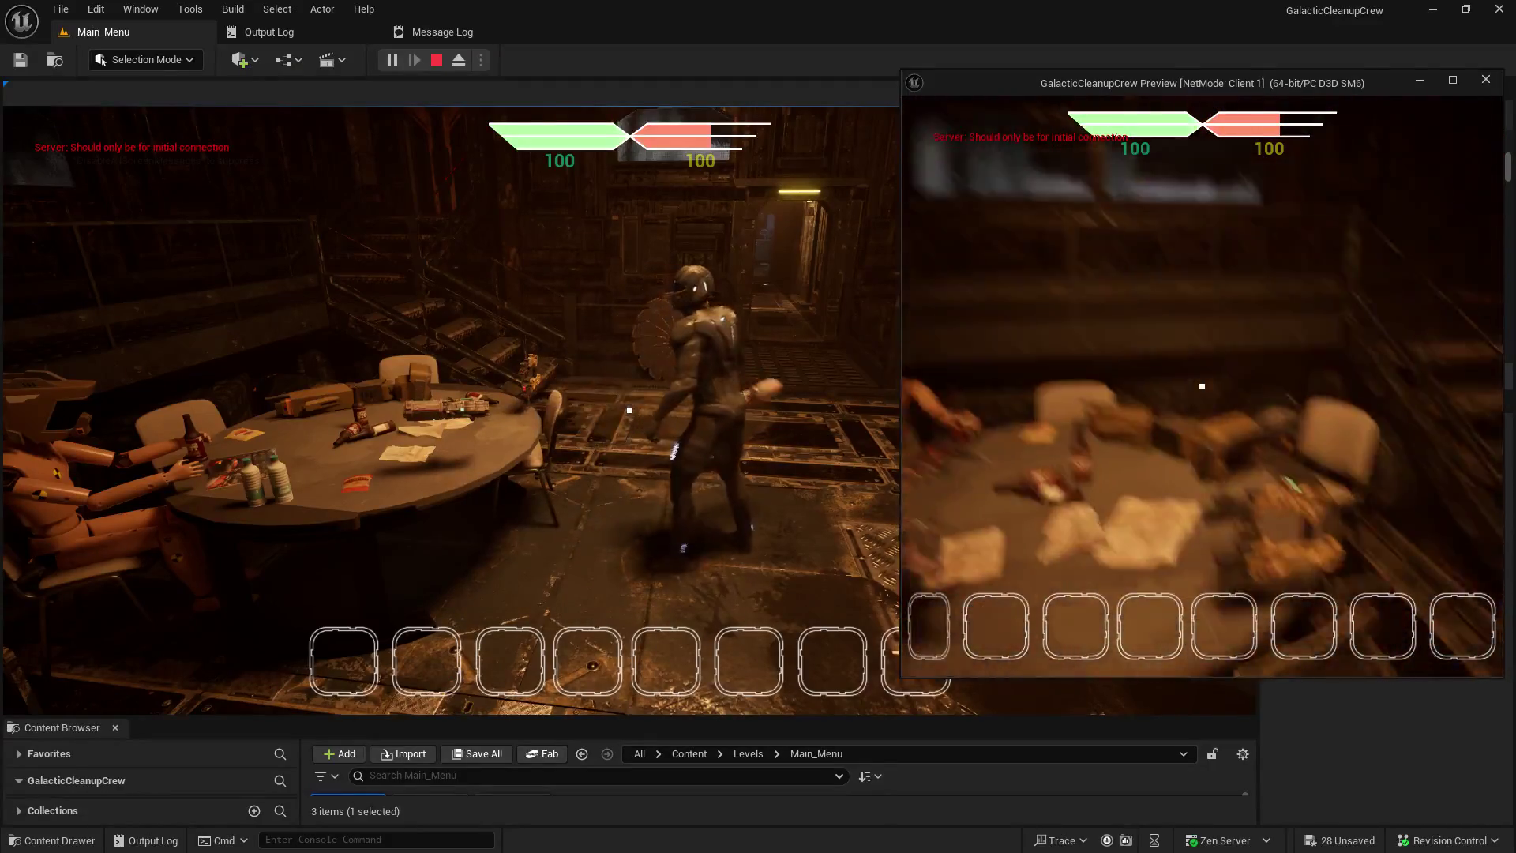
key("w")
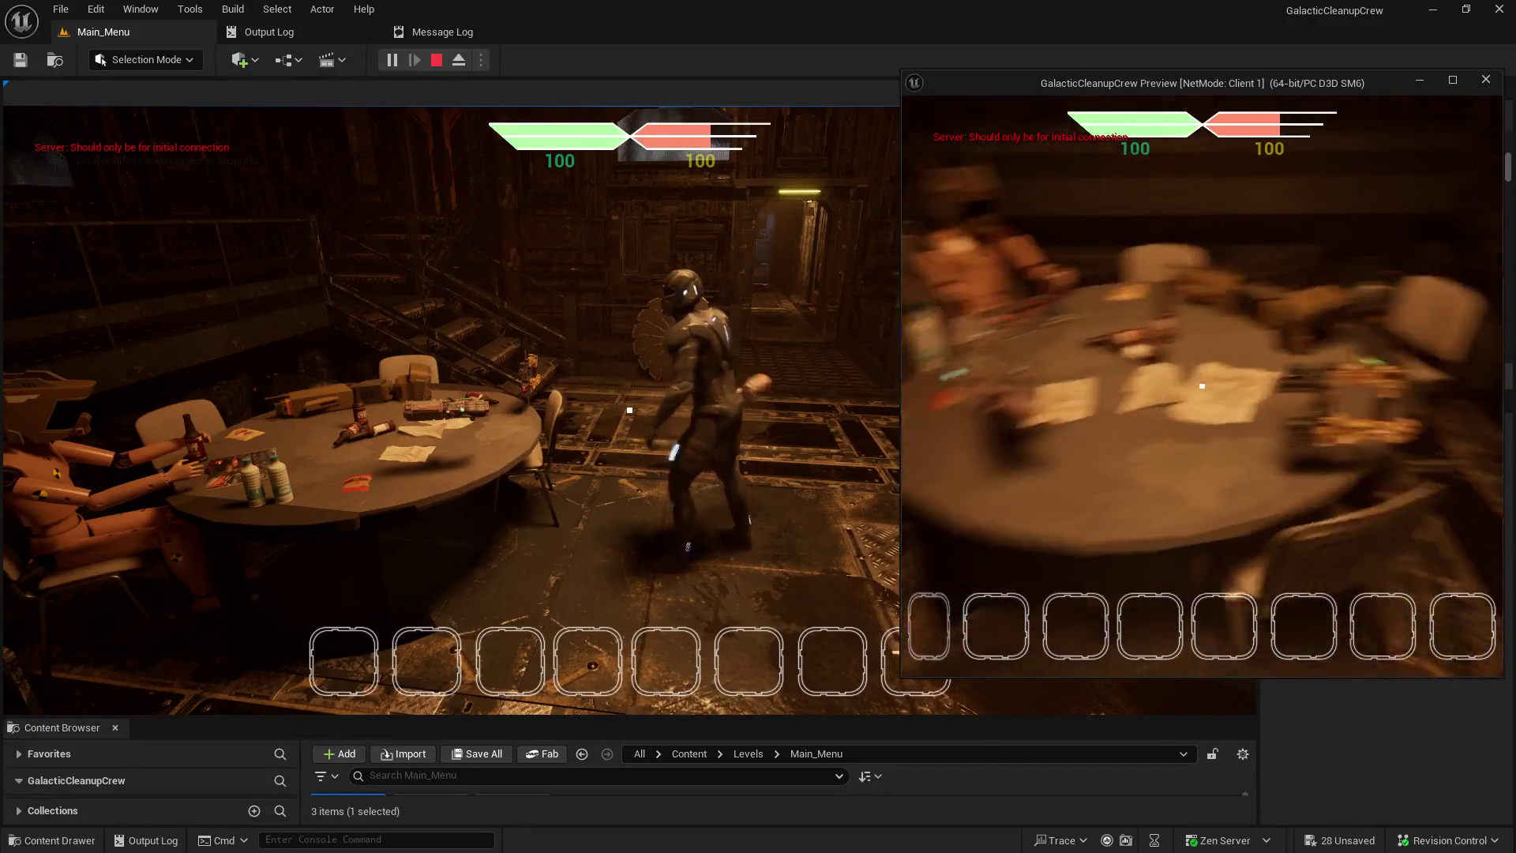
key("e")
- Look around the room, back away from the table, and return to the editor
key("w")
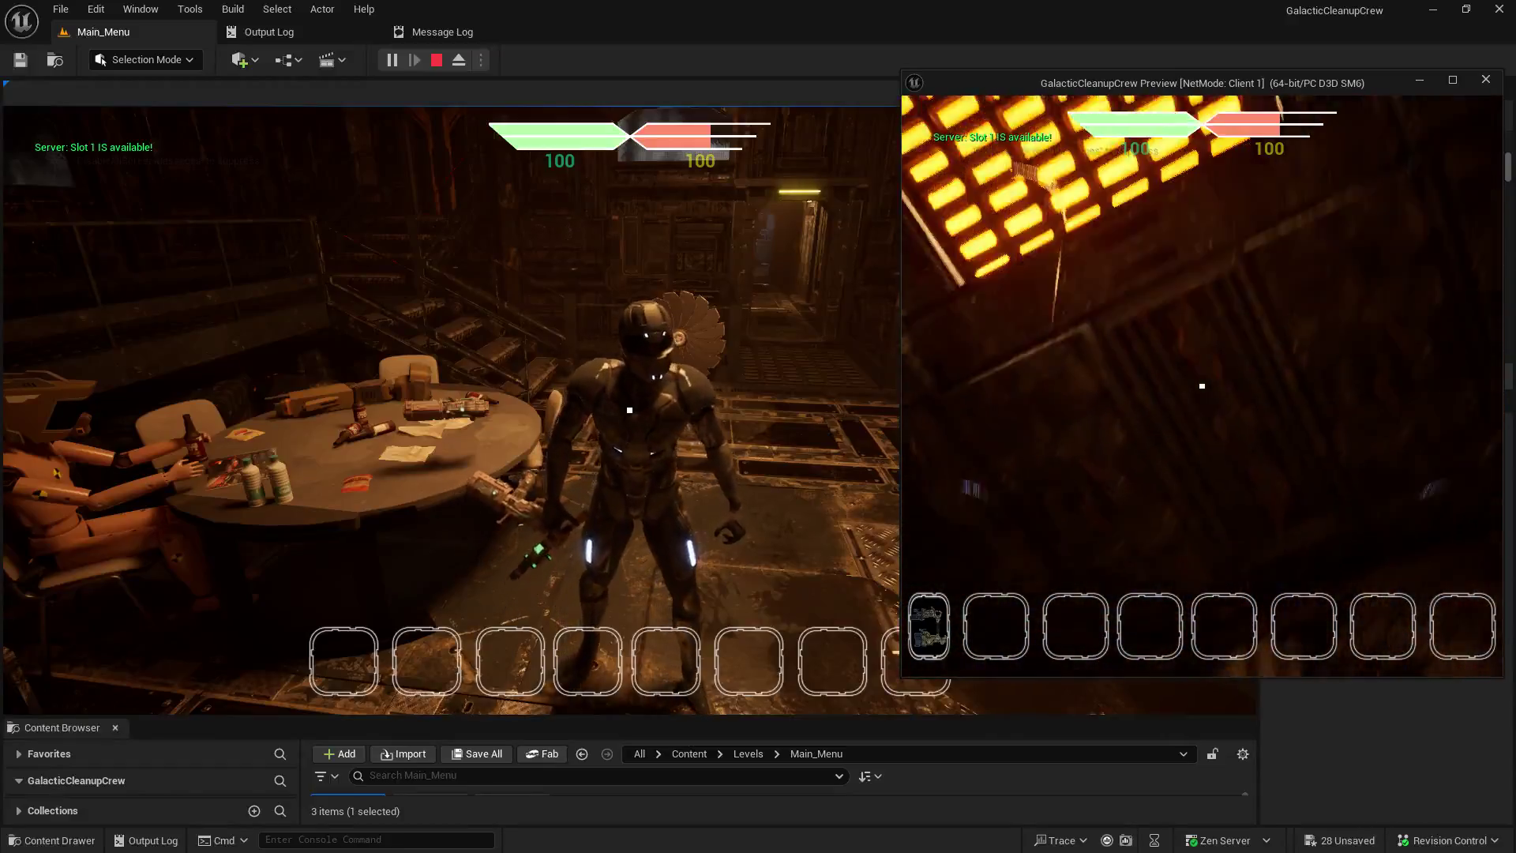
key("w")
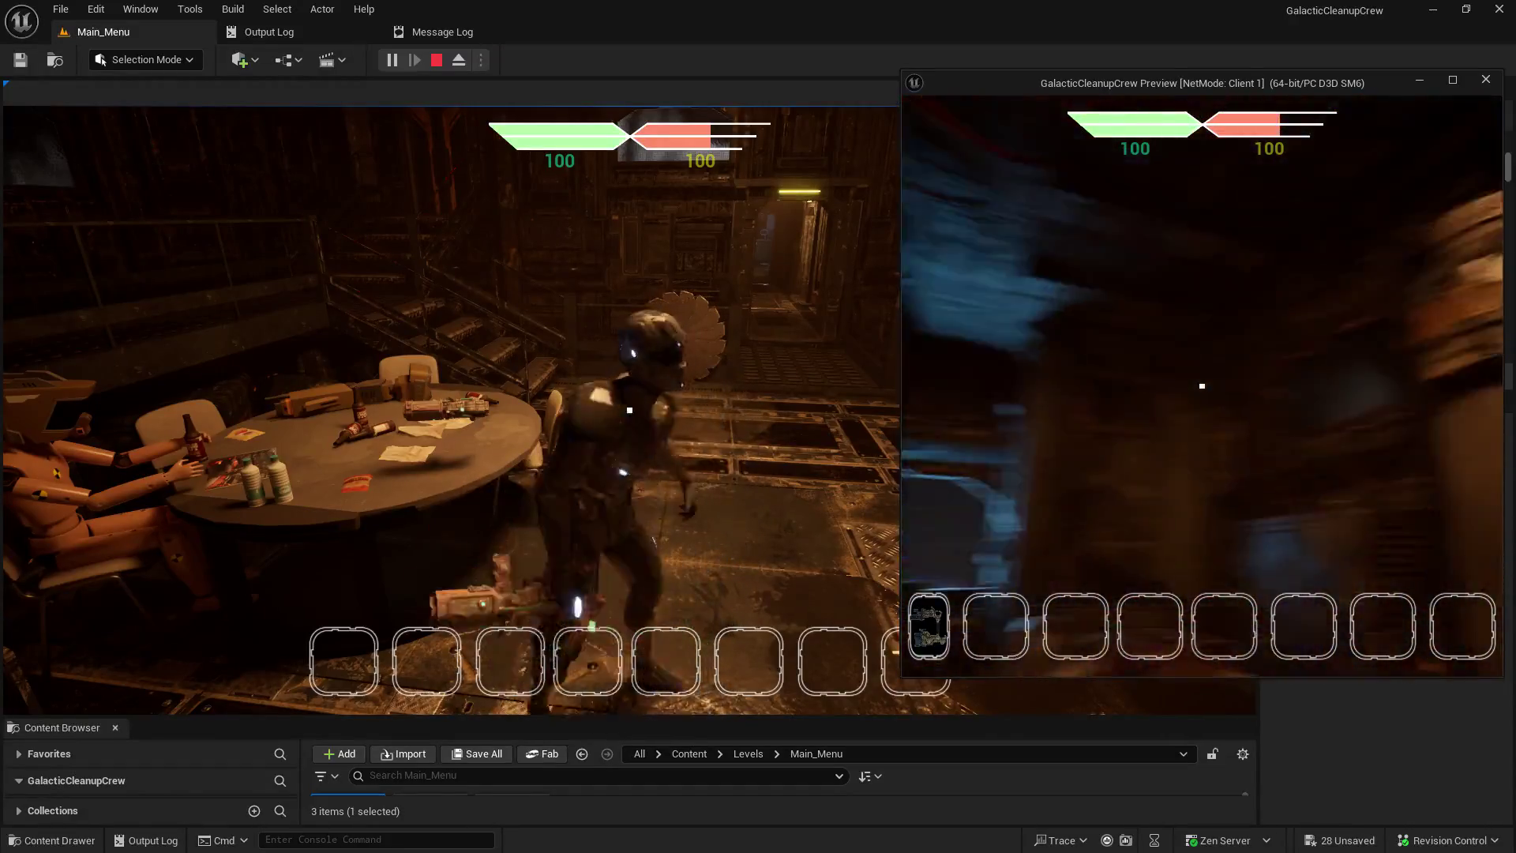
key("w")
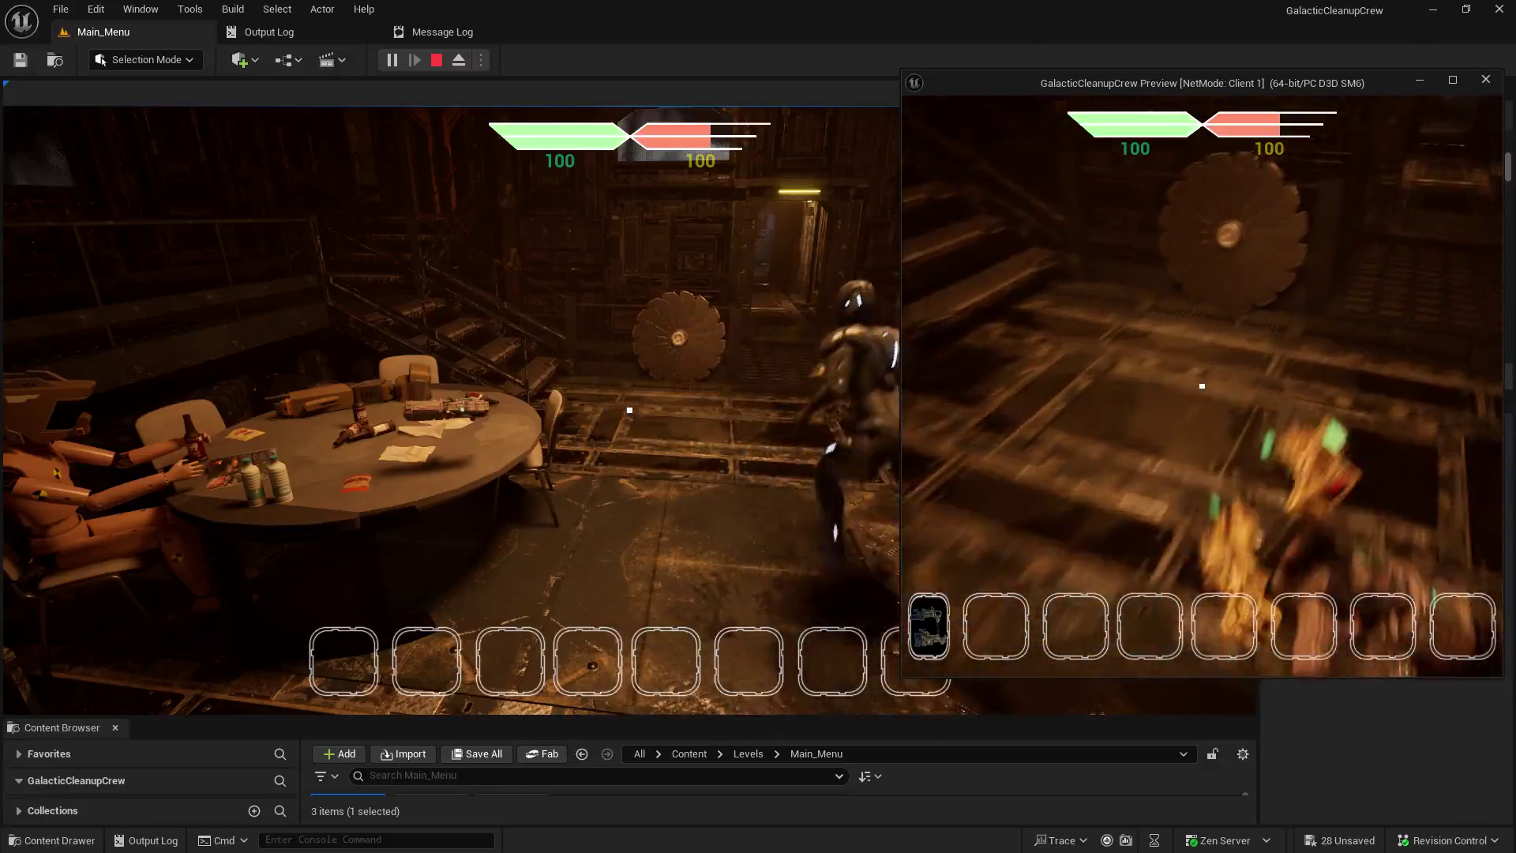
key("w")
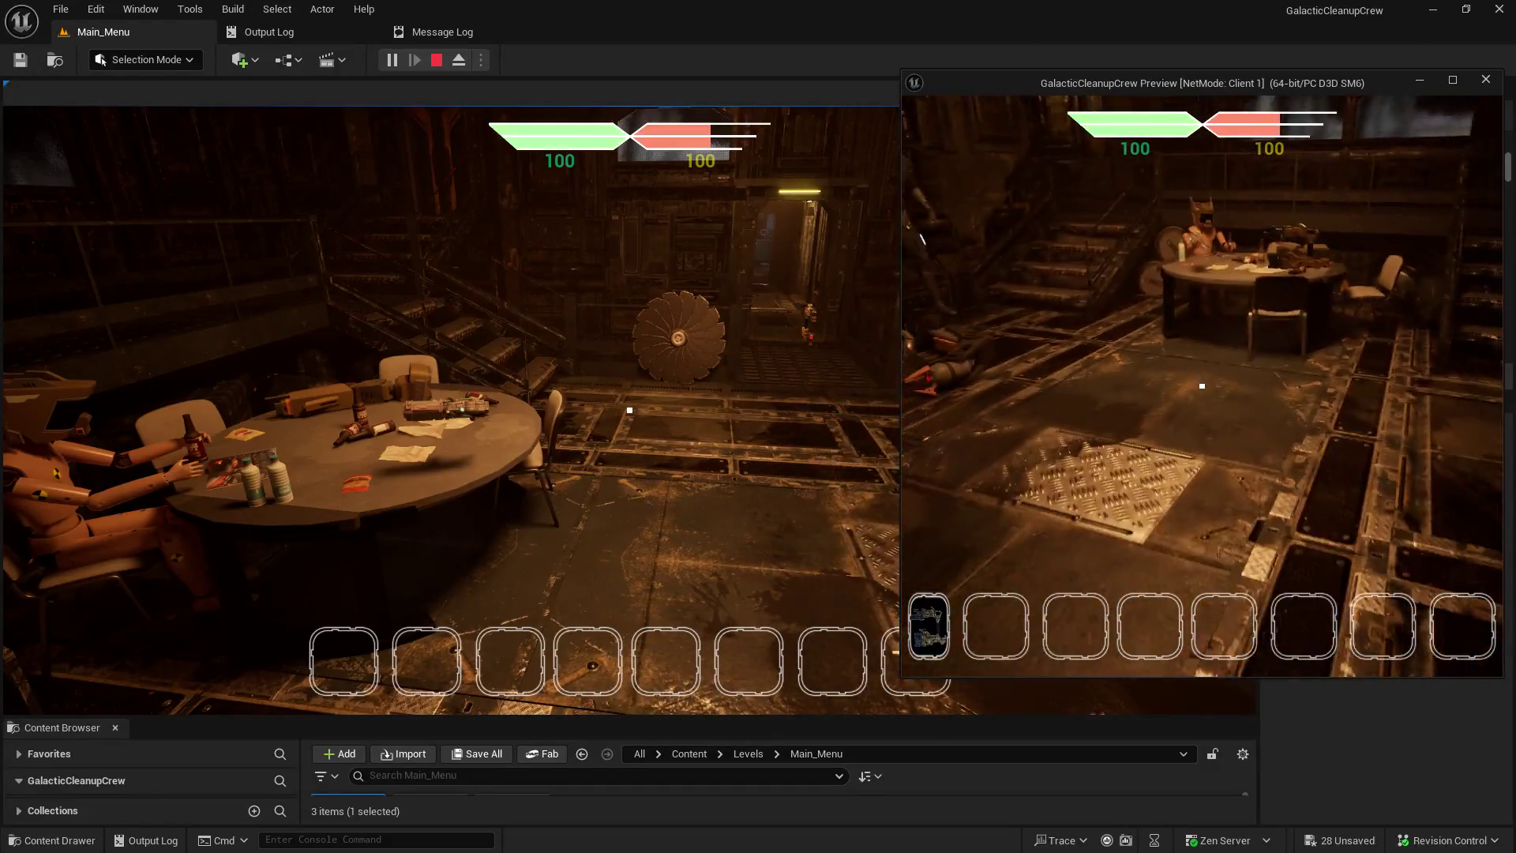
key("w")
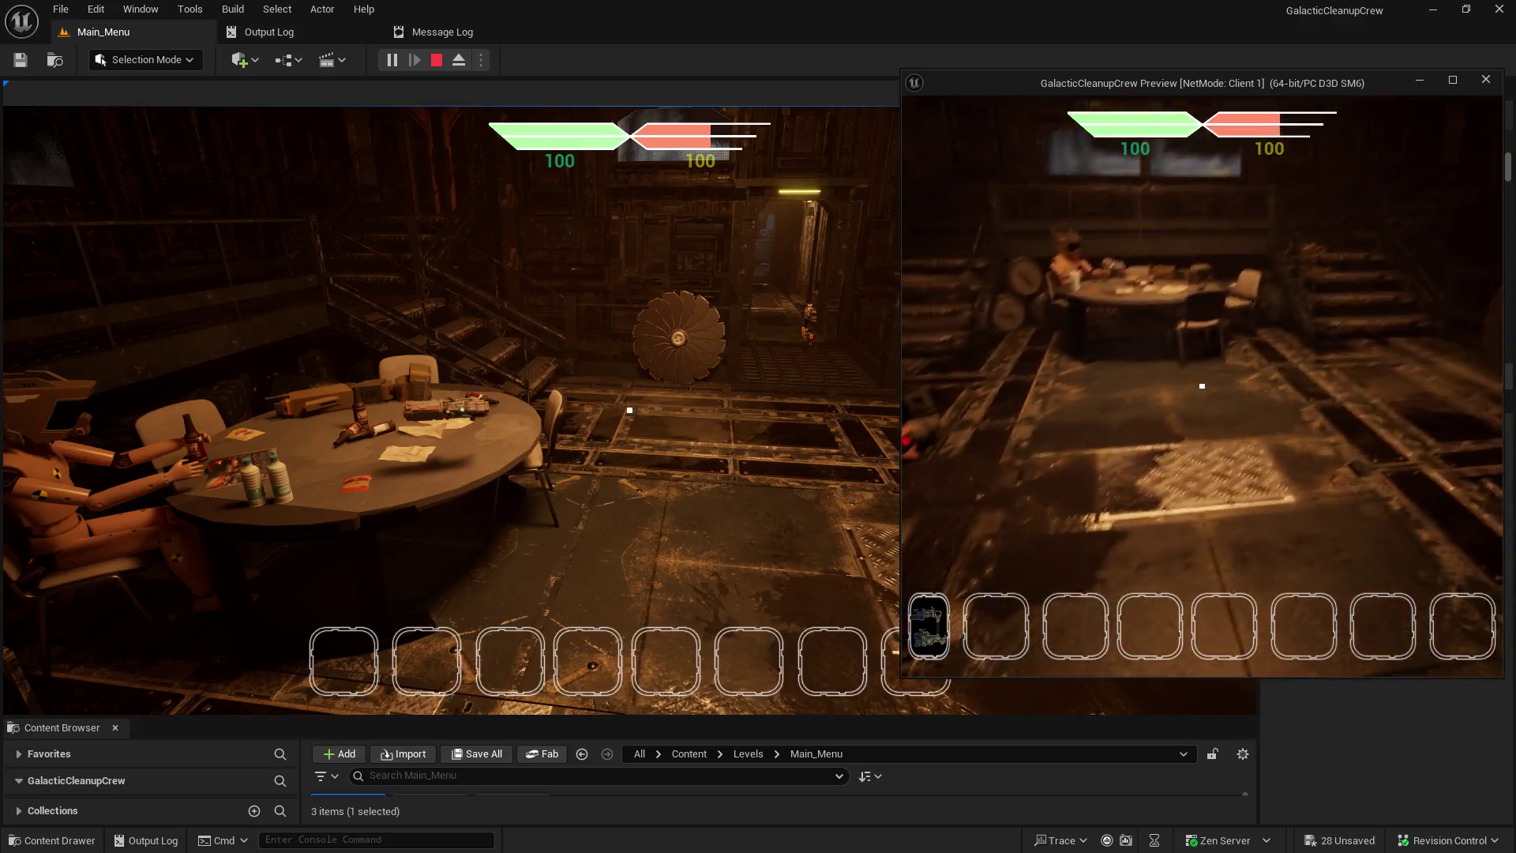
key("w")
key("w")
key("s")
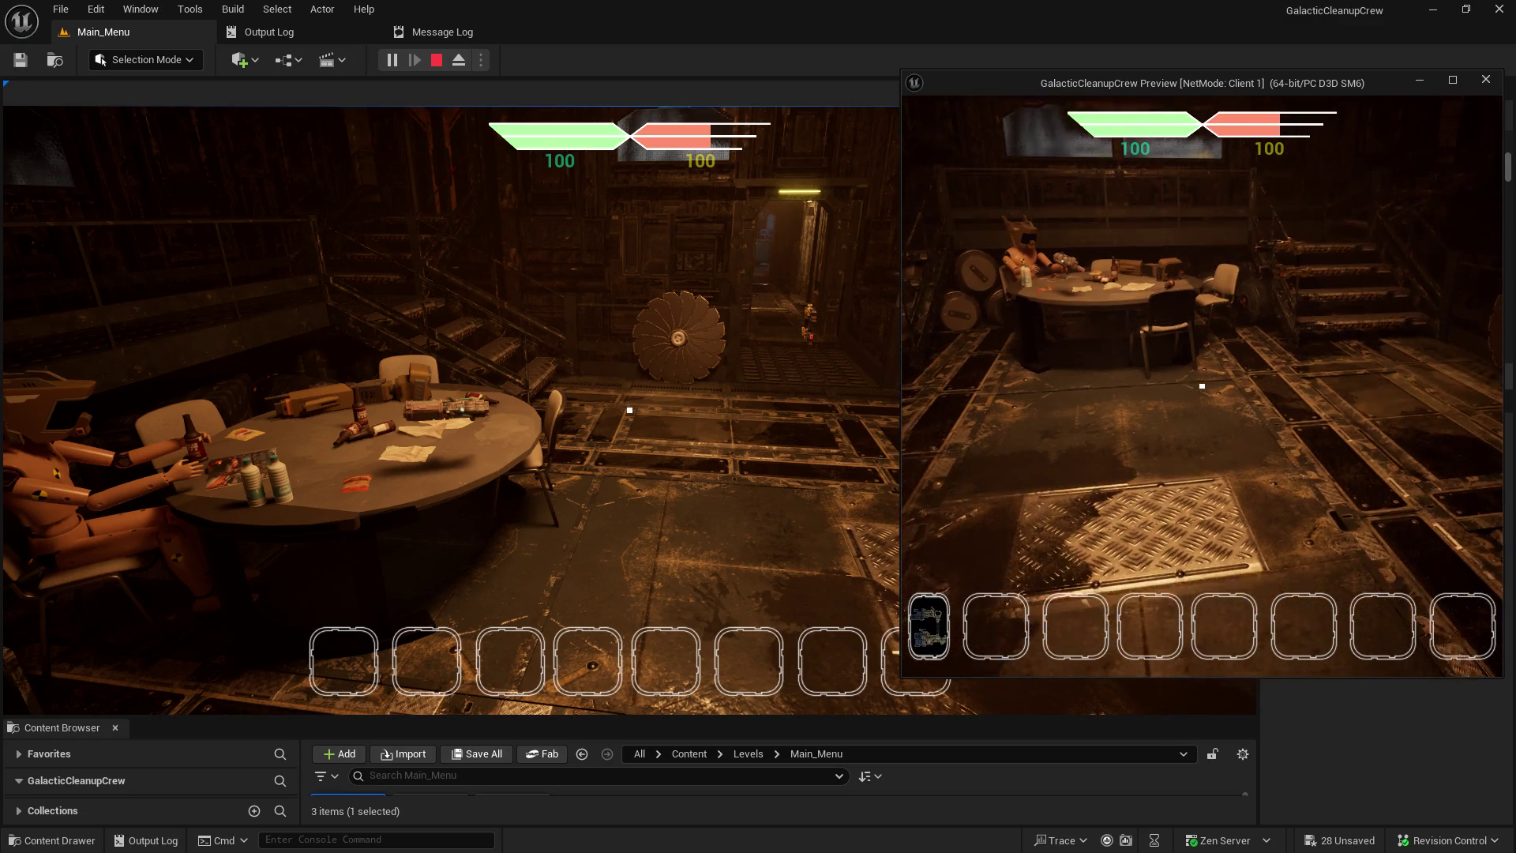
key("alt+Tab")
key("alt+Tab")
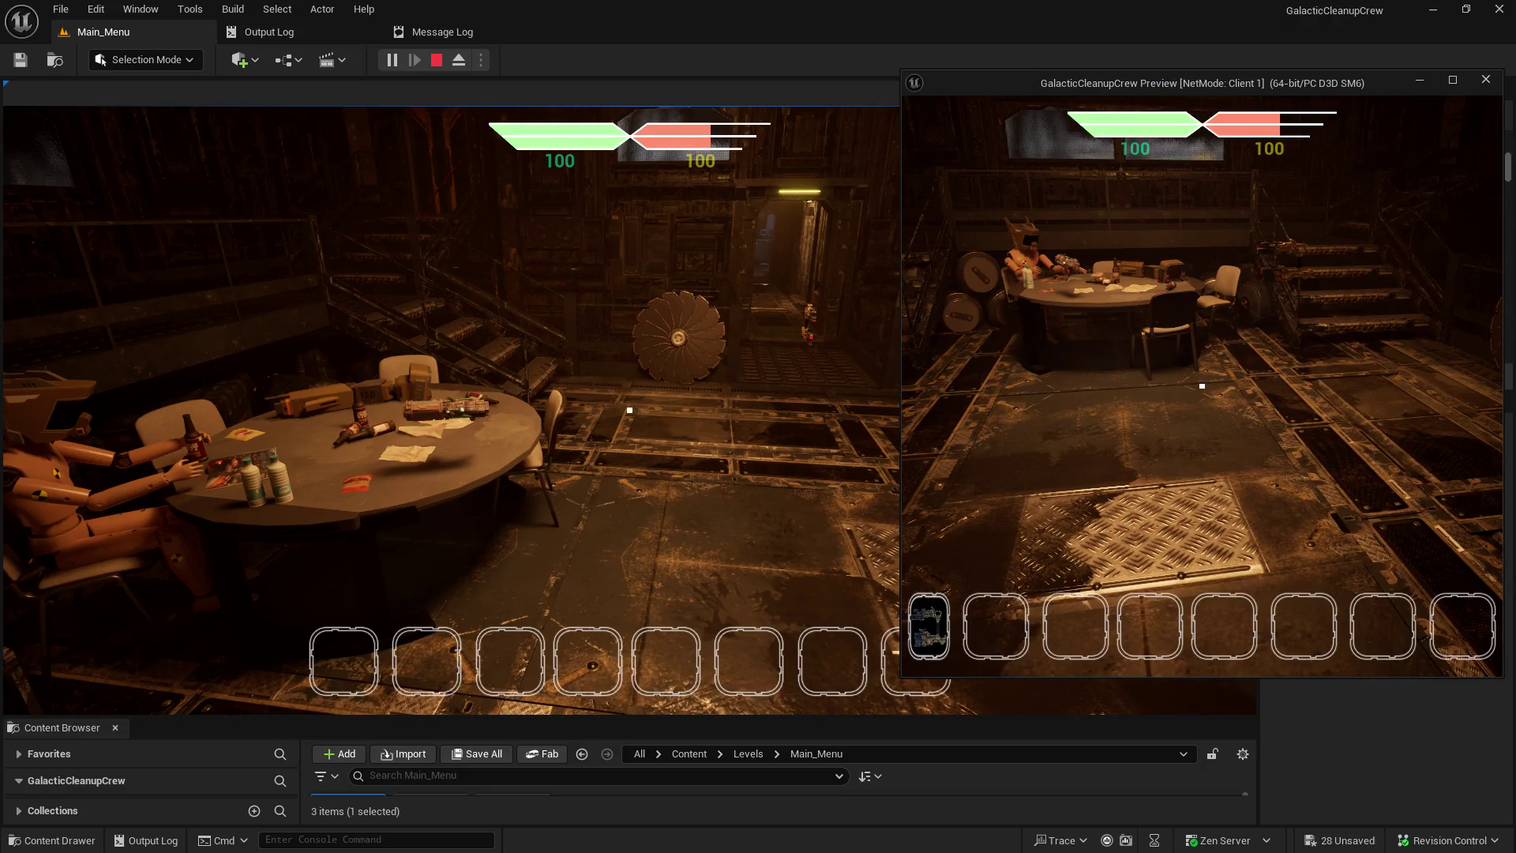
- Narrow the Client 1 window and pick up the table gun as the client
mouse_move(900, 428)
left_mouse_down()
mouse_move(694, 452)
mouse_move(1184, 477)
mouse_move(772, 447)
mouse_move(961, 446)
mouse_move(766, 431)
left_mouse_up()
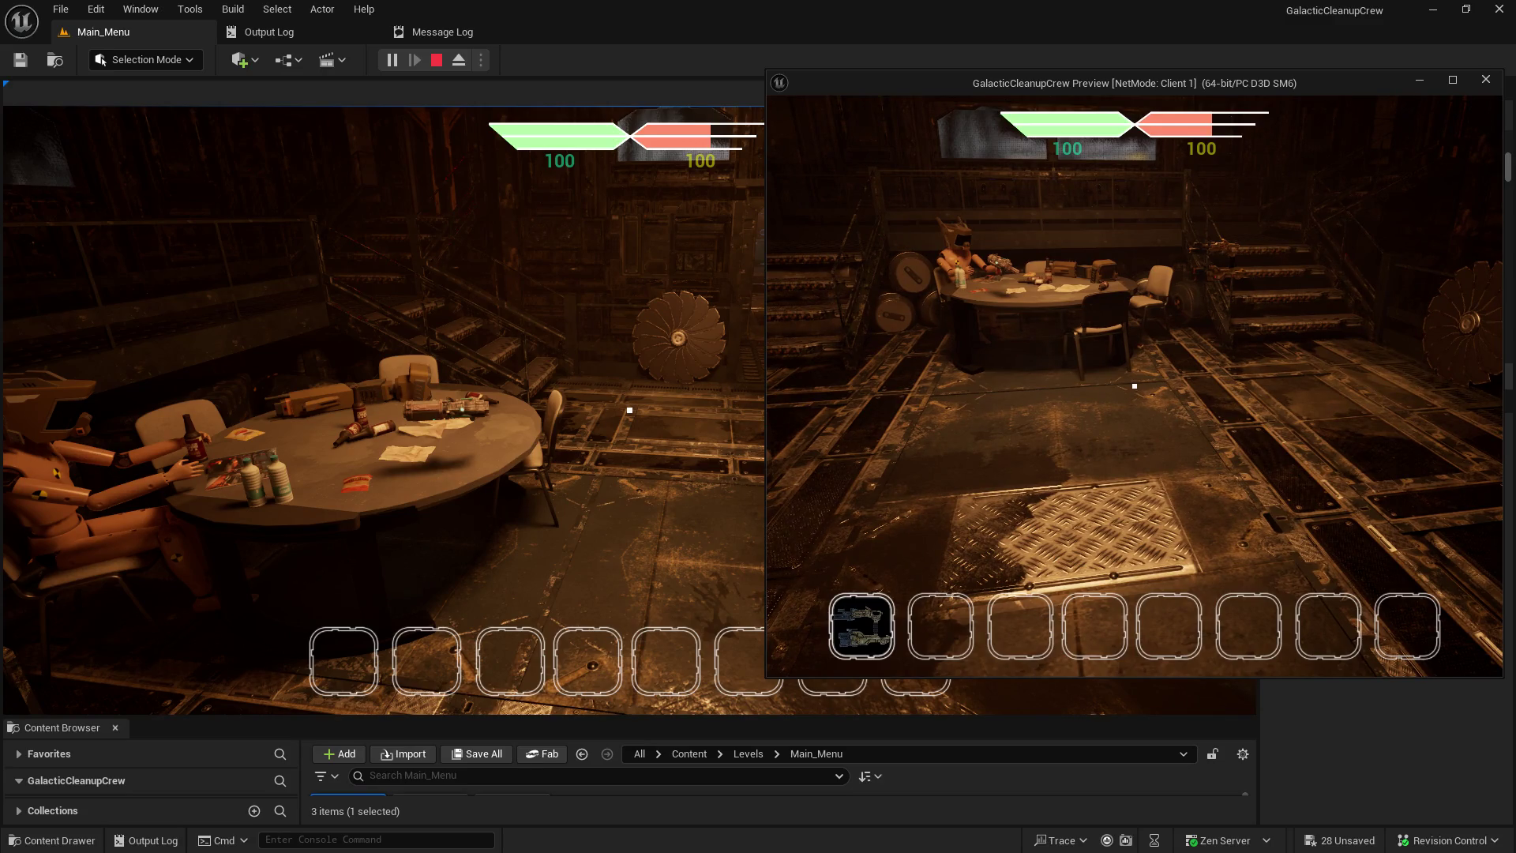
key("alt+Tab")
key("alt+Tab")
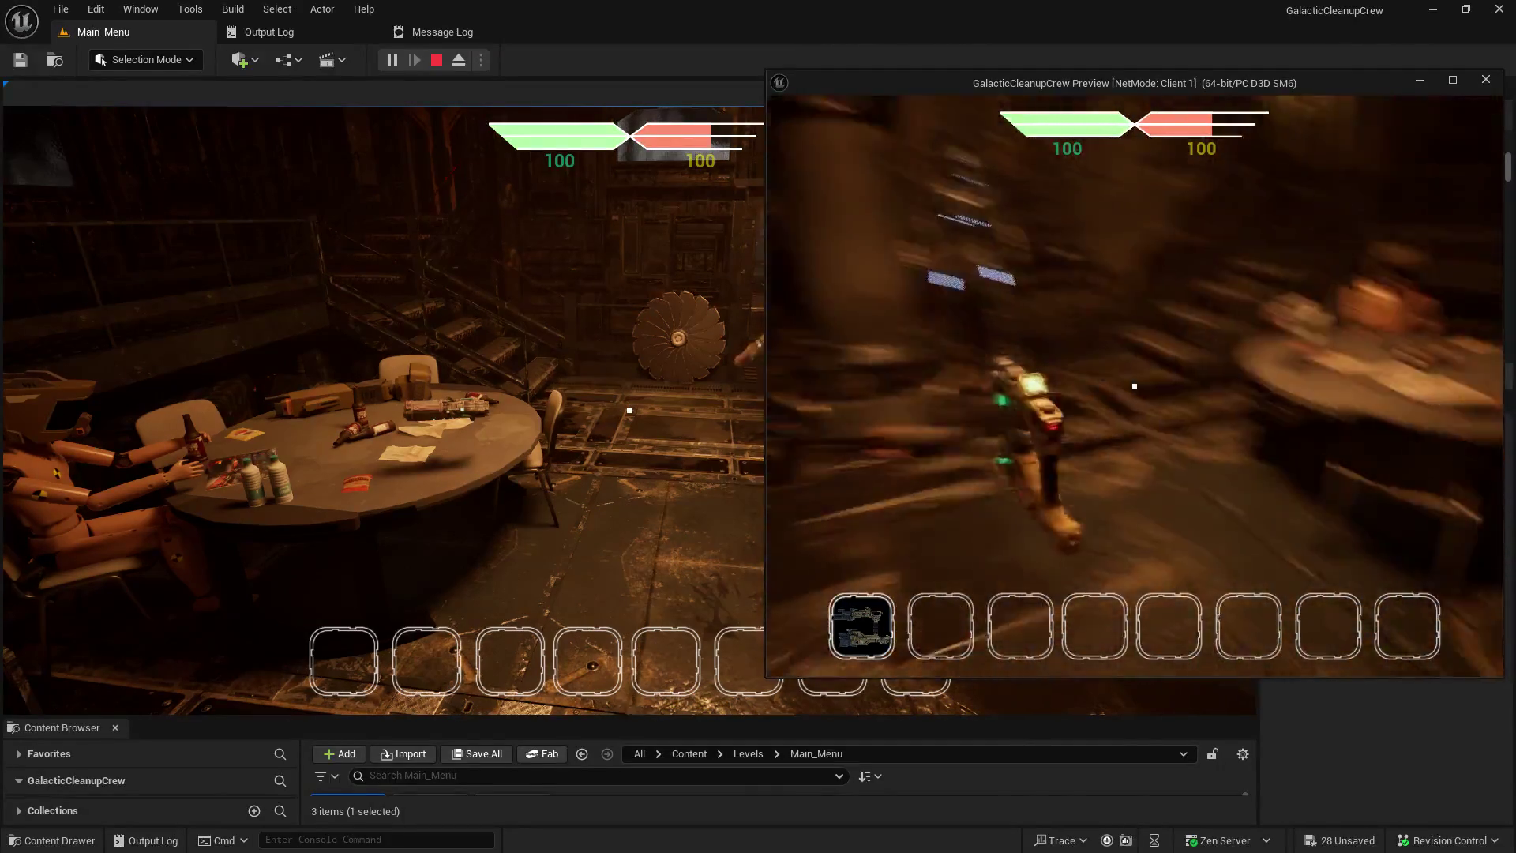
left_click(660, 371)
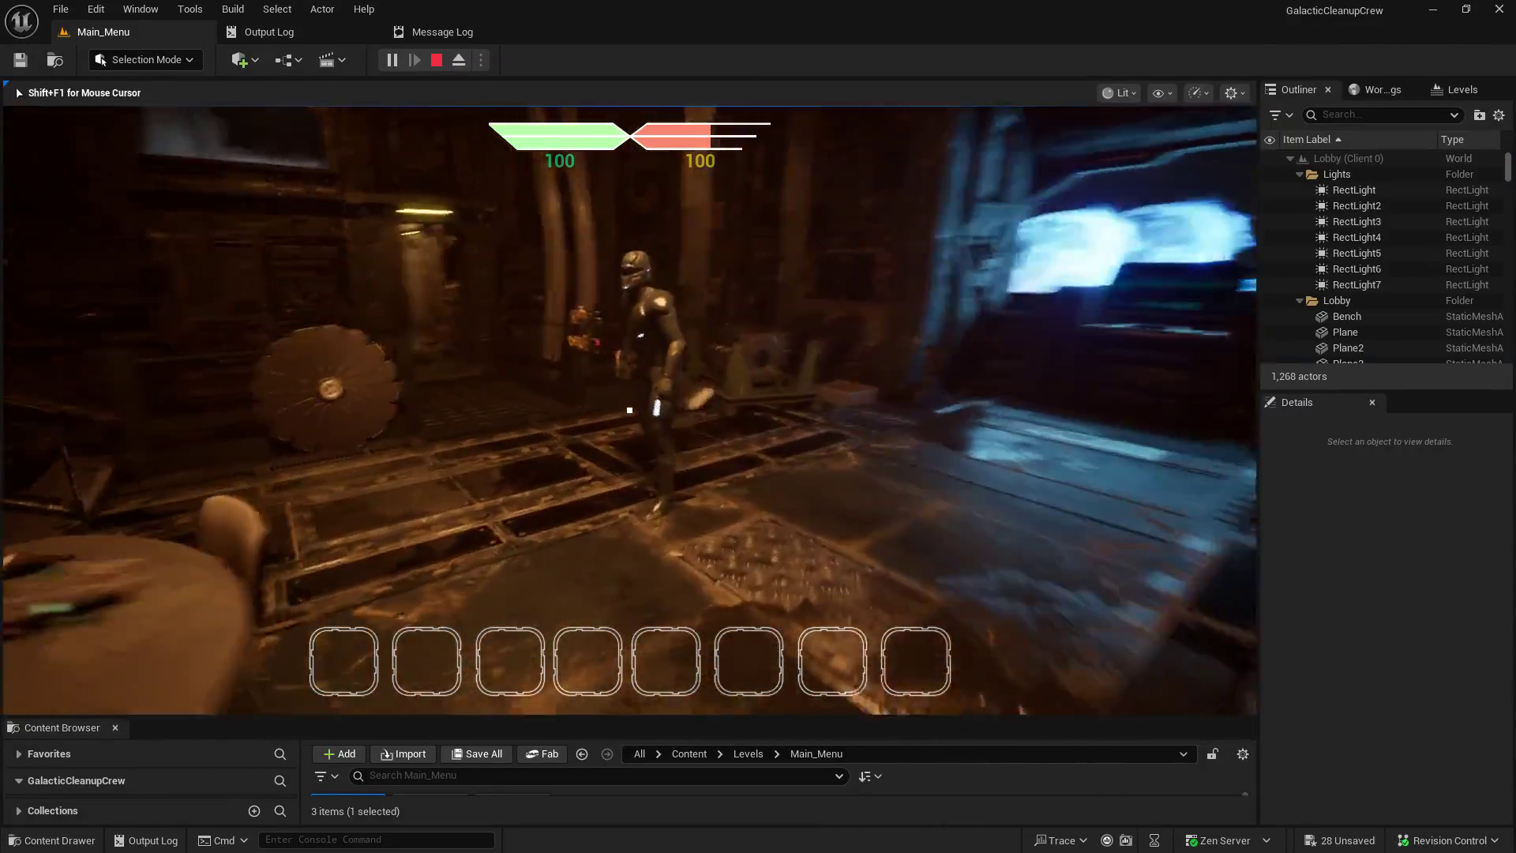
key("alt+Tab")
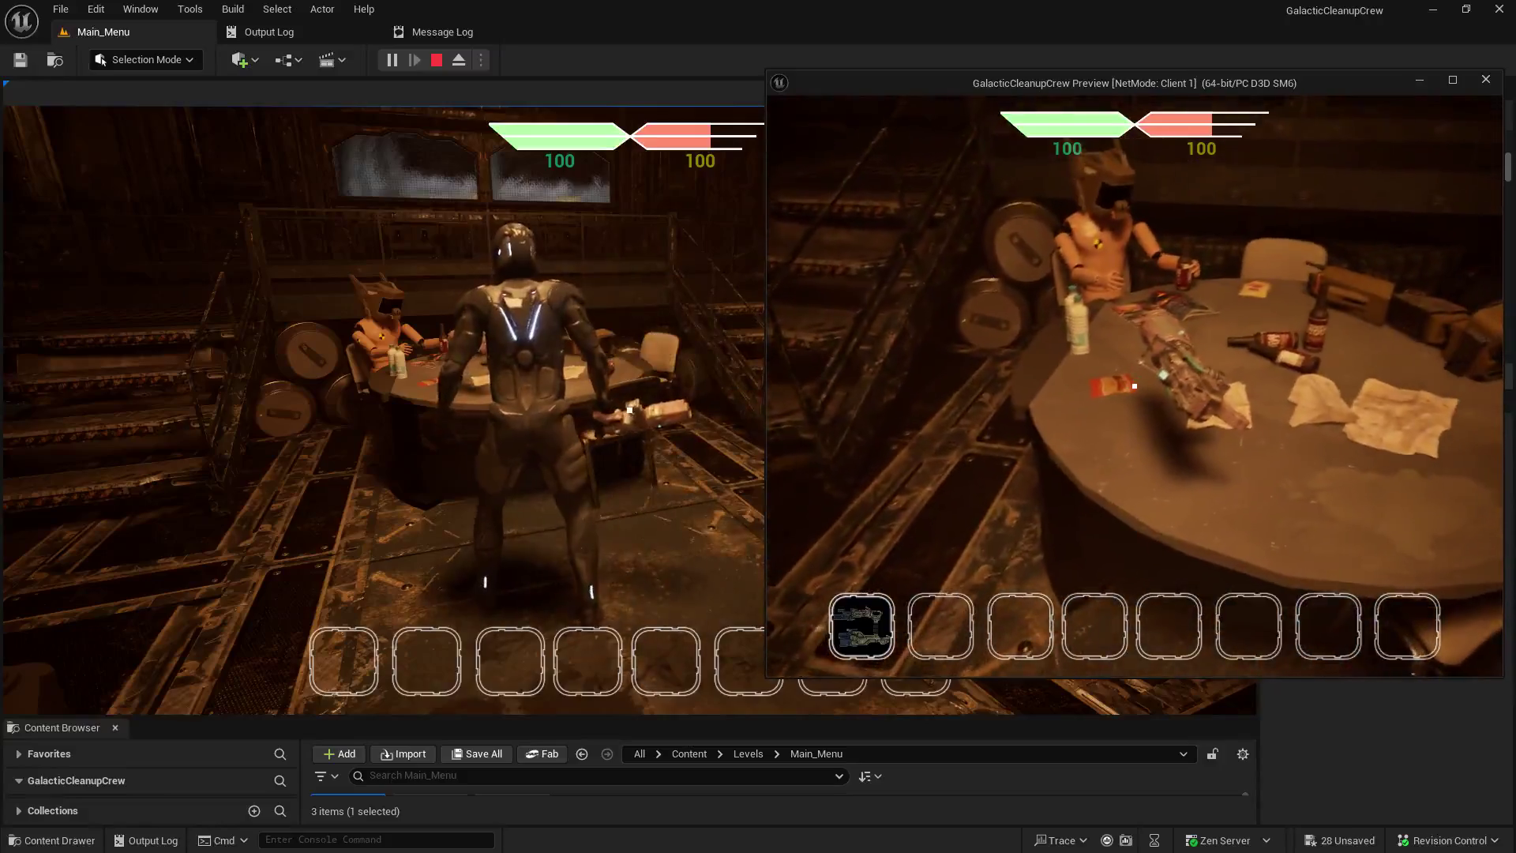
key("e")
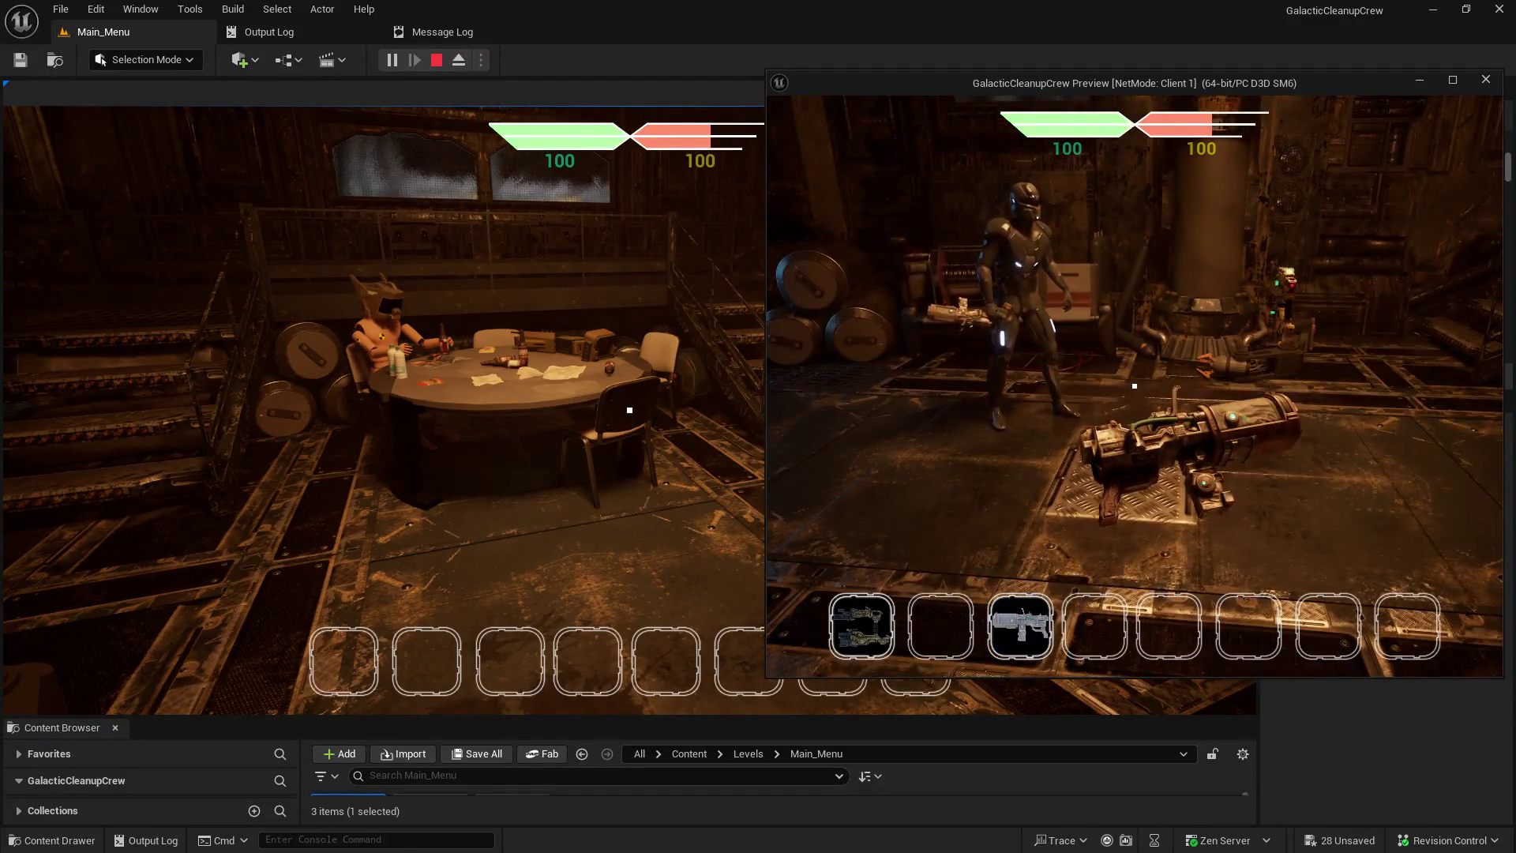
- Return focus to the client, switch to hotbar slot 2, and walk near the robot
key("alt+Tab")
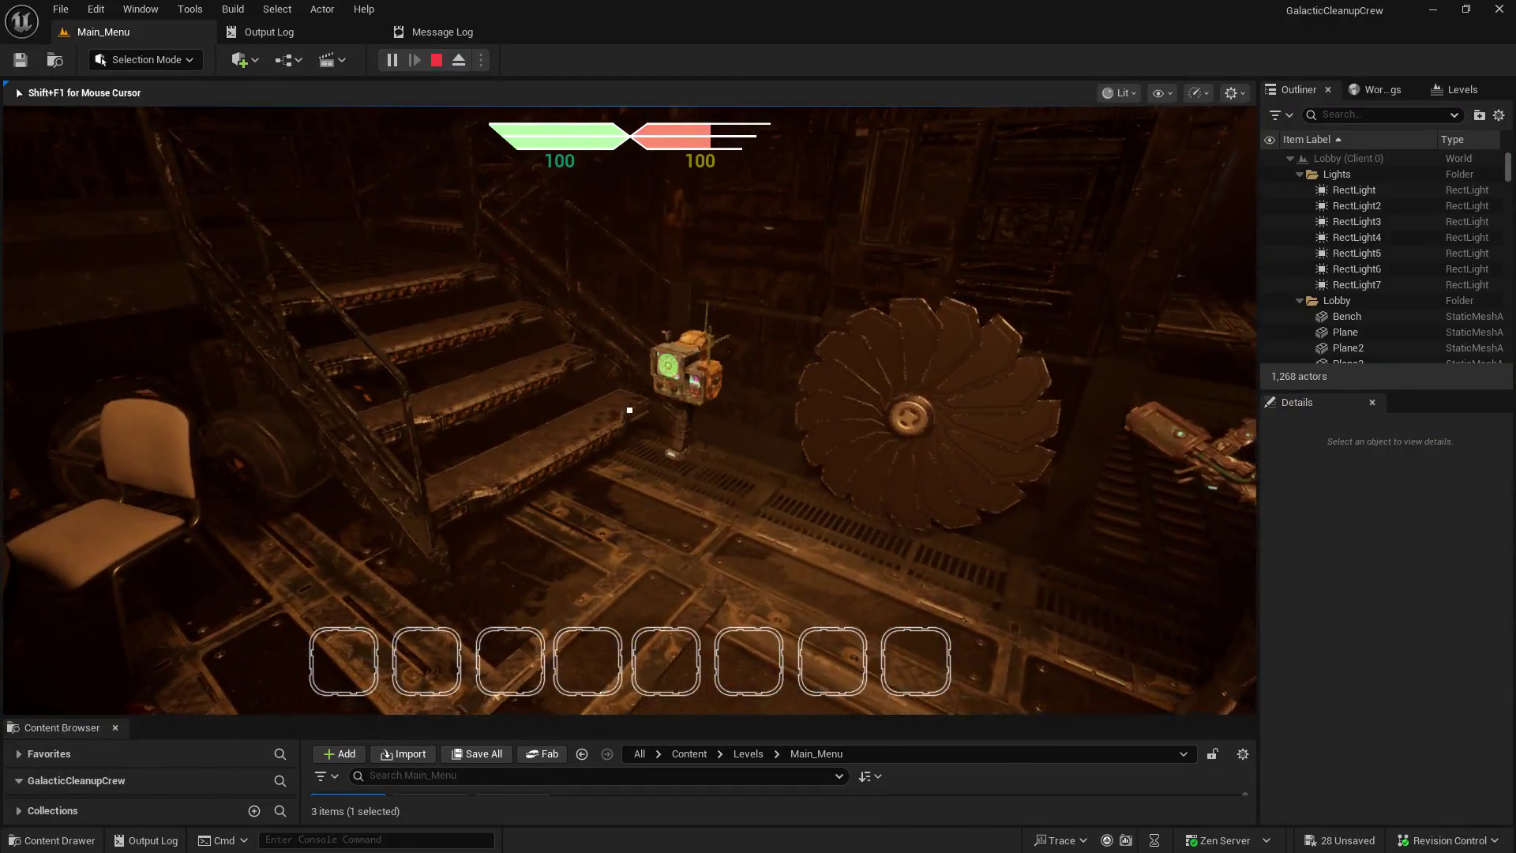
key("alt+Tab")
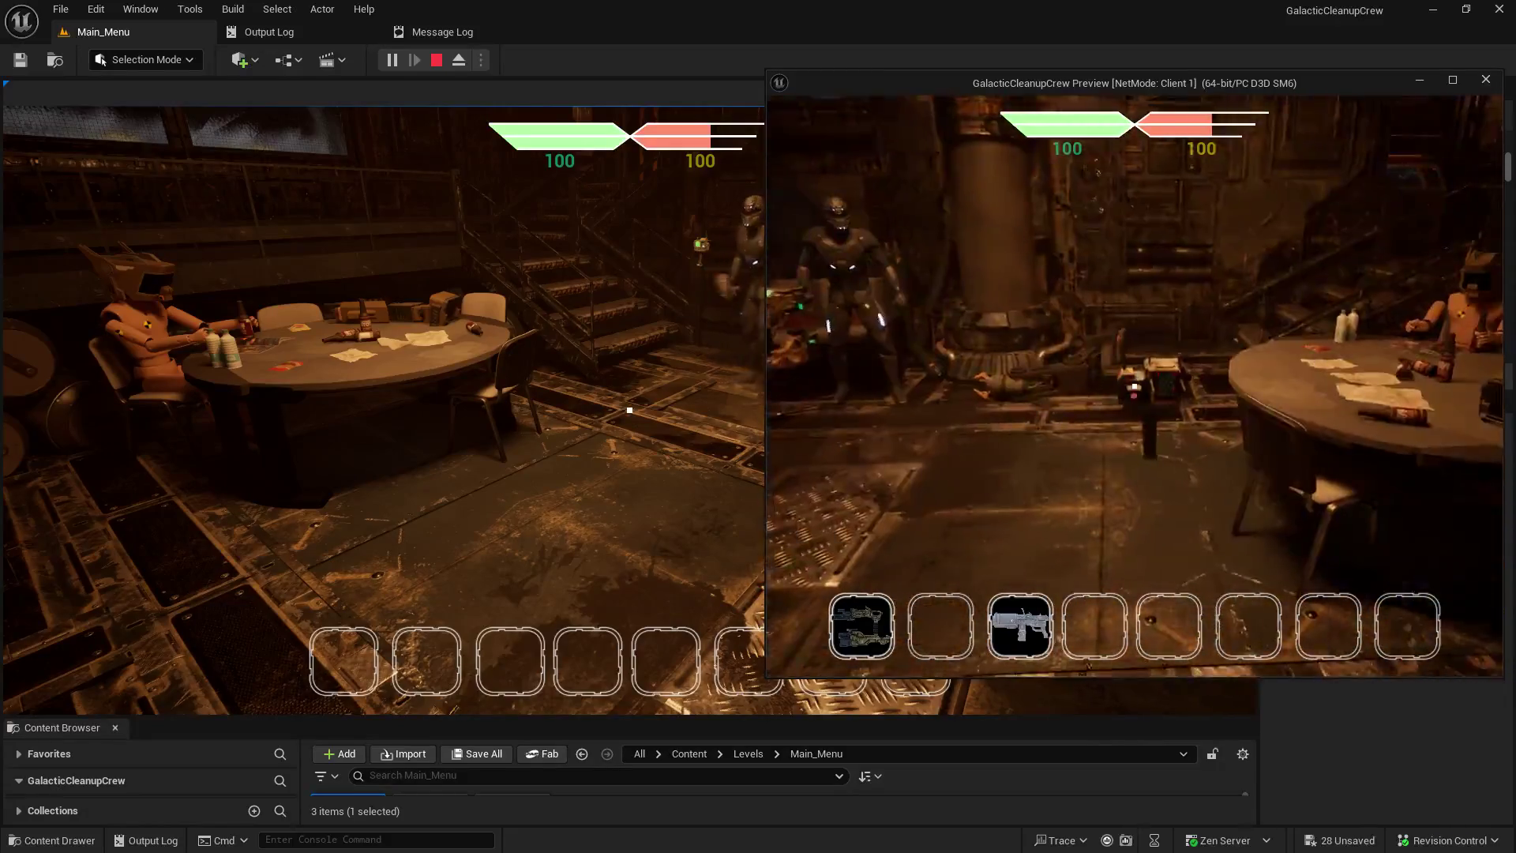
key("2")
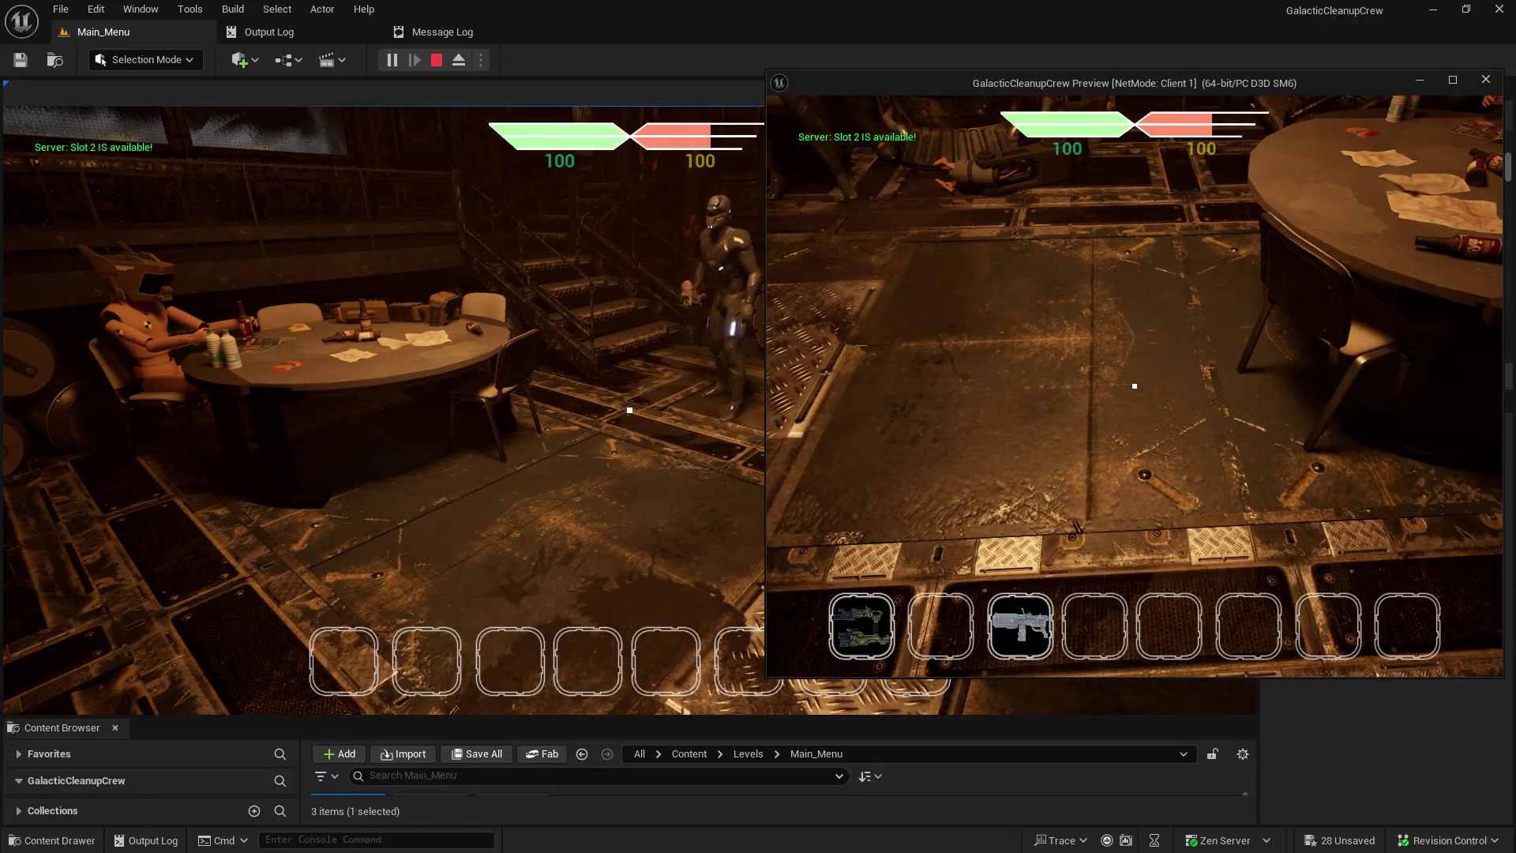
left_click(1135, 386)
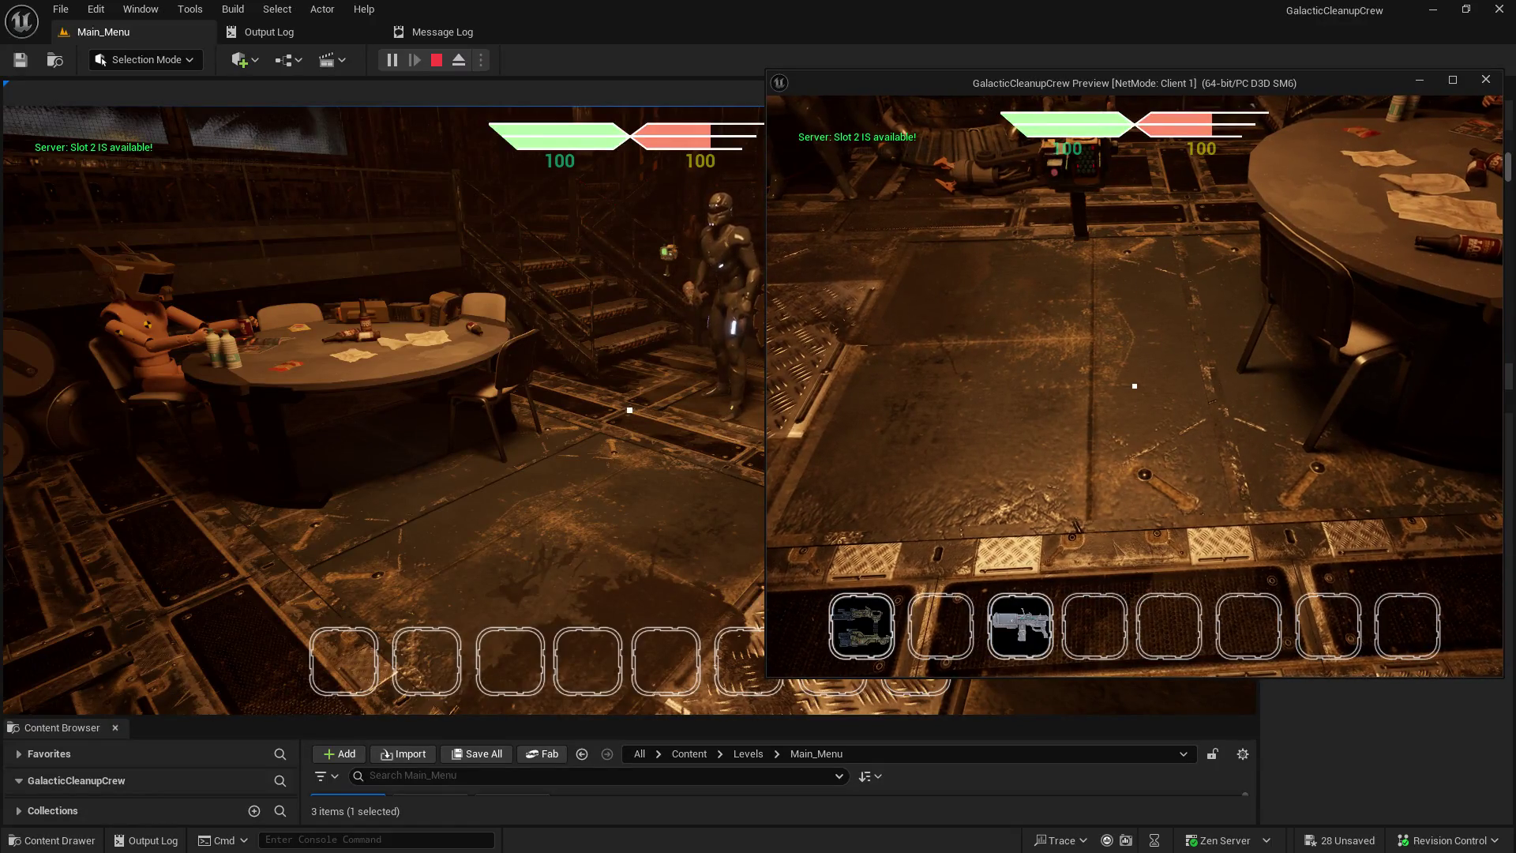
key("w")
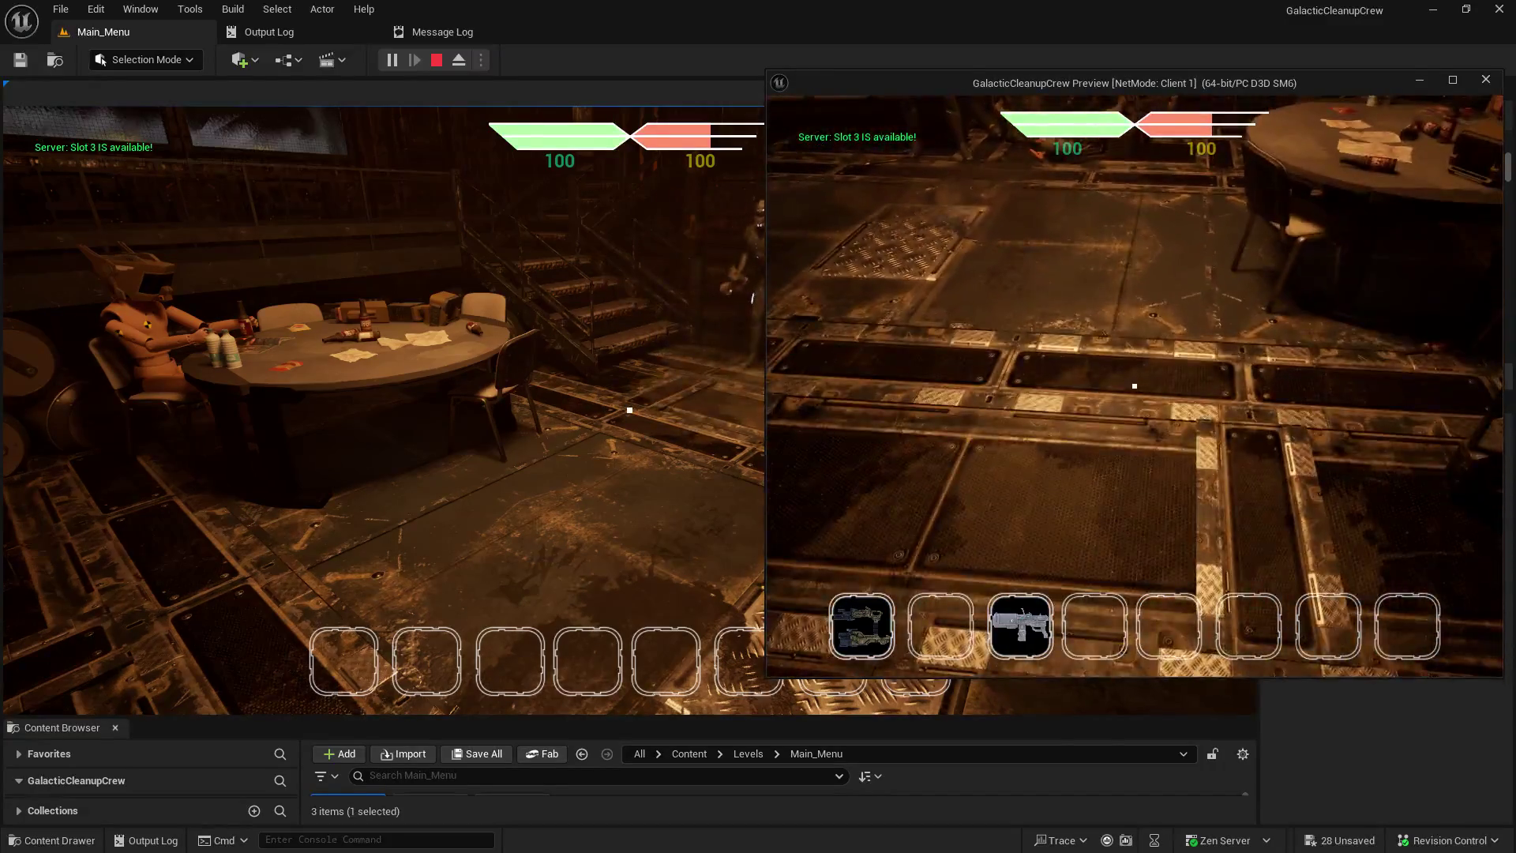
key("s")
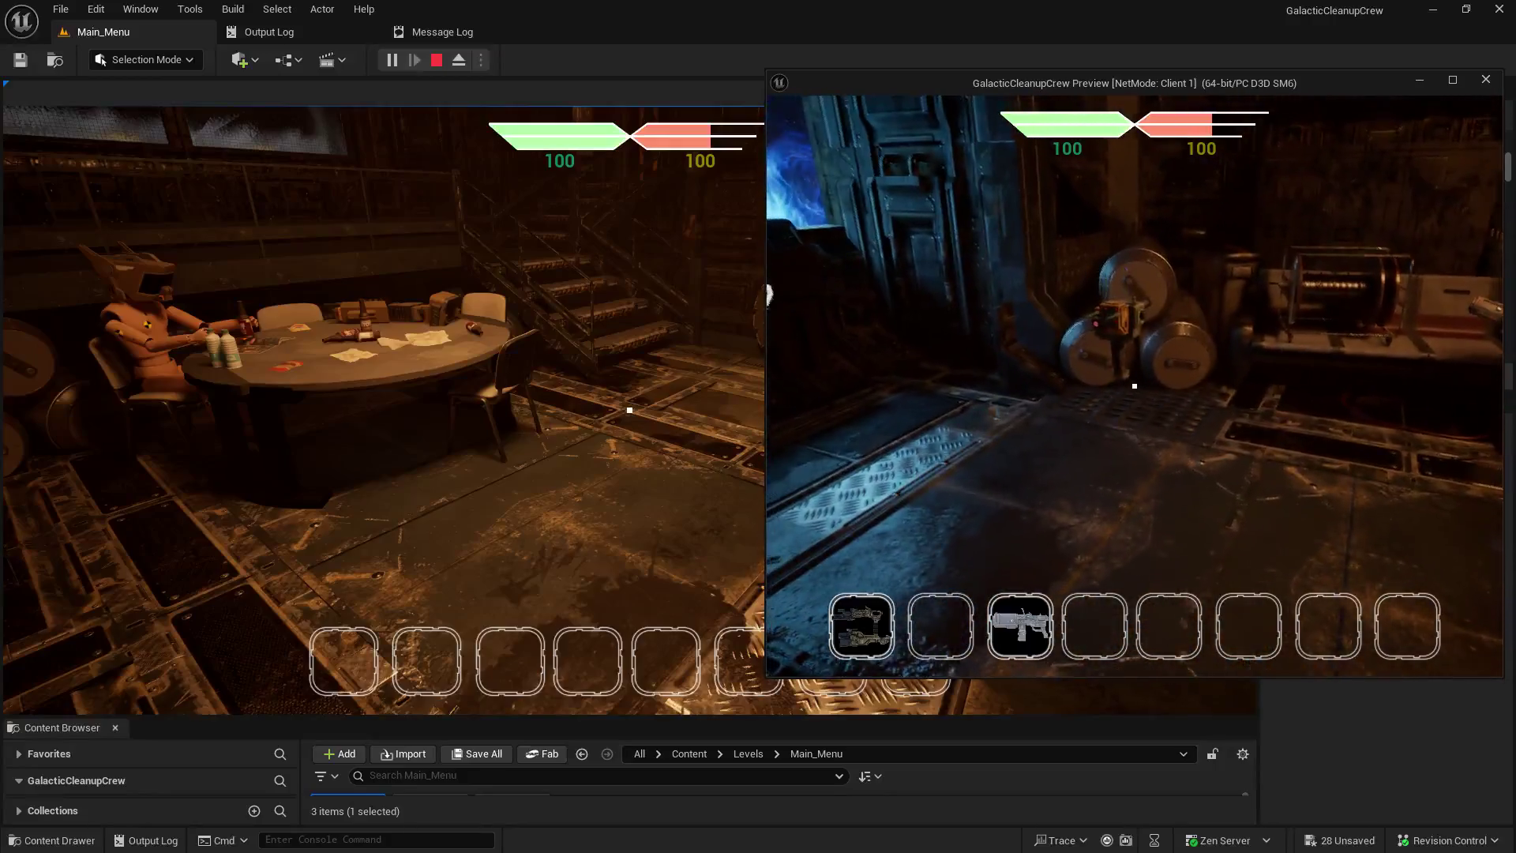
- Pick up the items on the barrels and by the chair, close Client 1, and shrink Notepad
key("e")
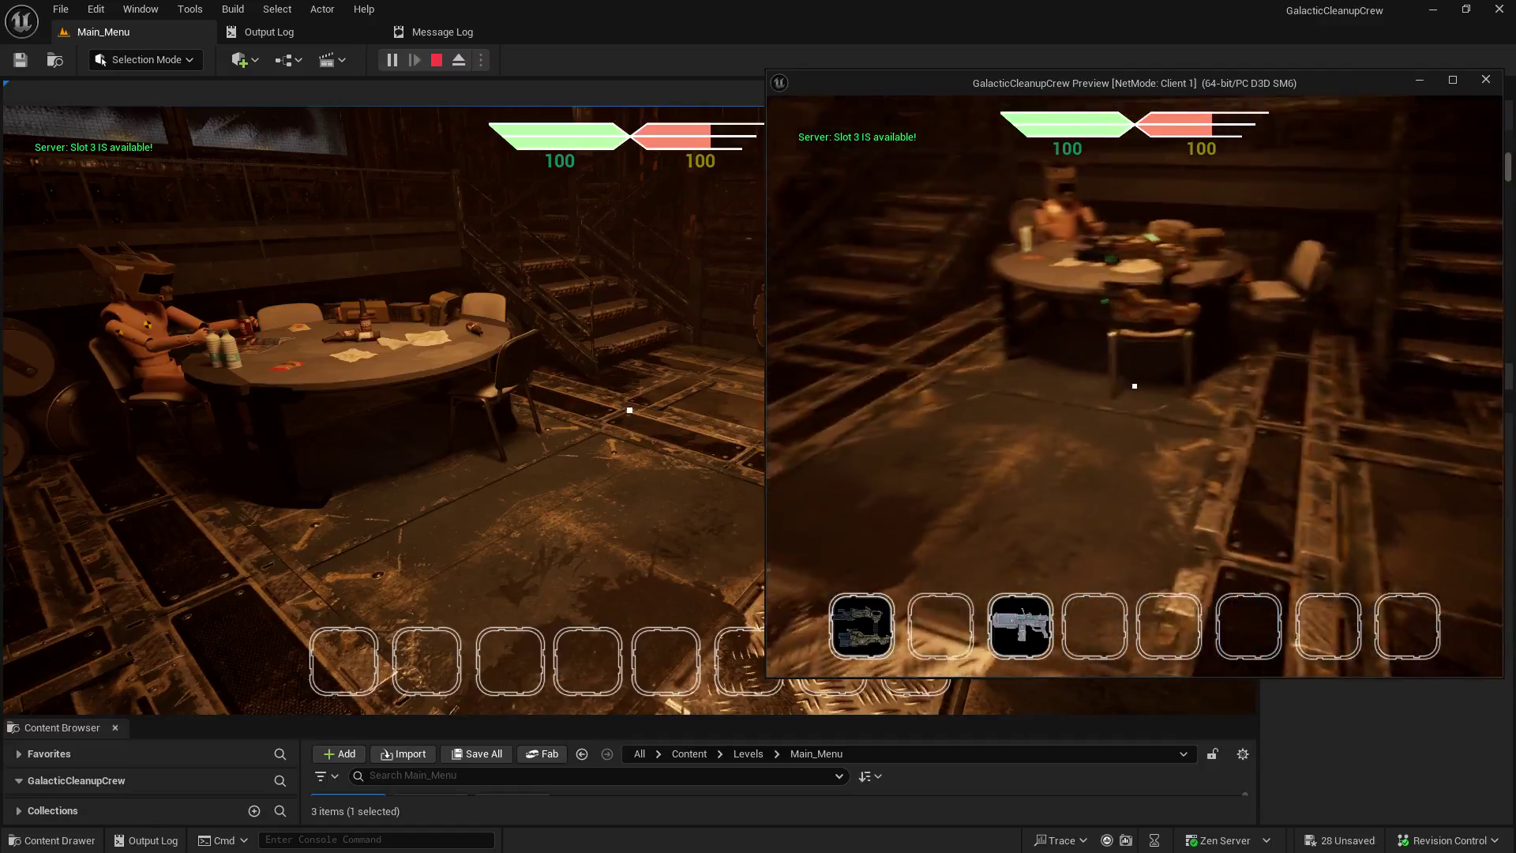
key("e")
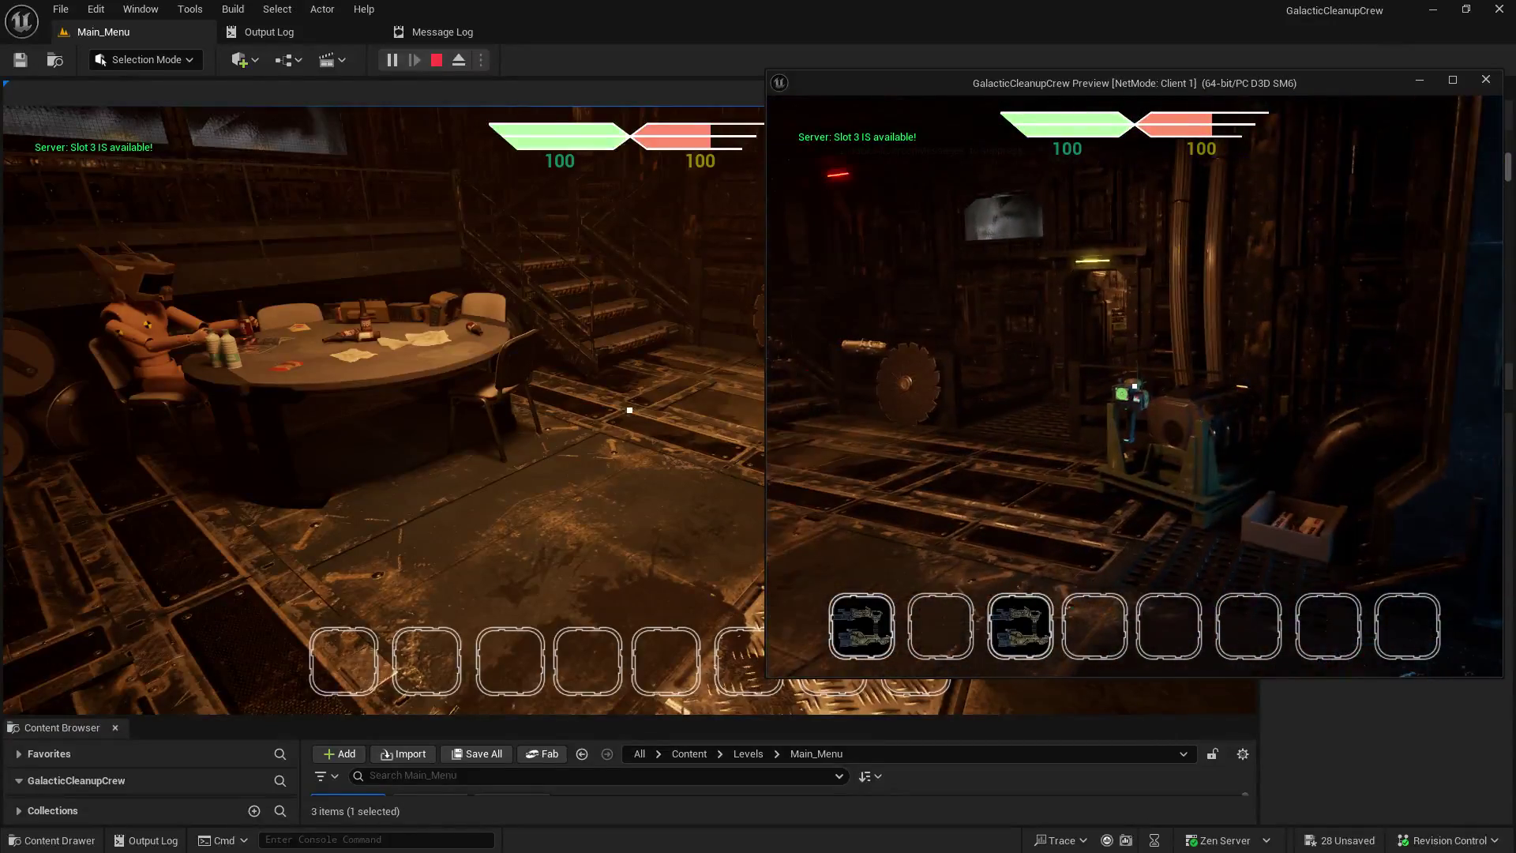
key("w")
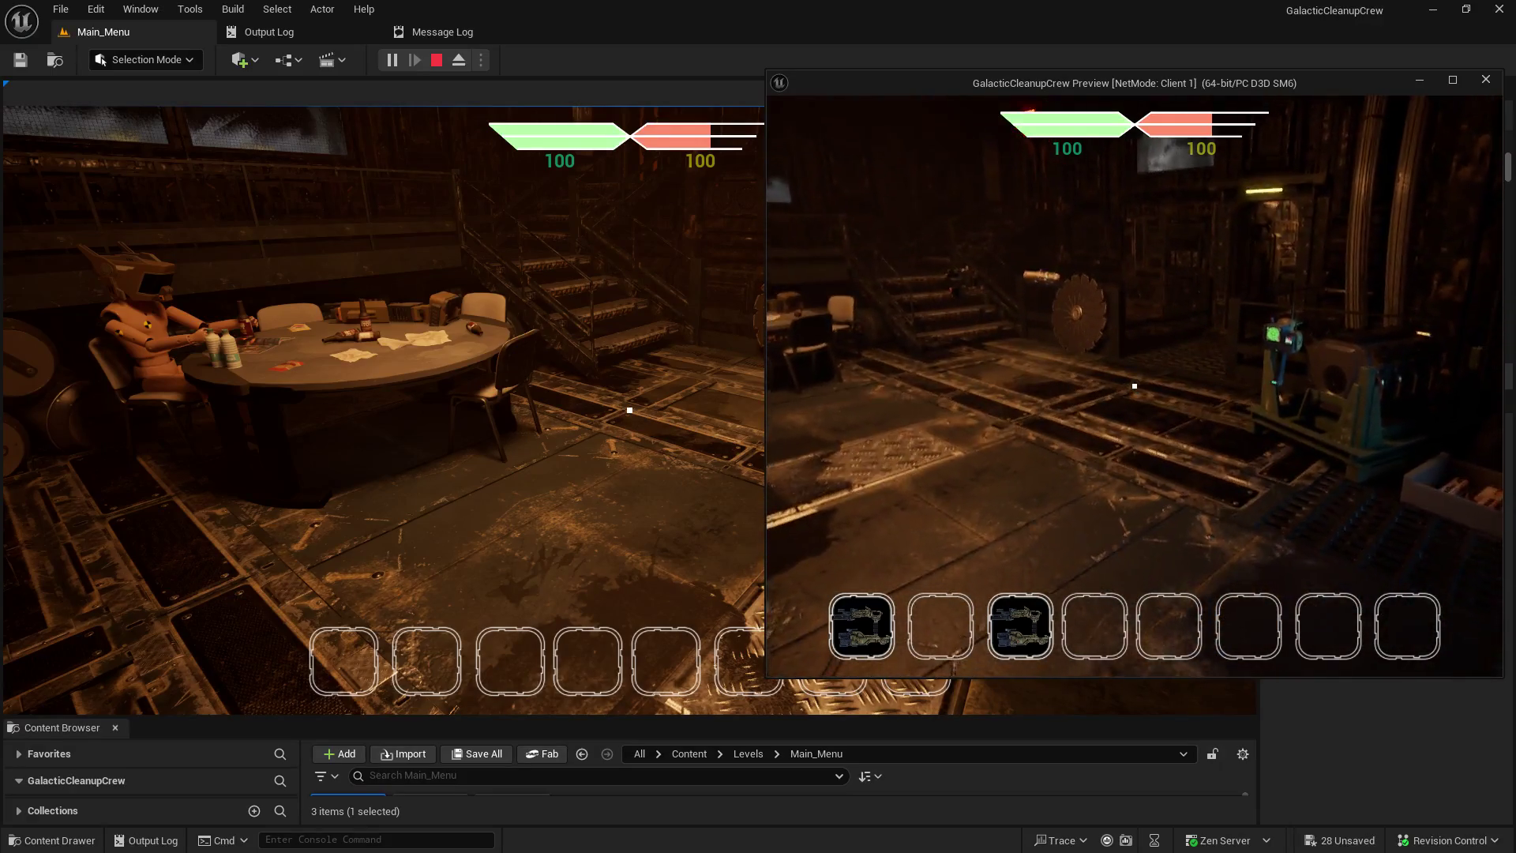
key("Escape")
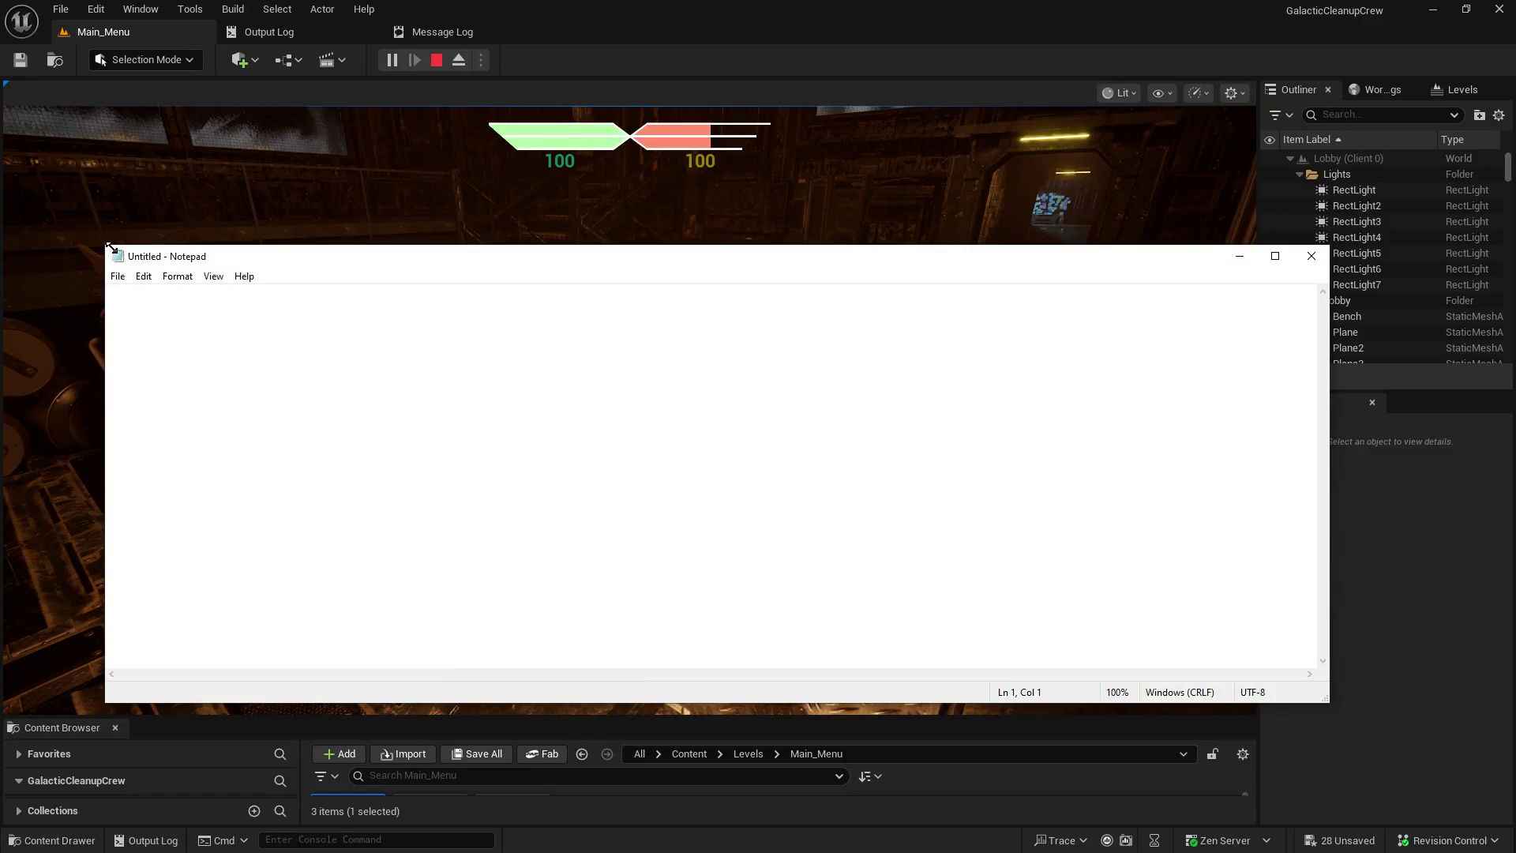
mouse_move(109, 248)
left_mouse_down()
mouse_move(897, 328)
mouse_move(880, 425)
left_mouse_up()
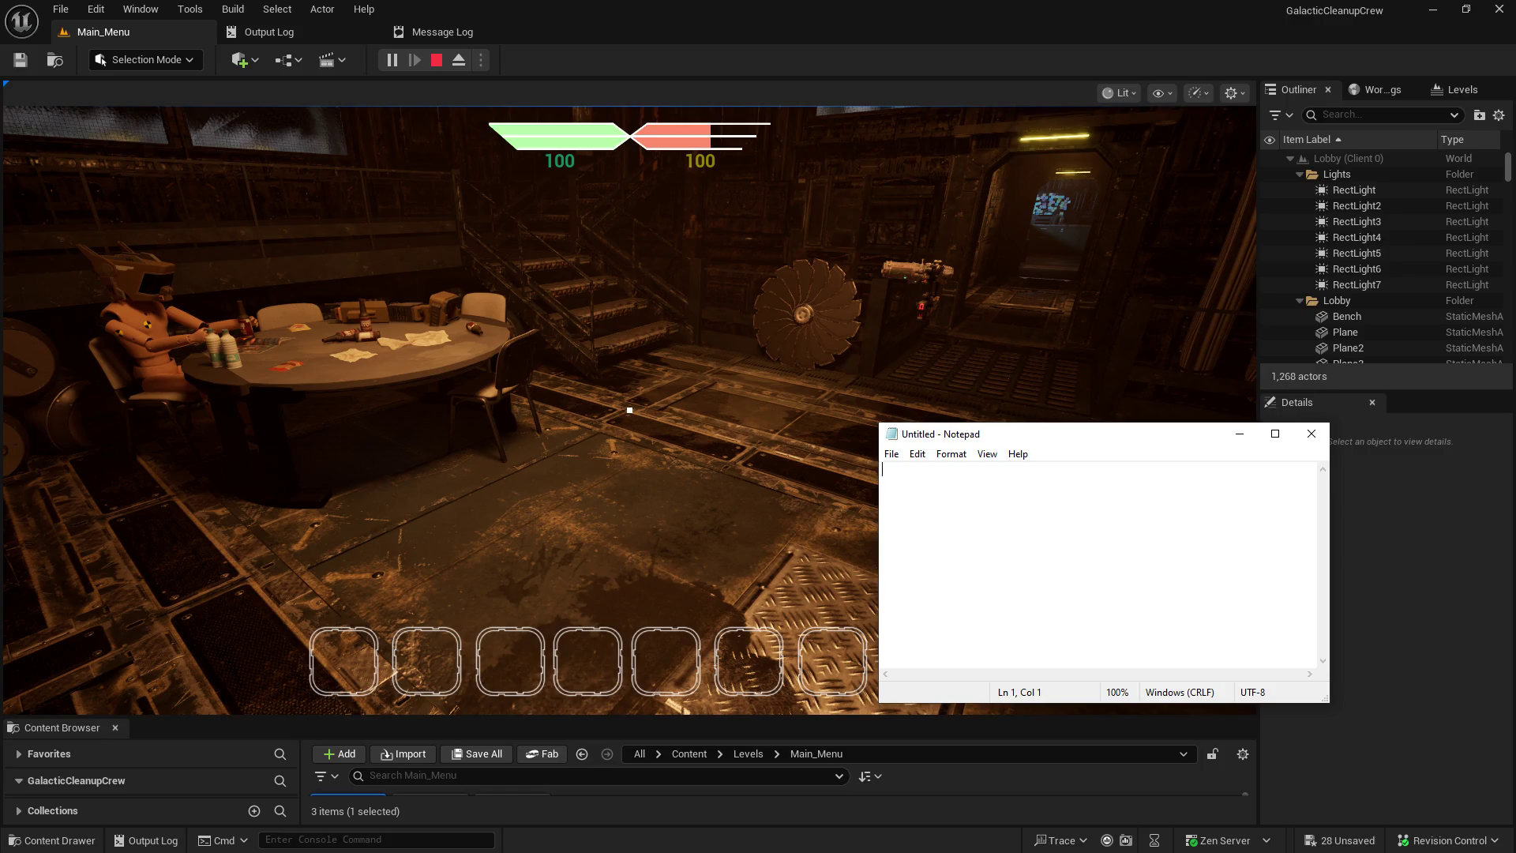
- Add a blank line to the Notepad notes and minimize the window
key("Return")
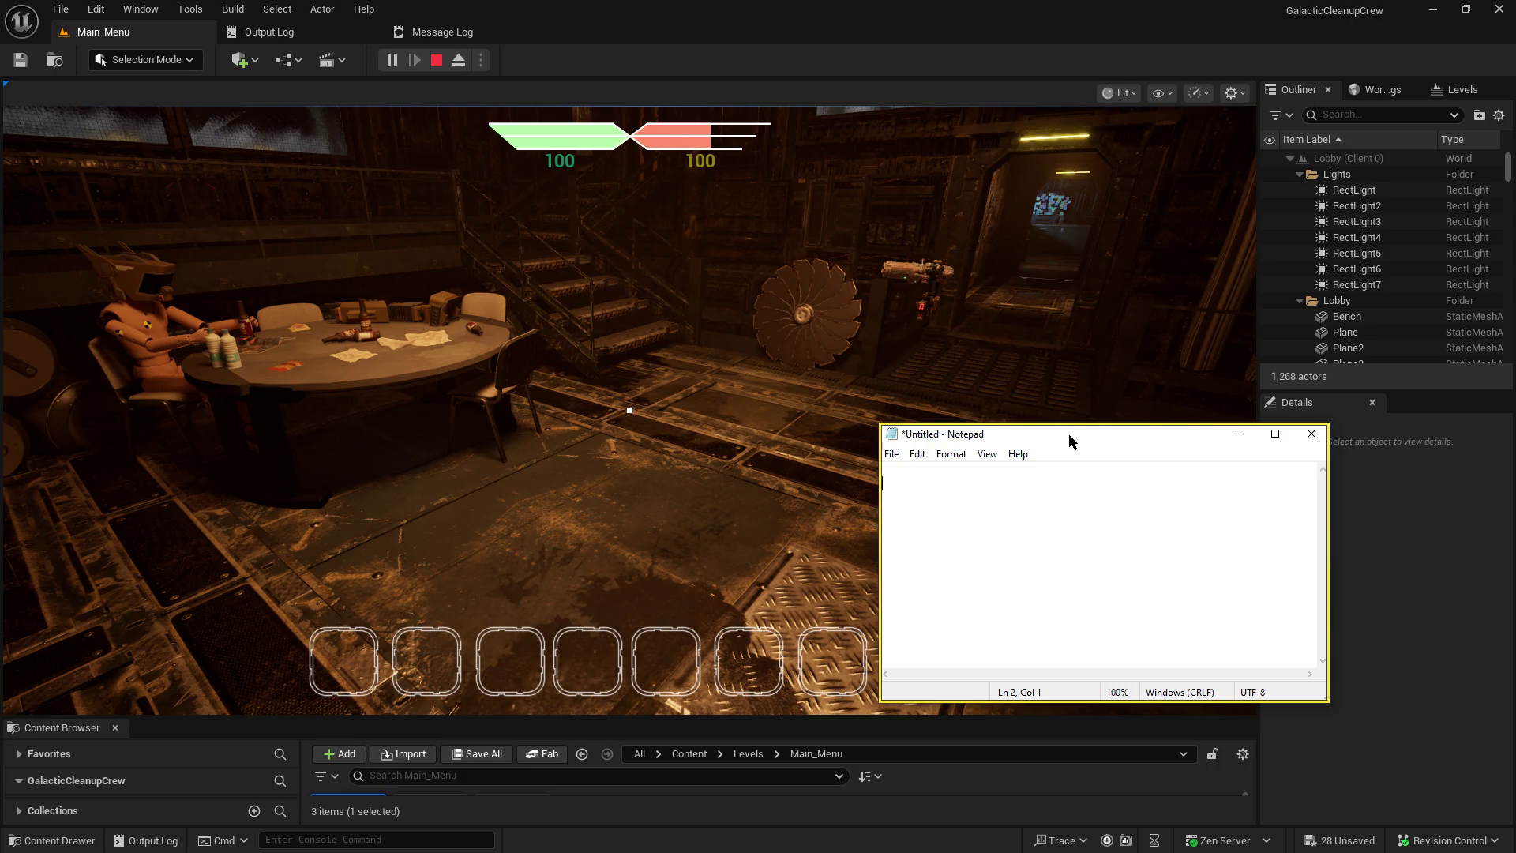
left_click(1240, 433)
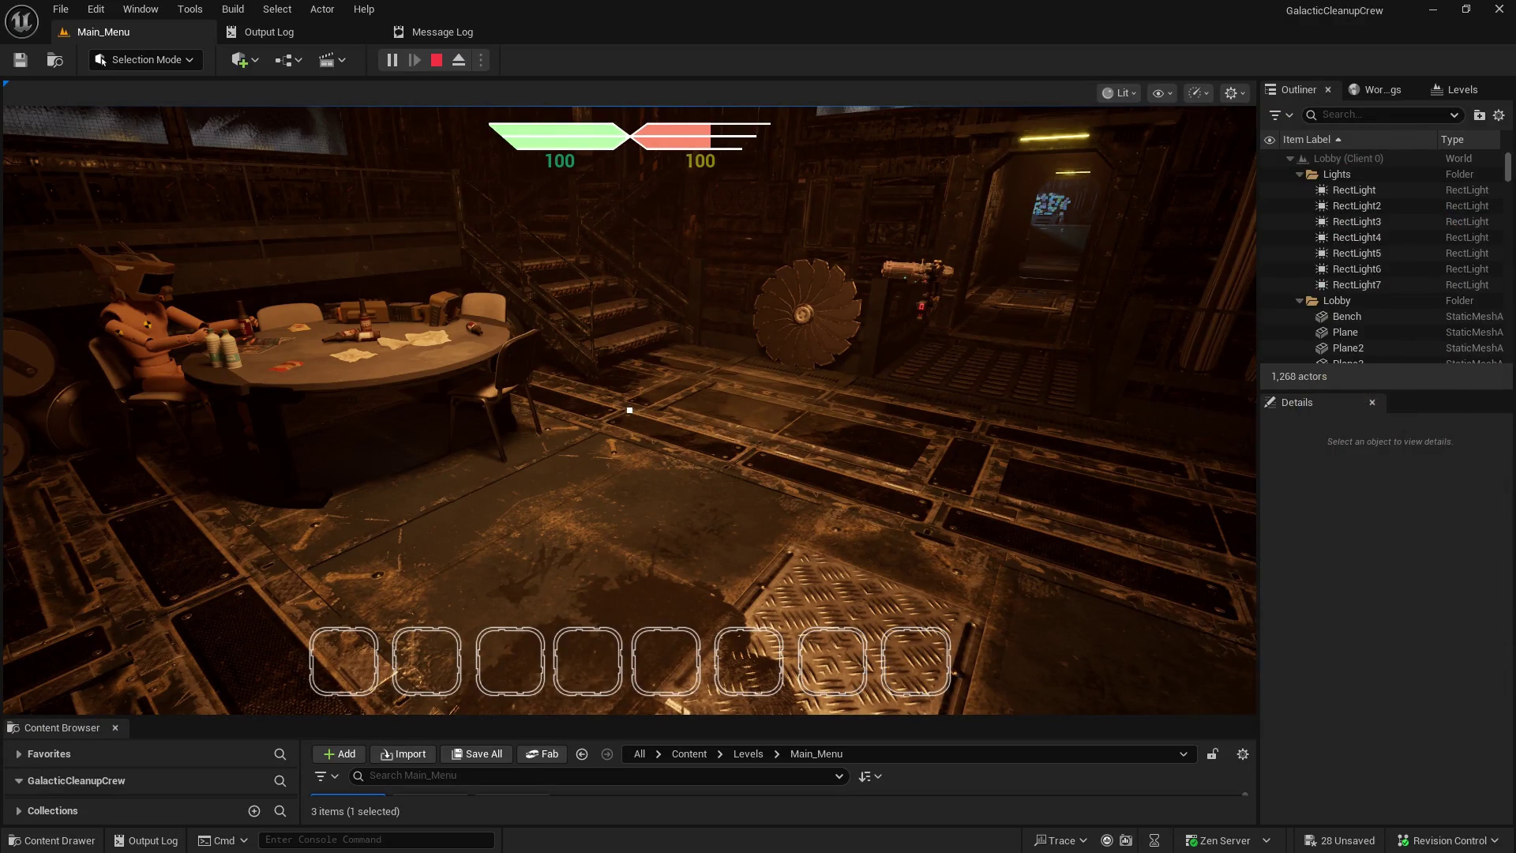
- Walk the server player from the card table to the console by the space window
left_click(1027, 316)
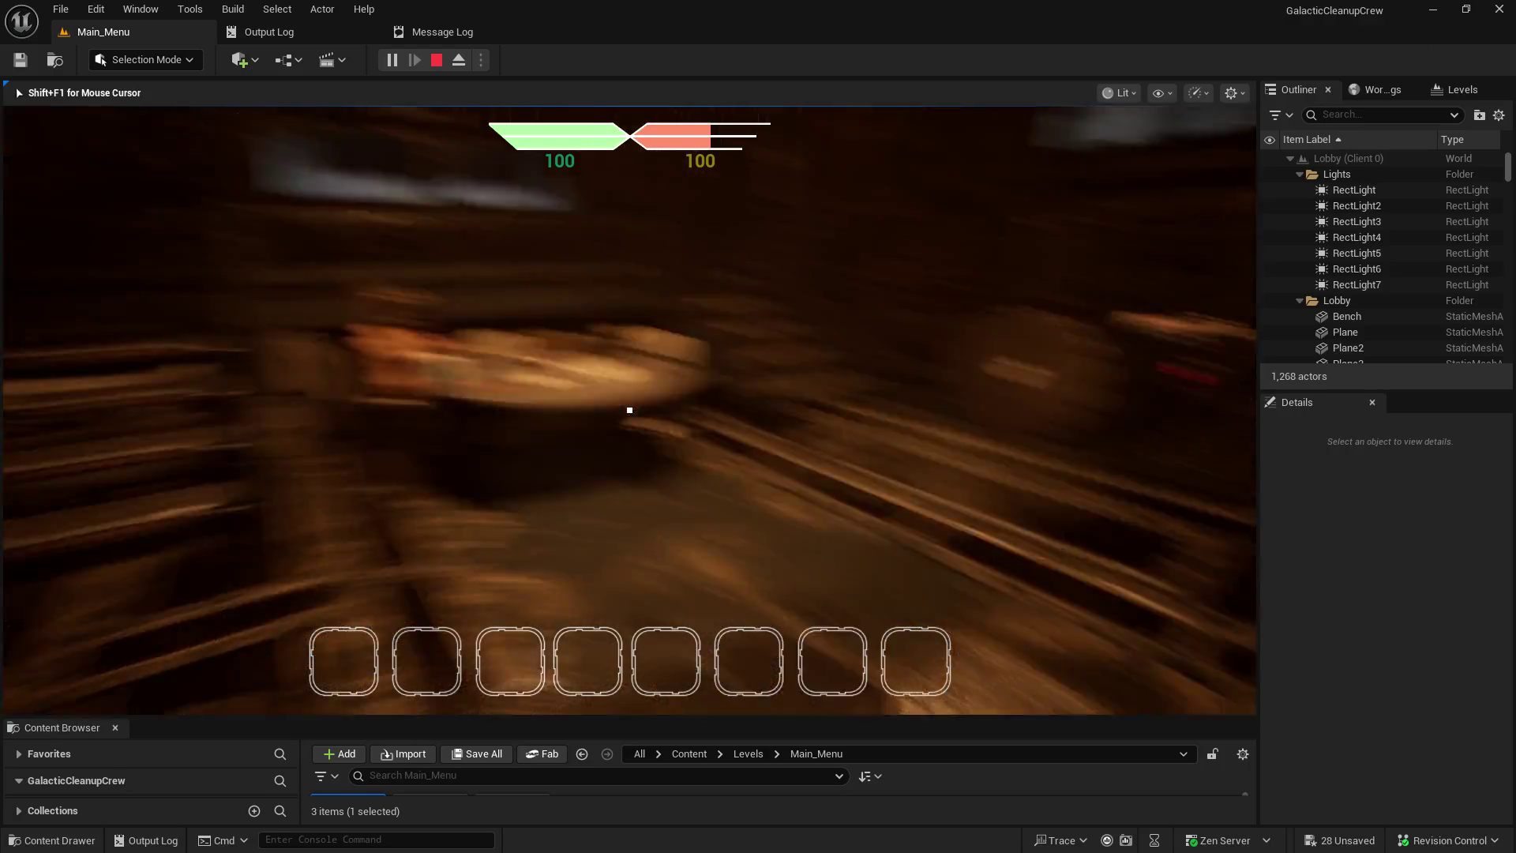
key("w")
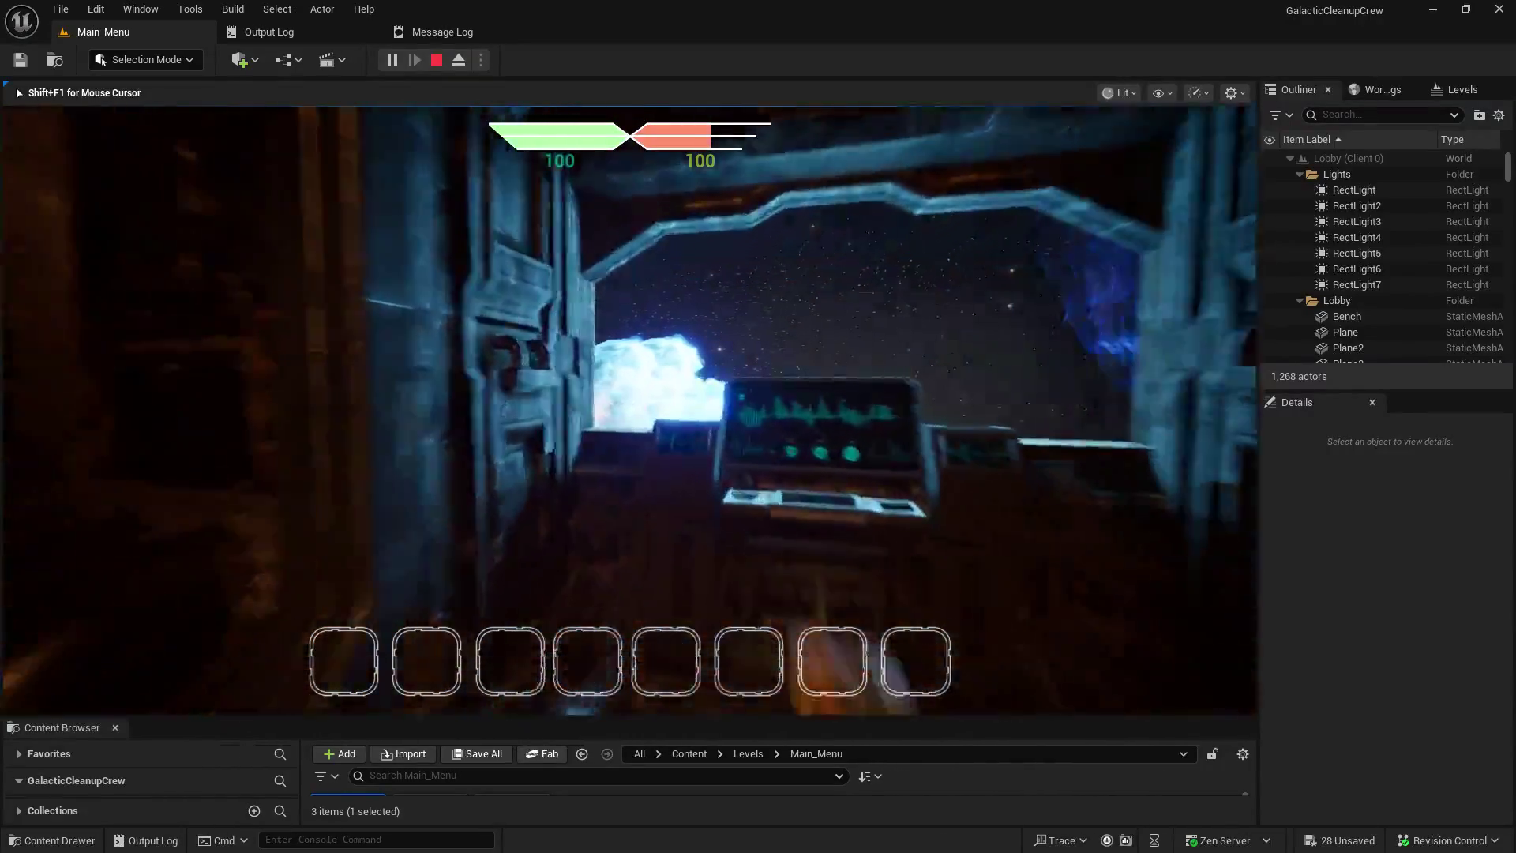
key("w")
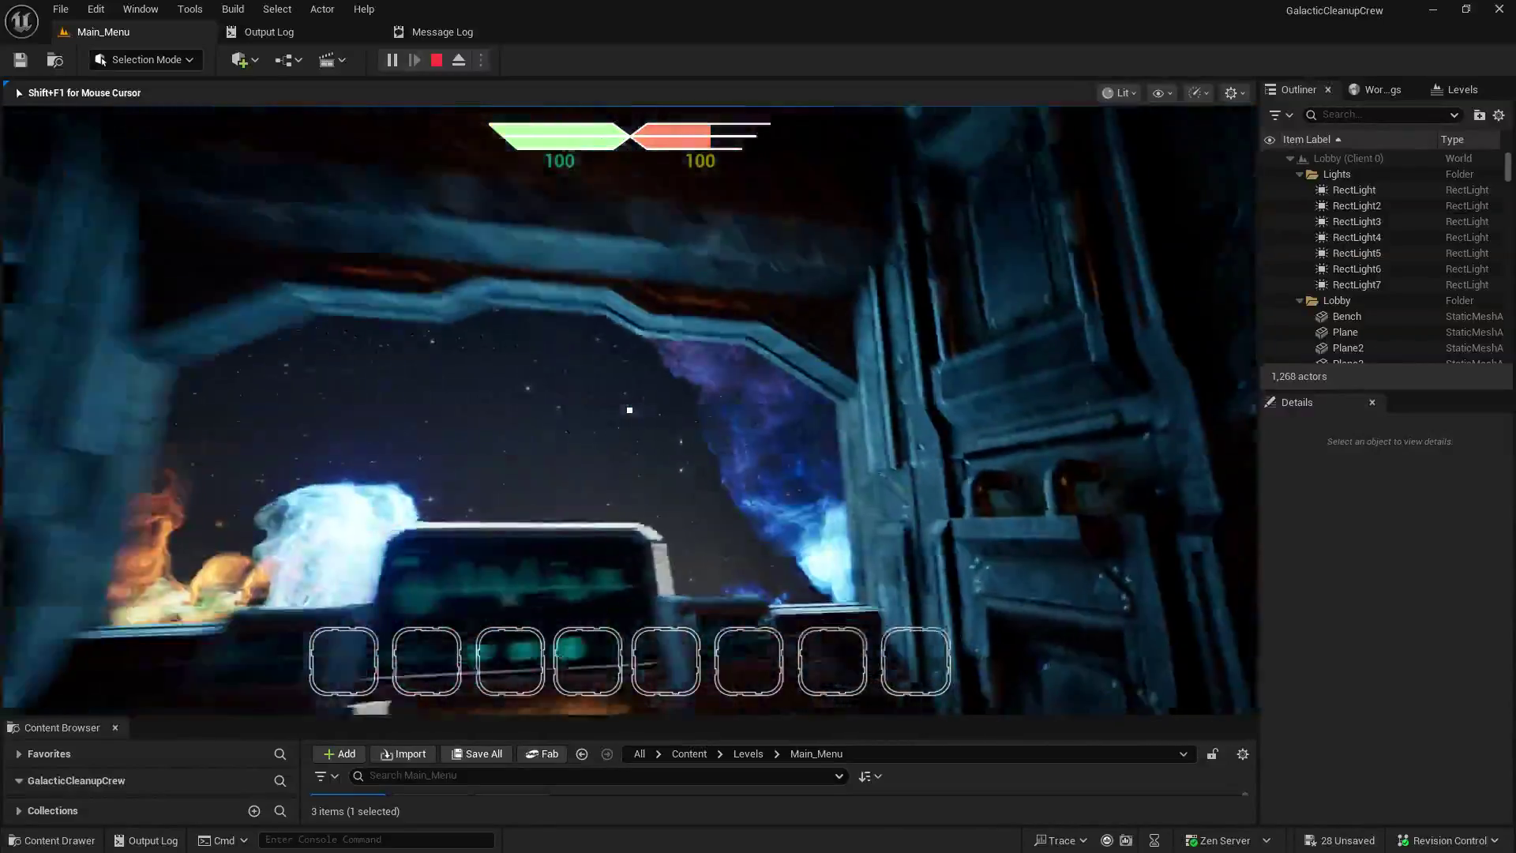
key("w")
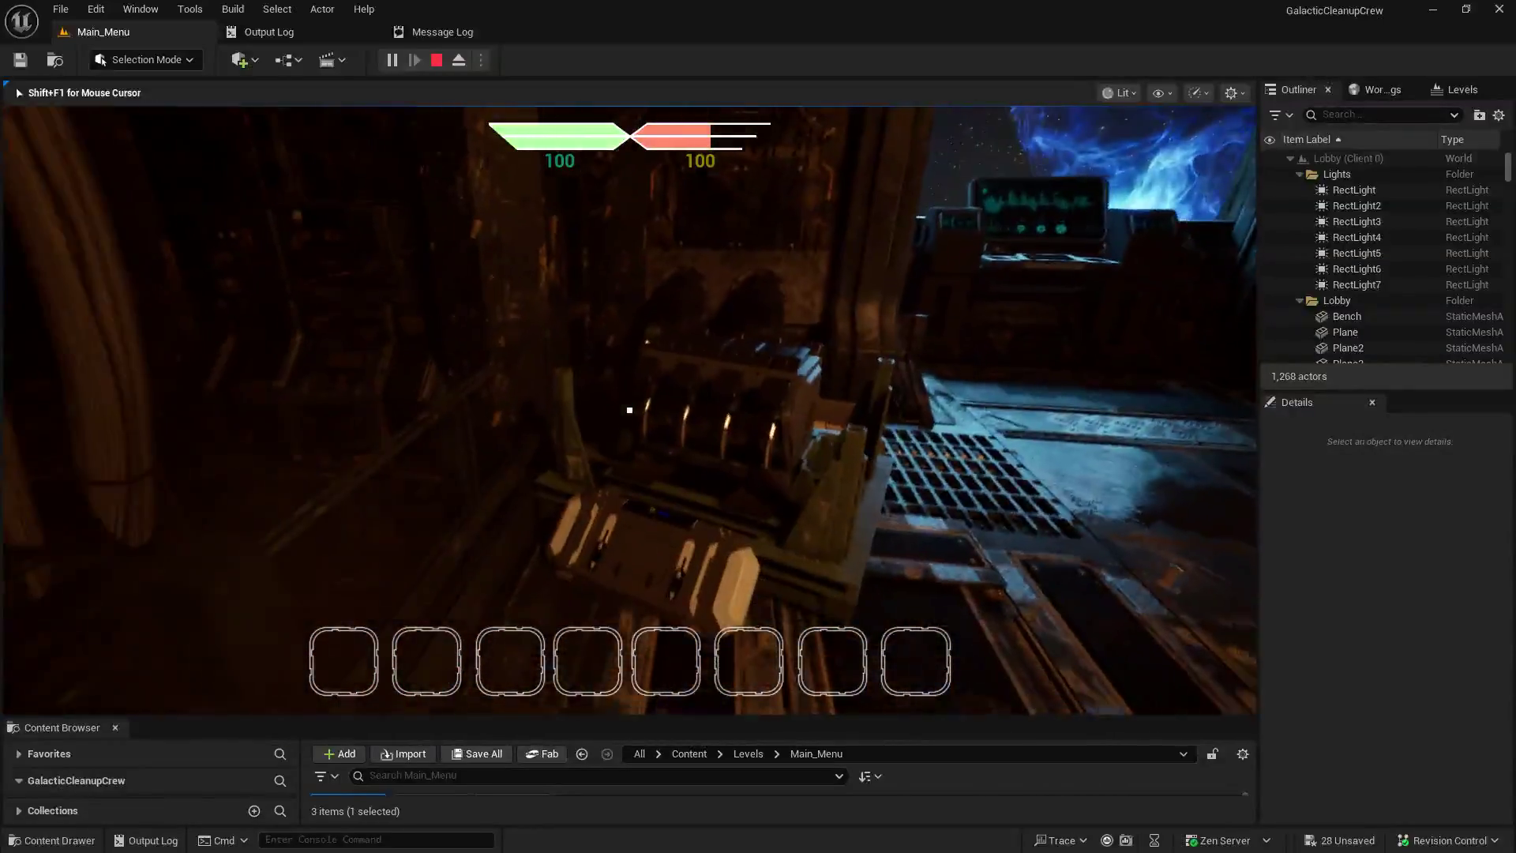
key("w")
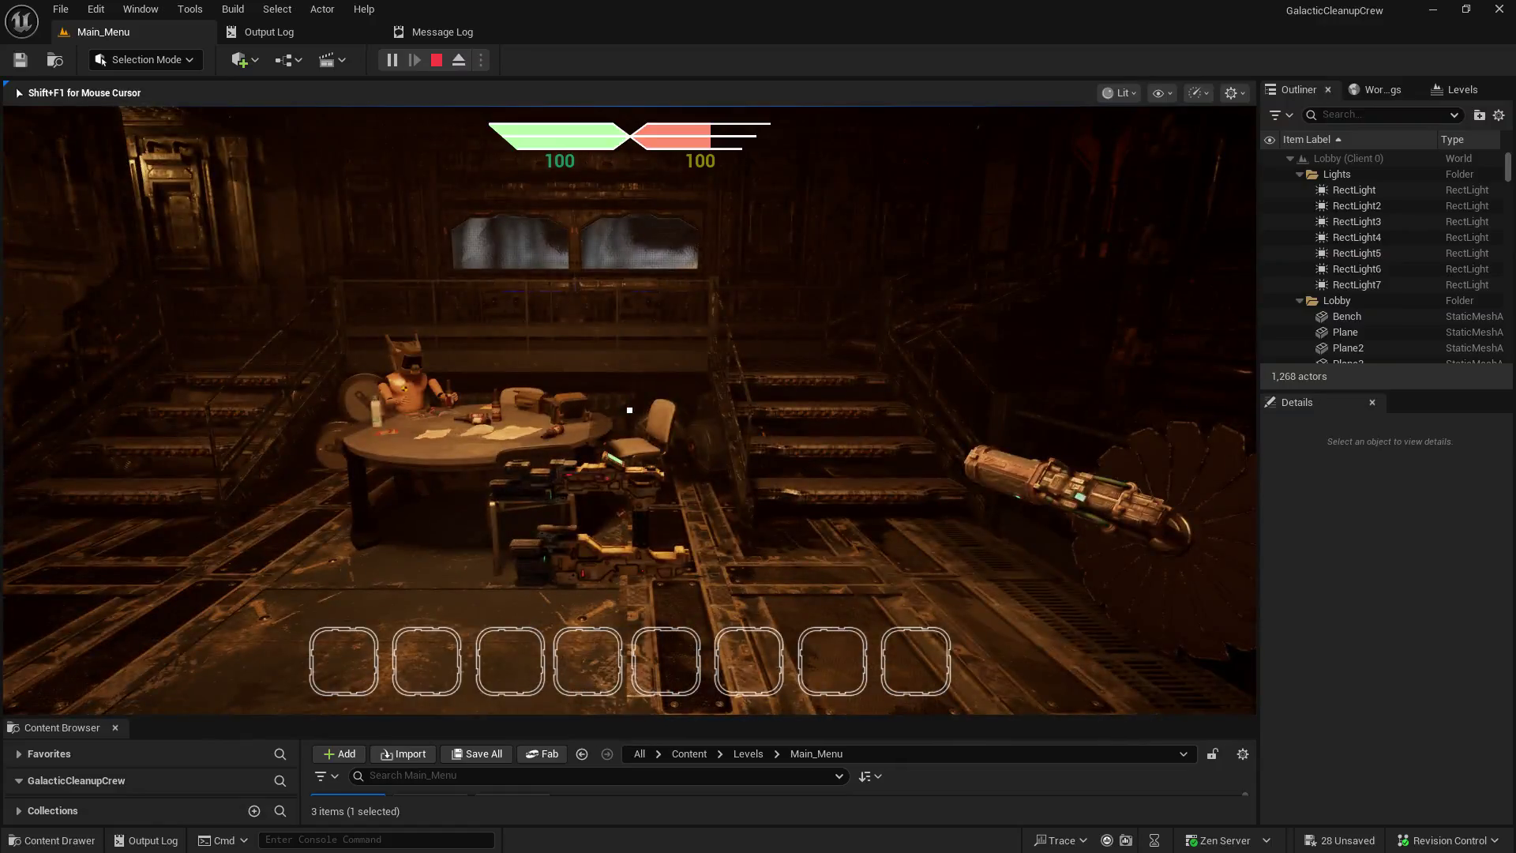
key("w")
key("w")
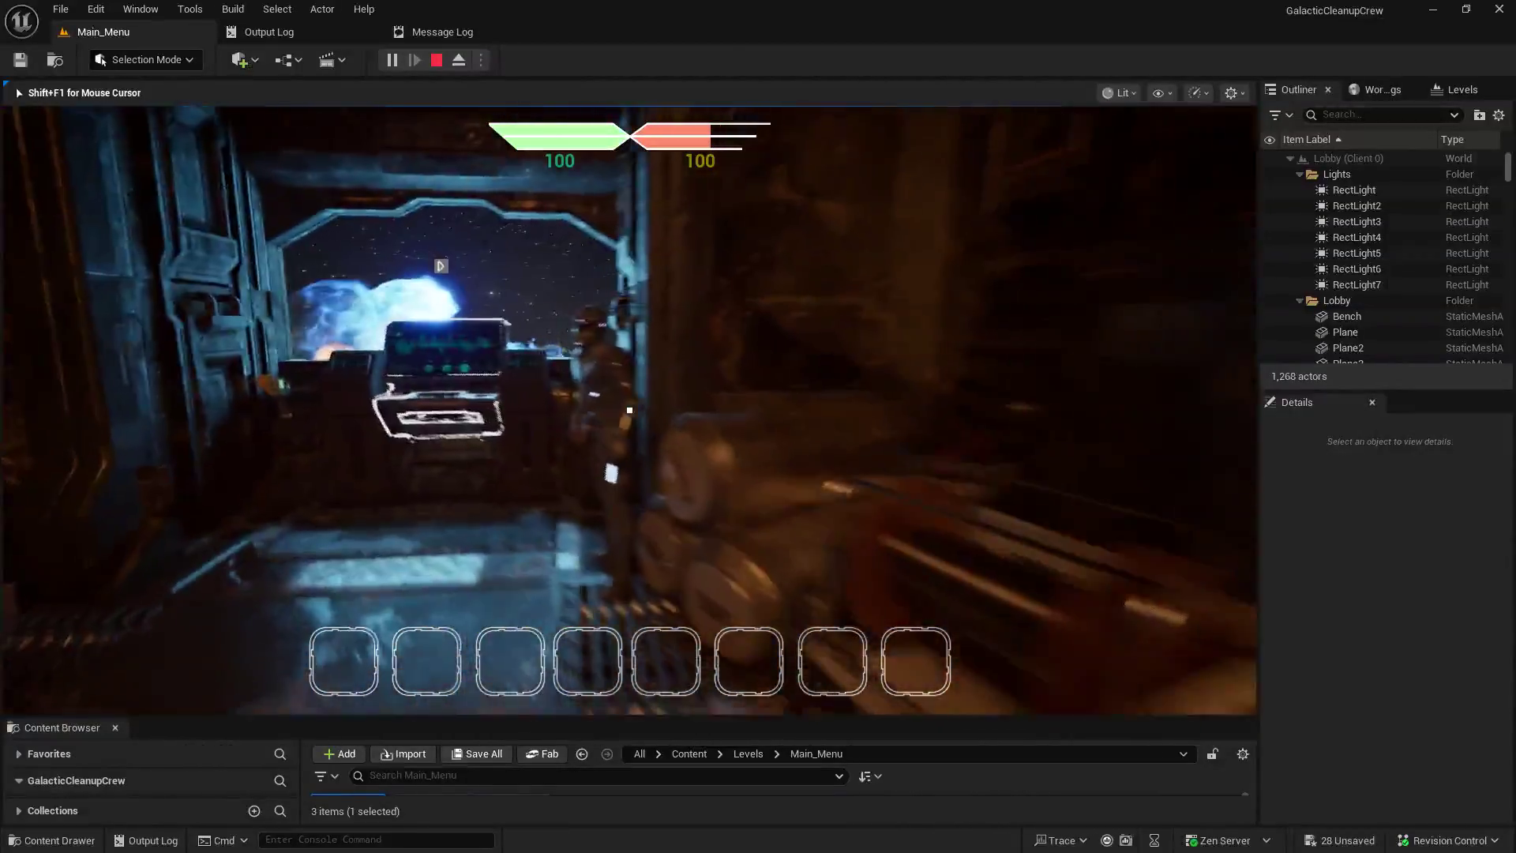
- Use the lobby console to load Generator1, then walk into the red-lit corridor
key("e")
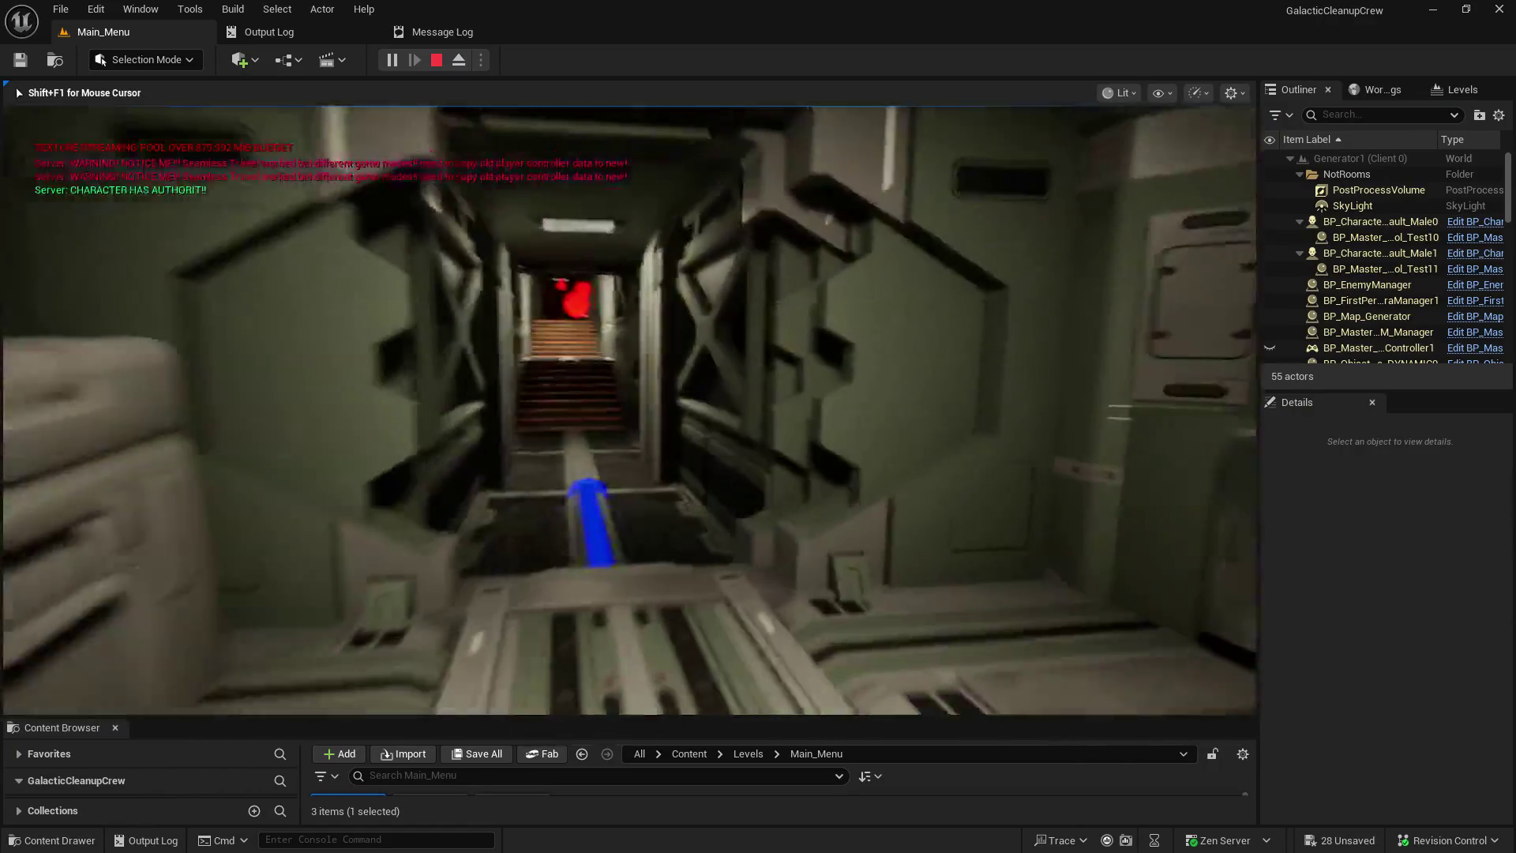
key("w")
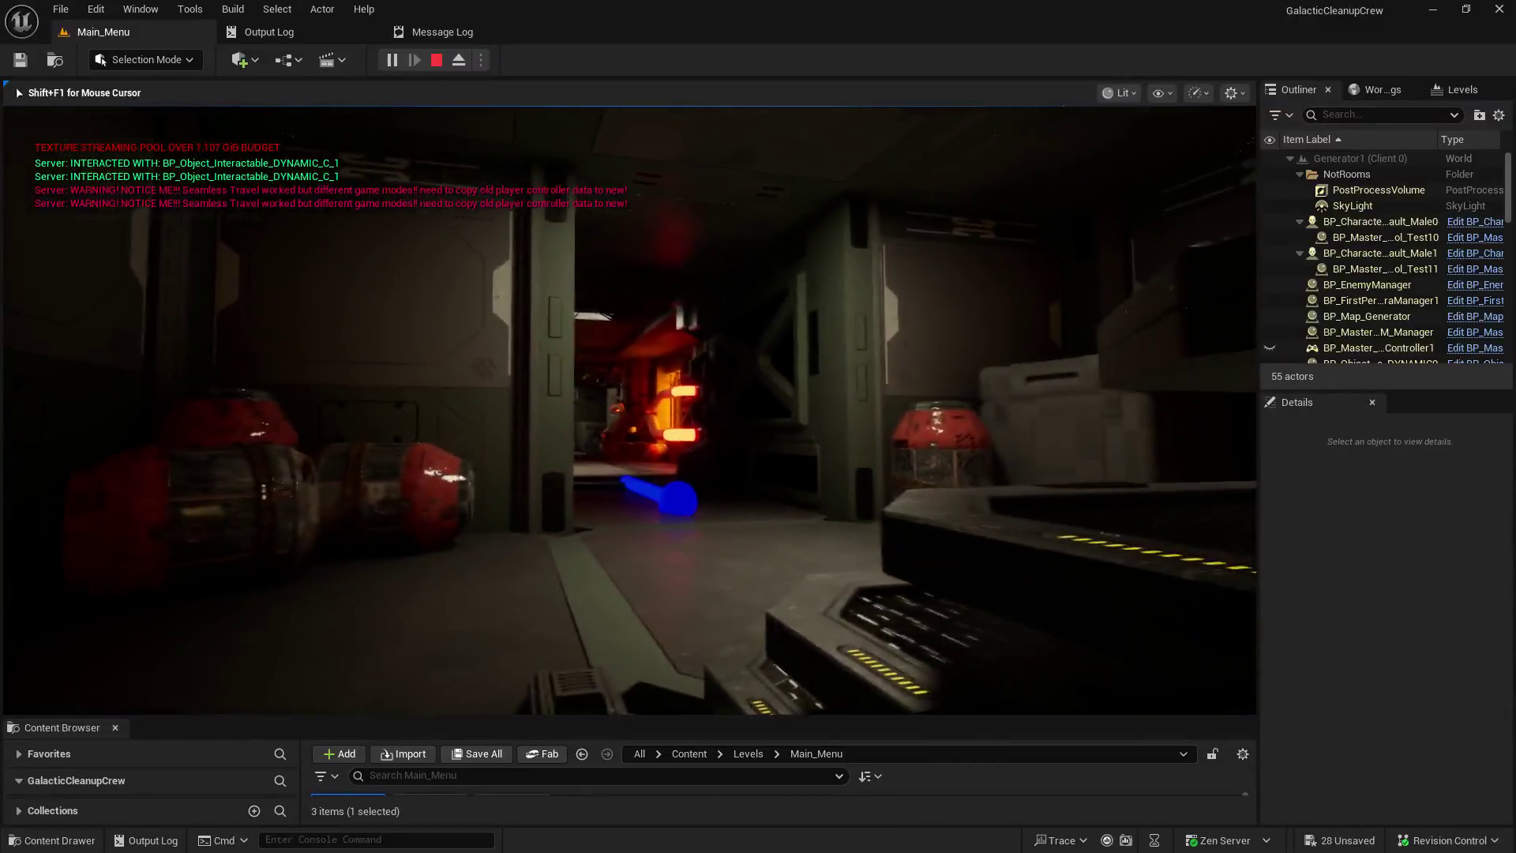
key("w")
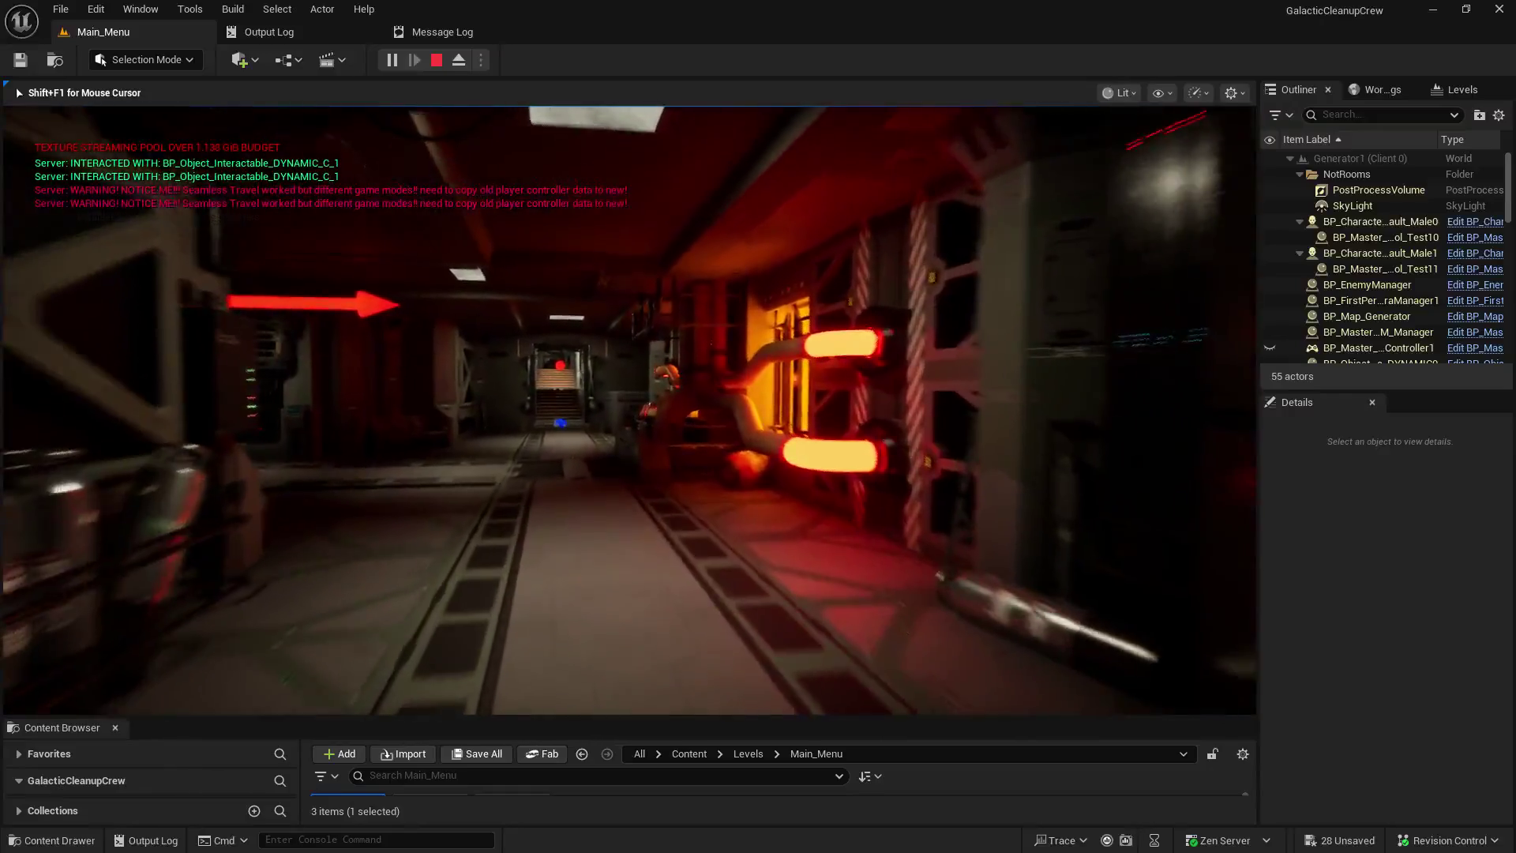
key("w")
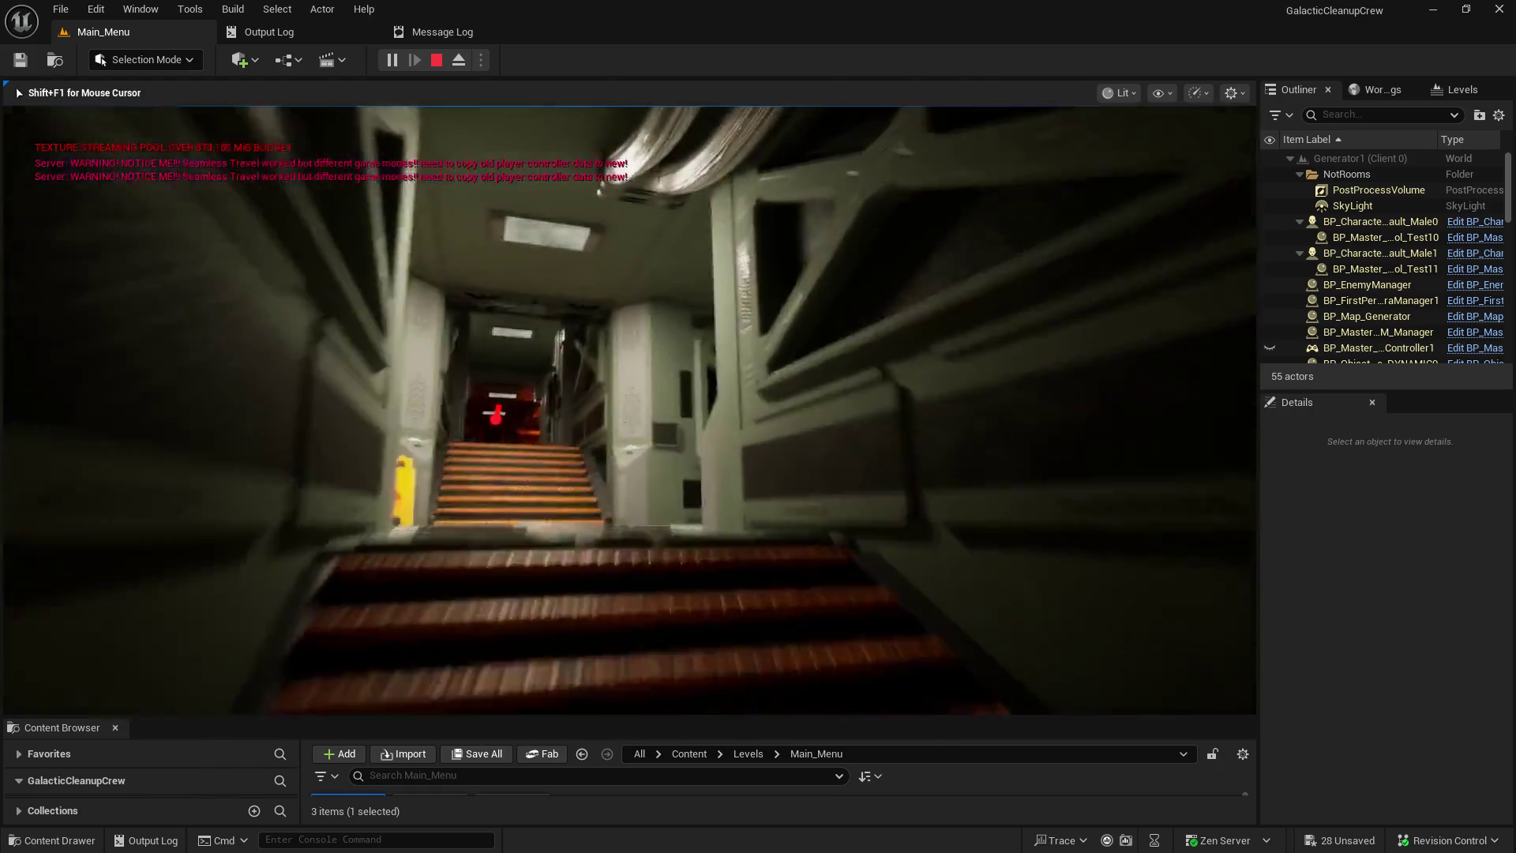
- Walk past the stairs and down the corridor, then interact with the outlined panel
key("w")
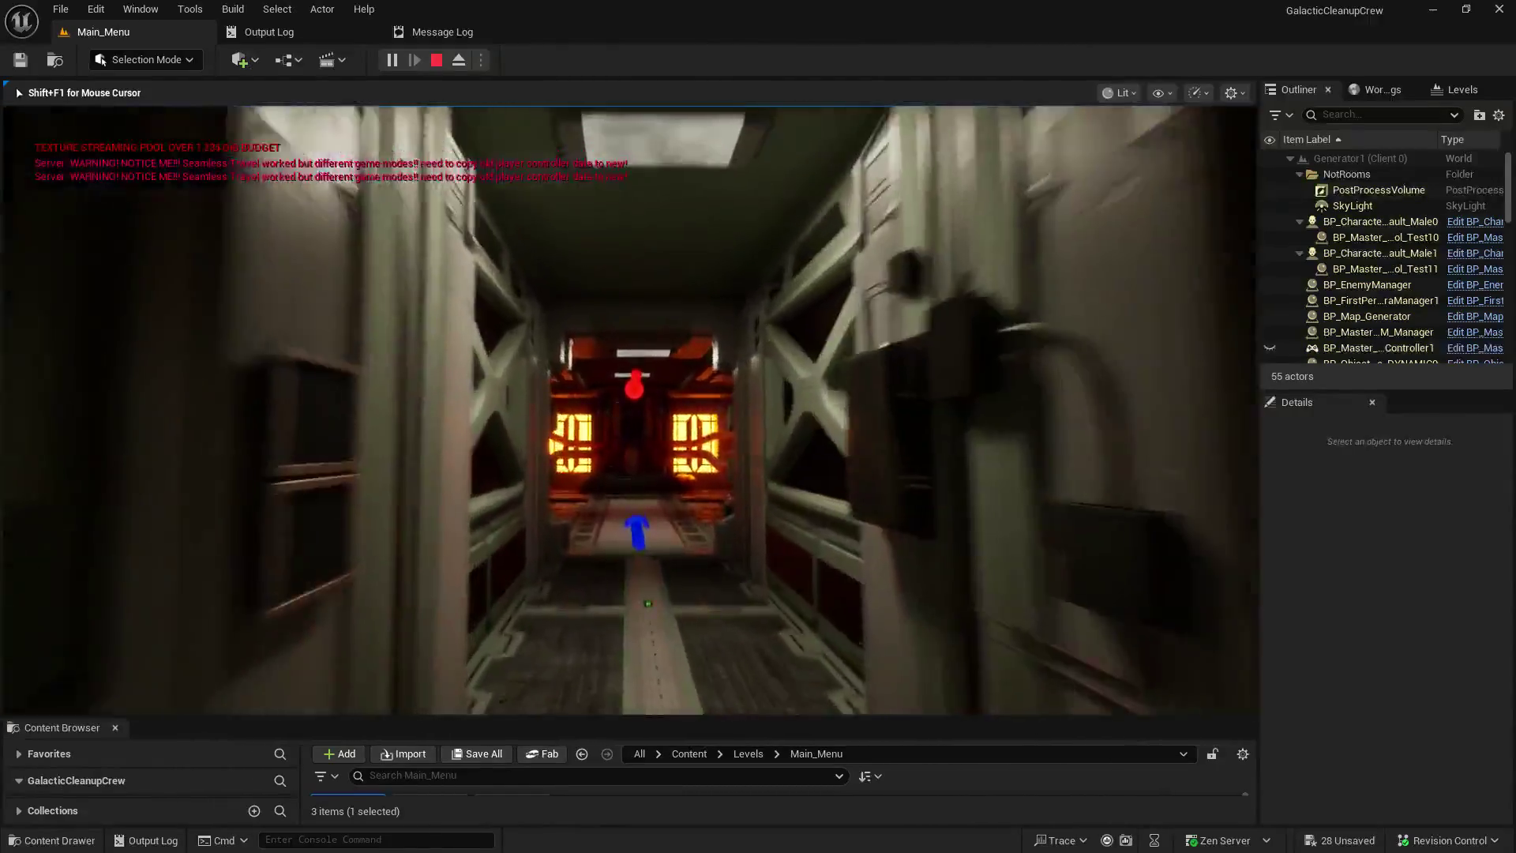
key("w")
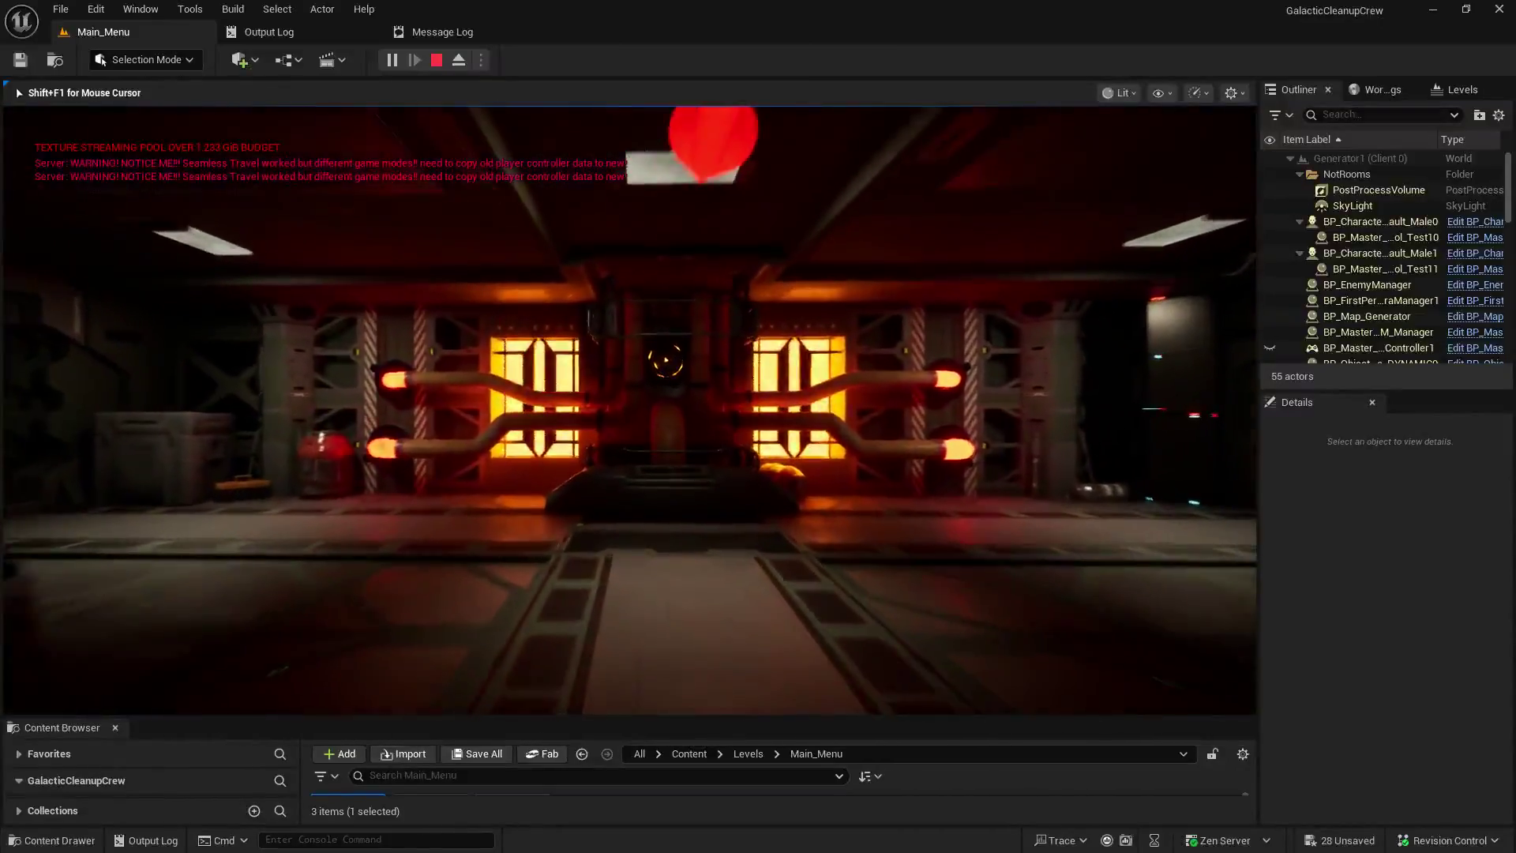
key("w")
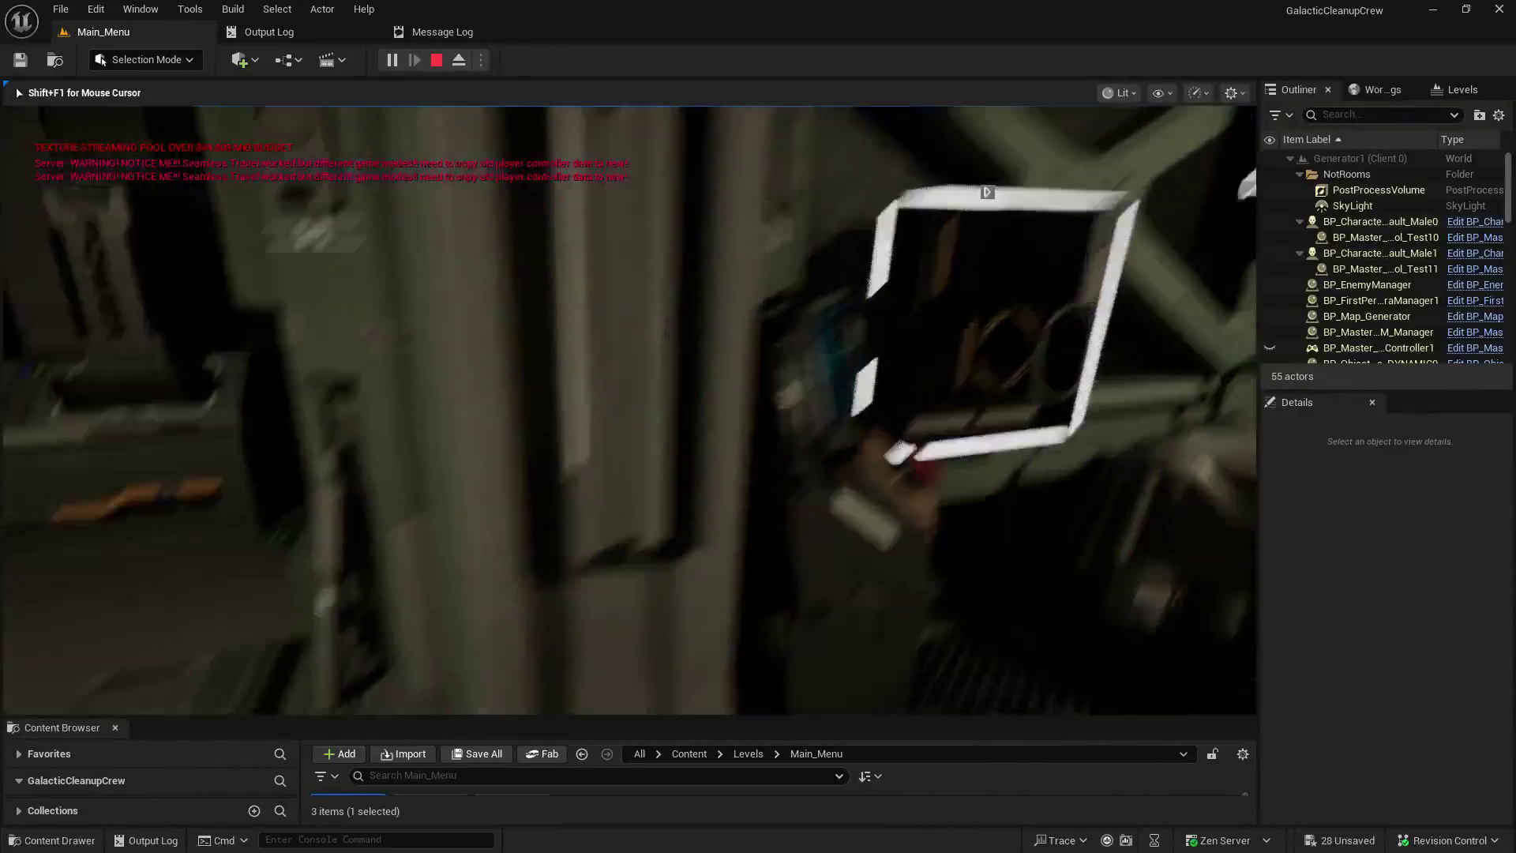
key("e")
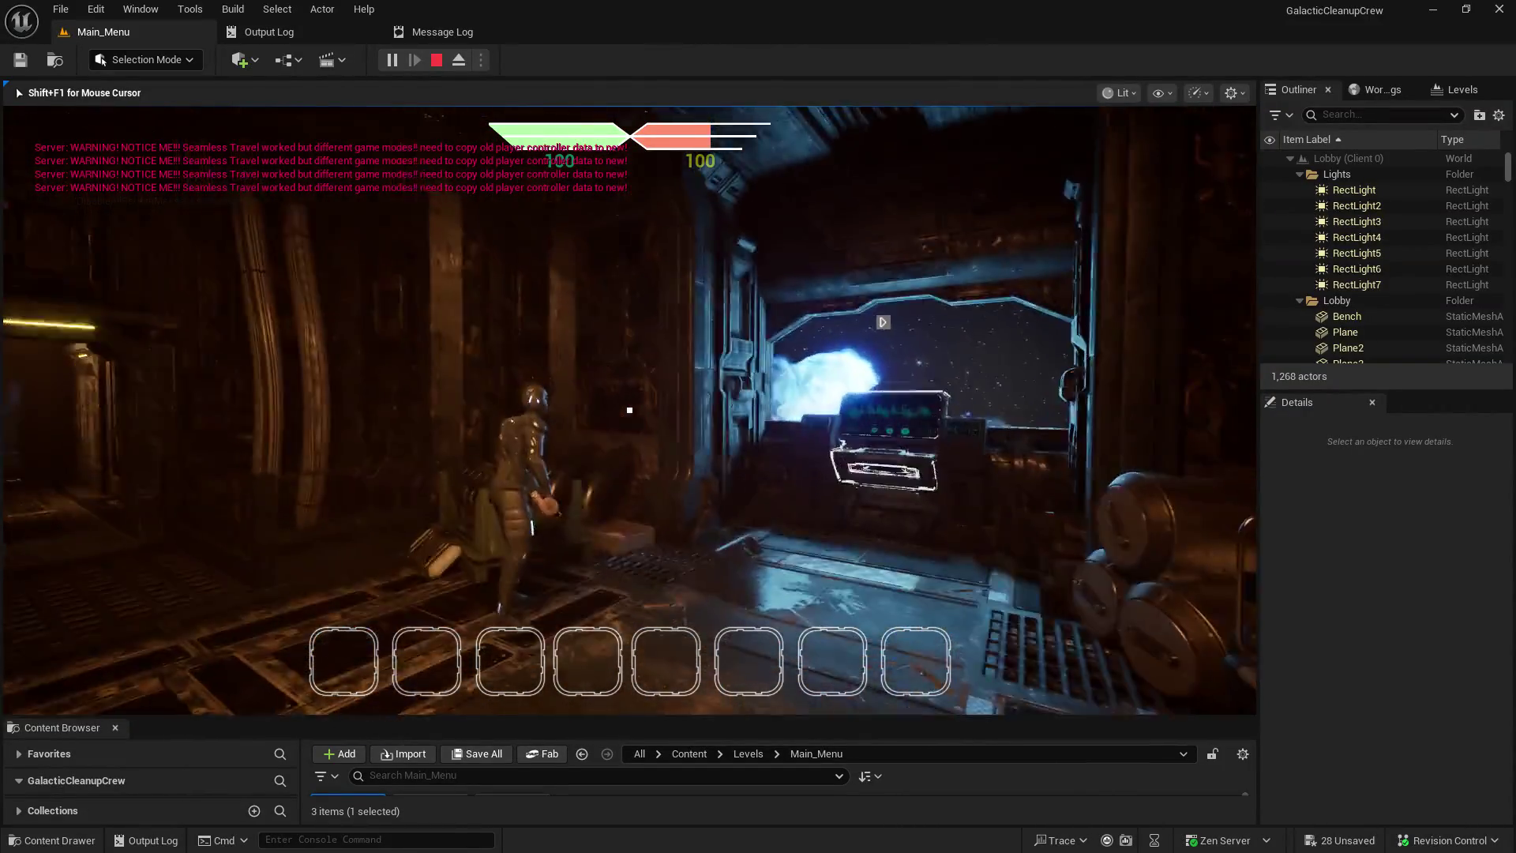
- Stop the multiplayer session with Esc, bringing up the Play In Editor Message Log
key("Escape")
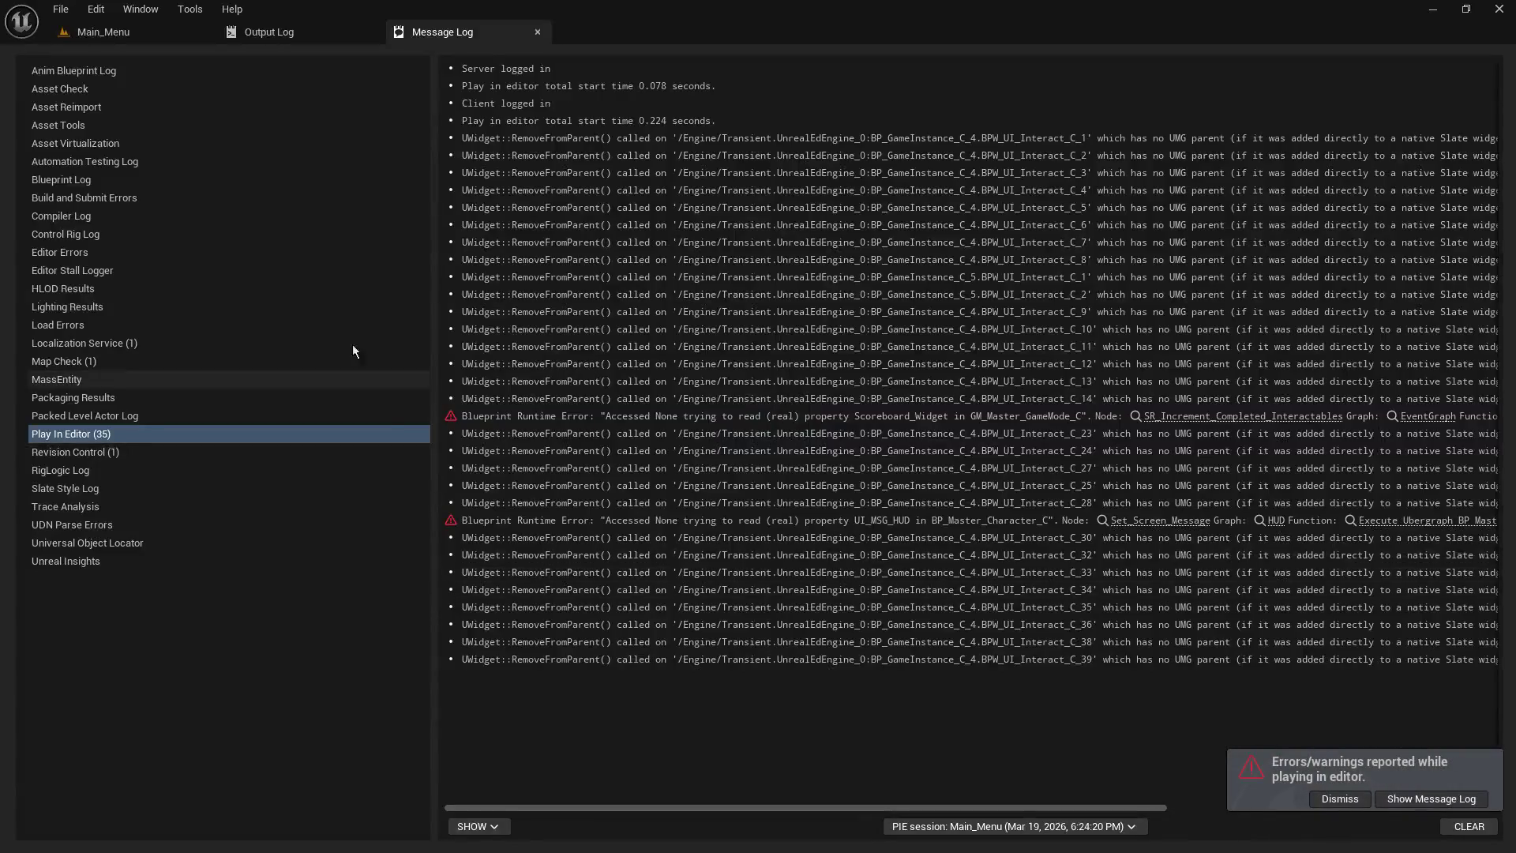
- Open the Generator1 level from DemoMap/Levels without saving the current level
left_click(106, 40)
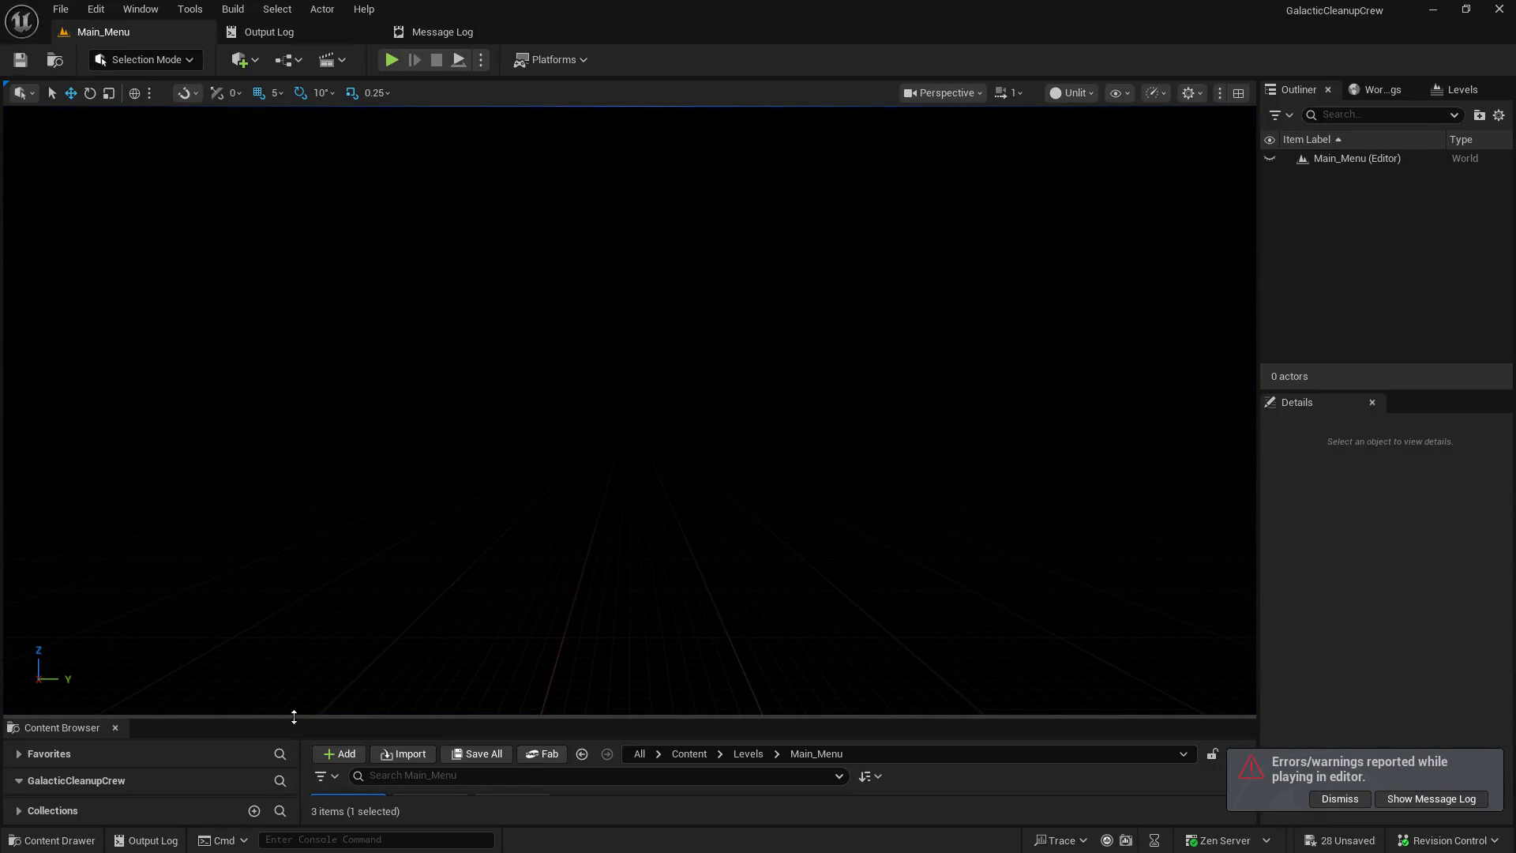
left_click_drag(284, 718, 285, 409)
left_click(151, 659)
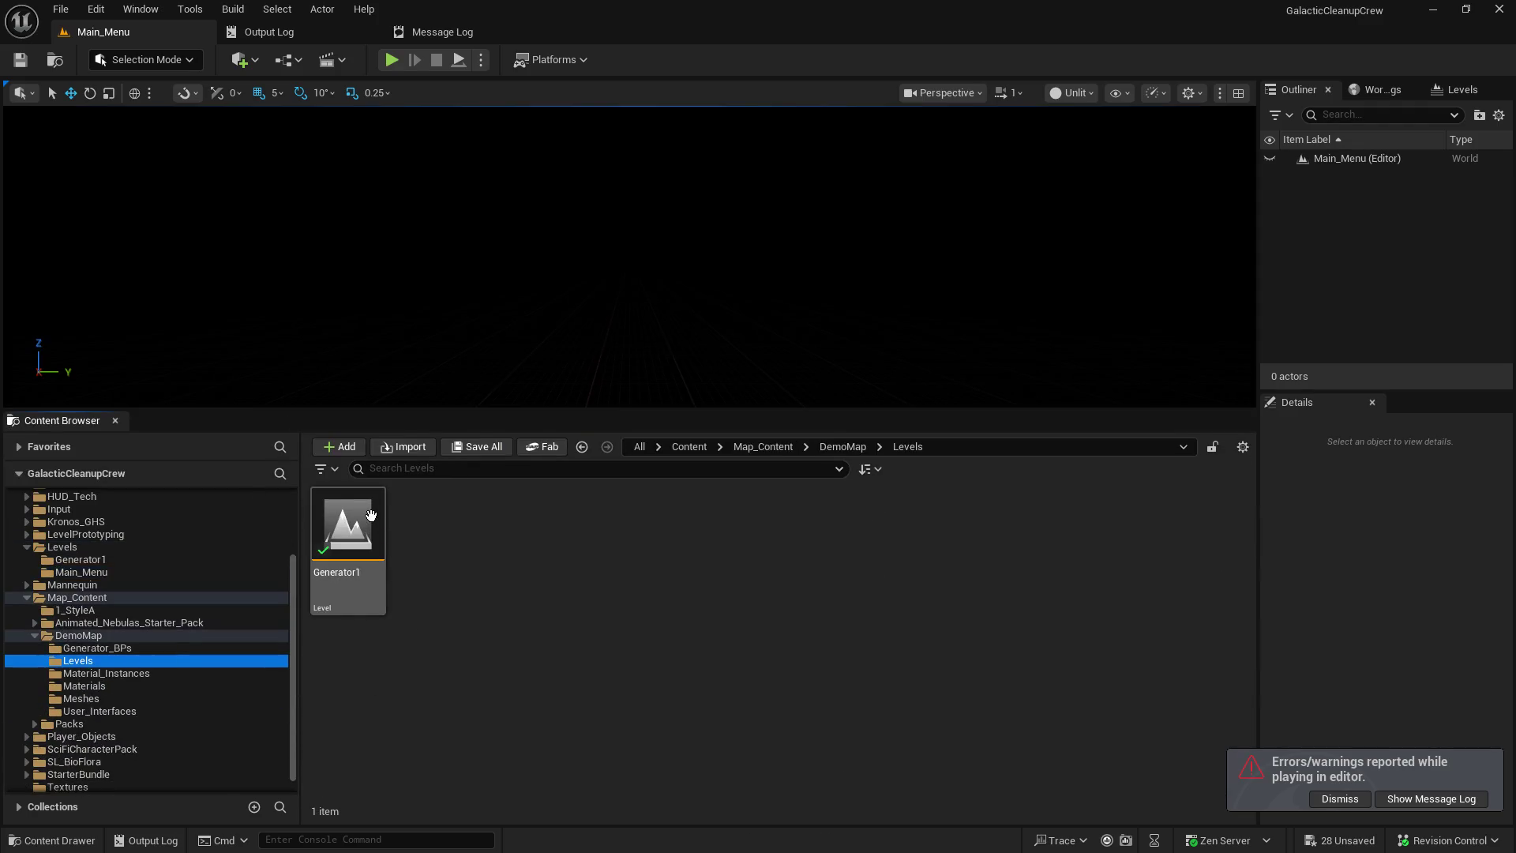
double_click(363, 522)
left_click(907, 613)
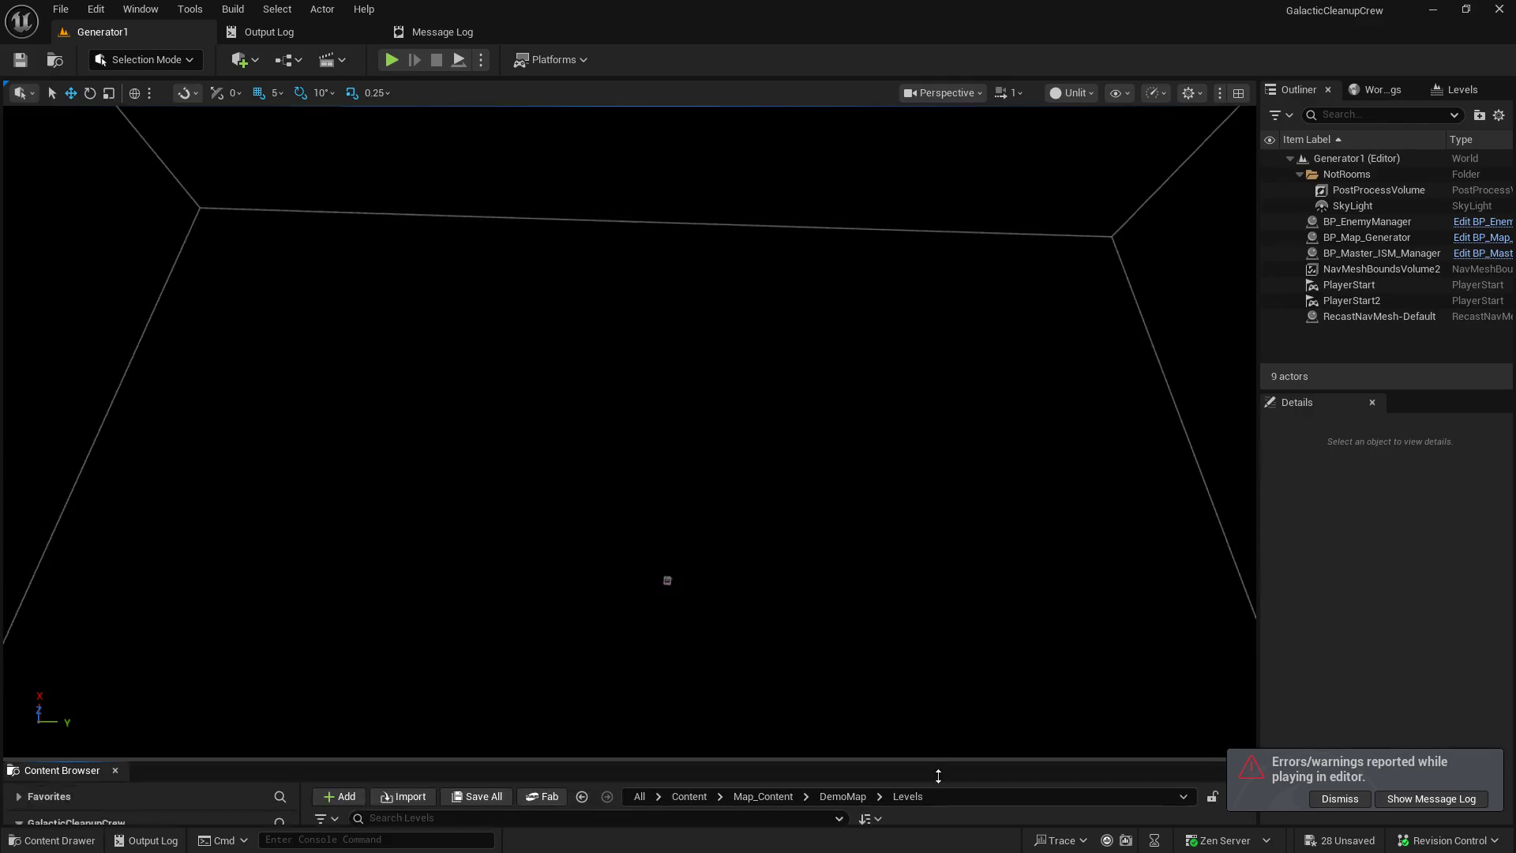
left_click(458, 60)
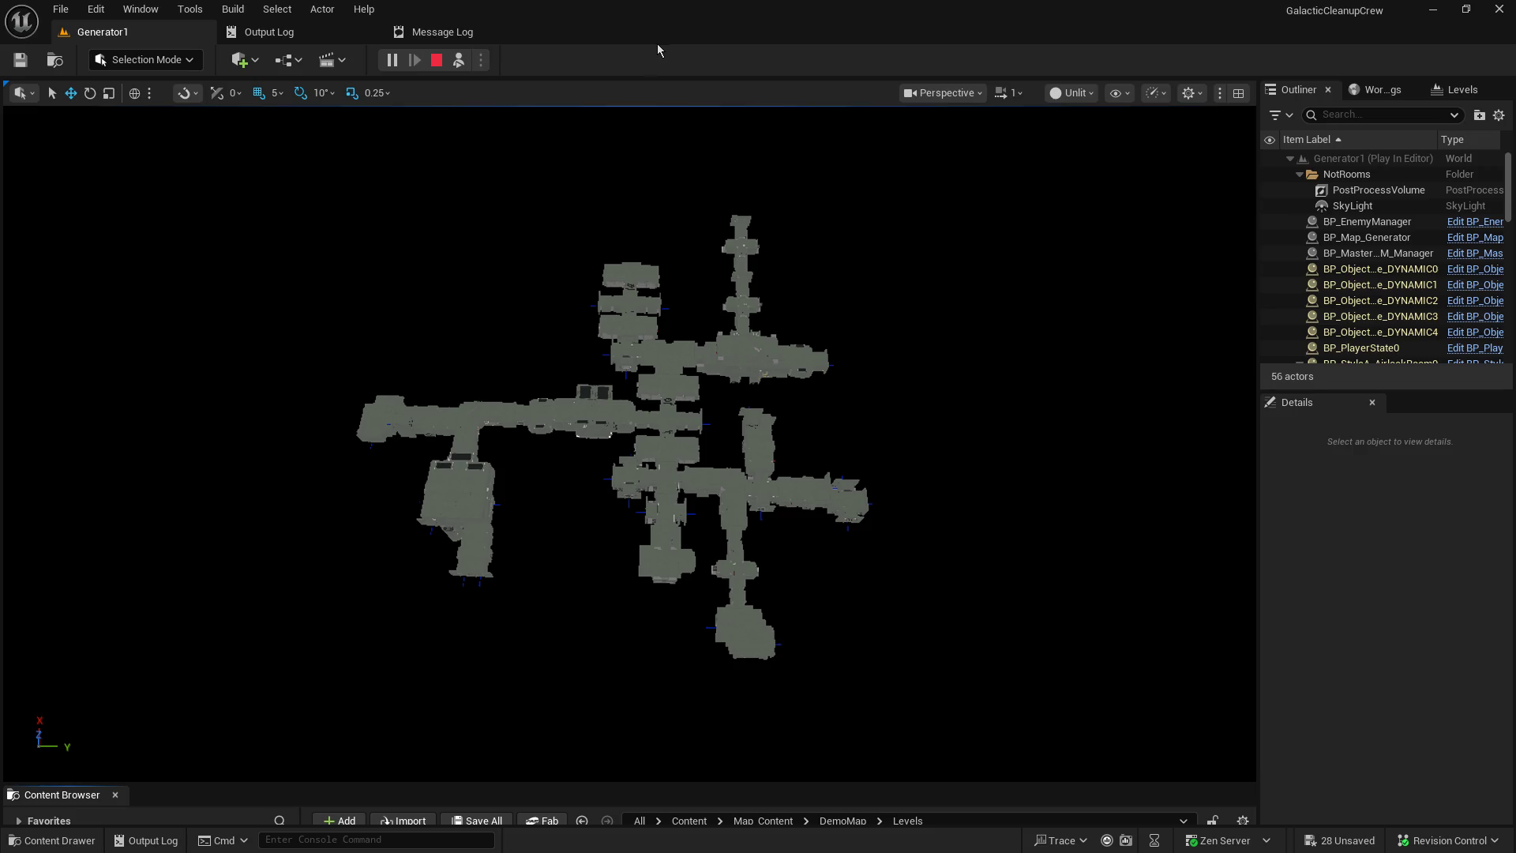
left_click(437, 61)
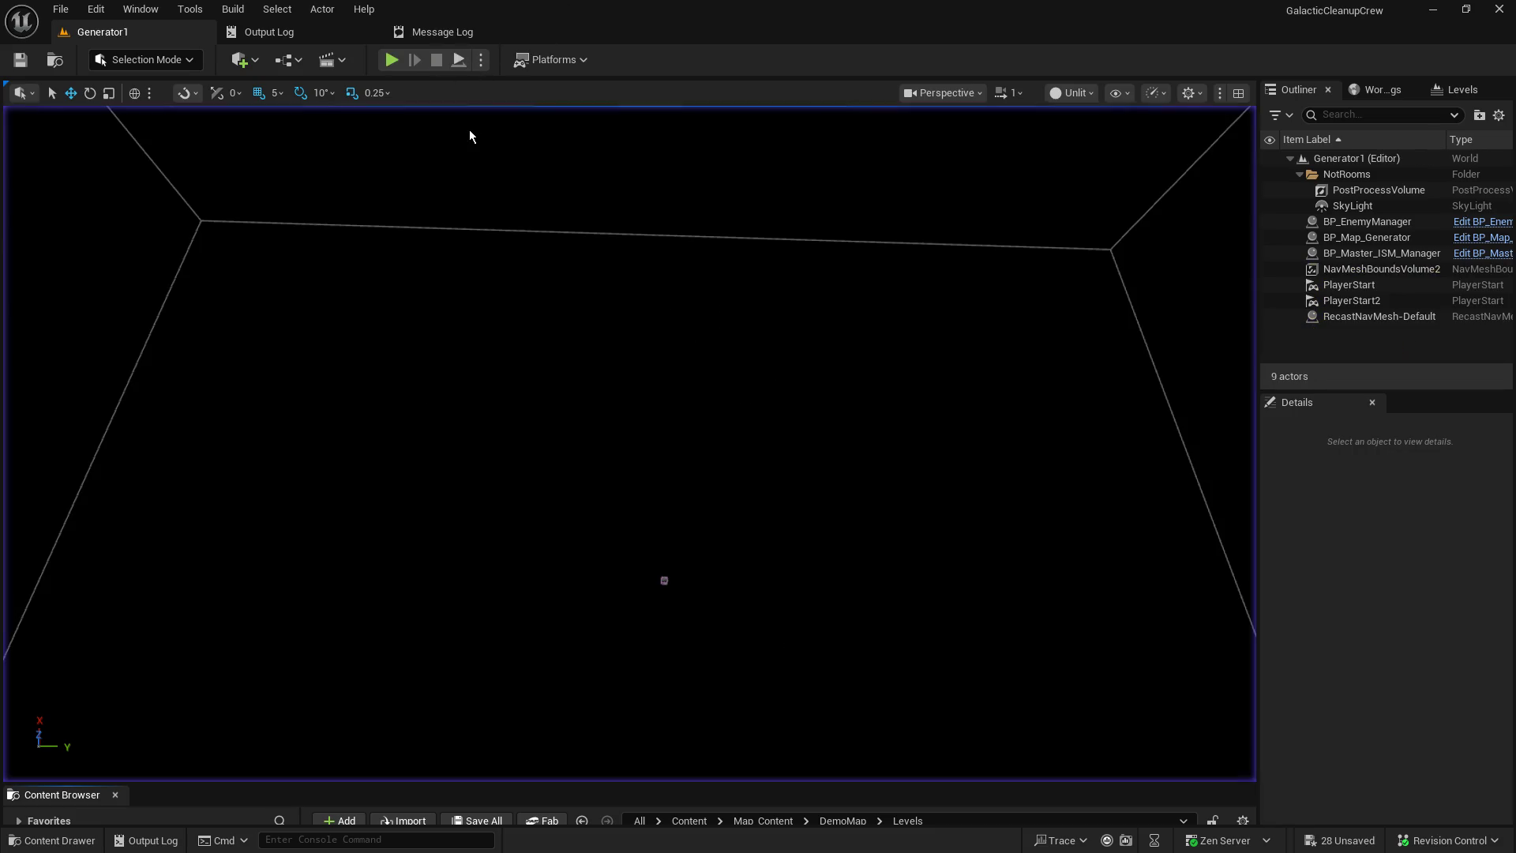
left_click(457, 60)
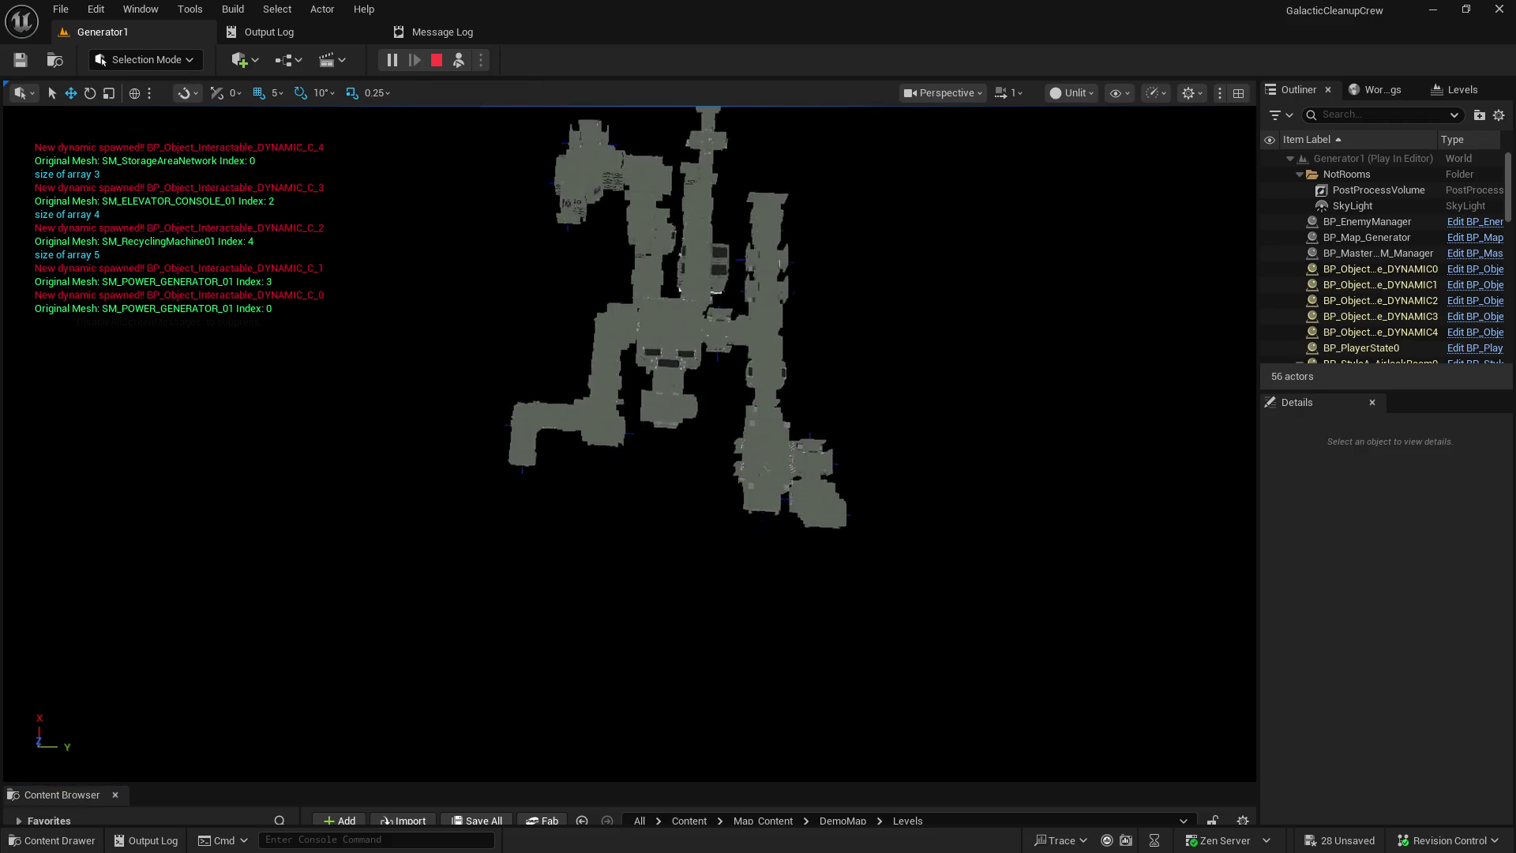
left_click(438, 63)
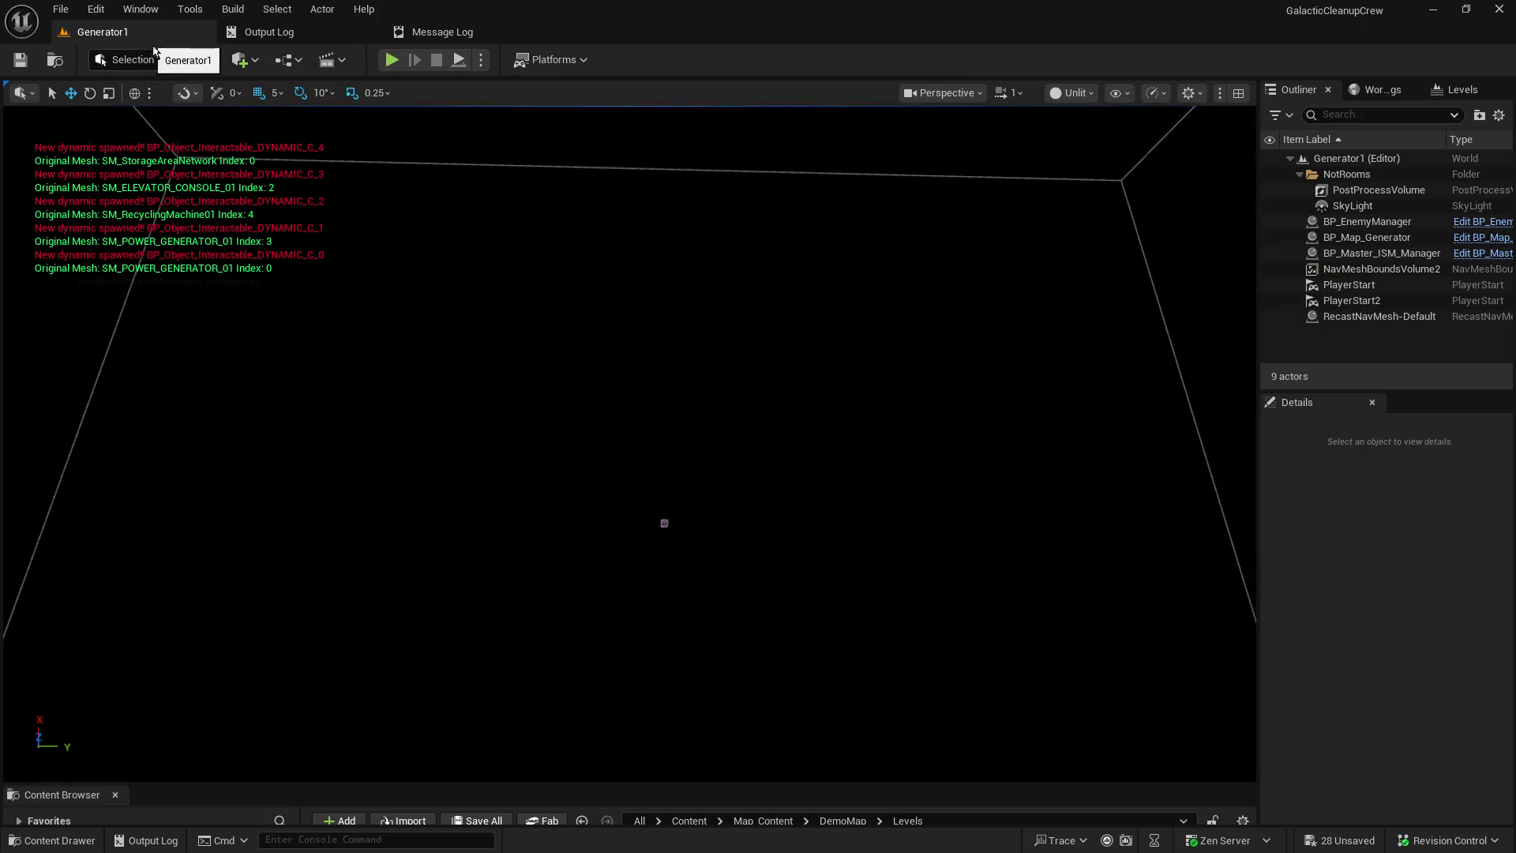
- Browse to Content/Levels/Main_Menu, then open and close the UI_Main_Menu widget blueprint
mouse_move(453, 784)
left_mouse_down()
mouse_move(474, 566)
mouse_move(501, 479)
left_mouse_up()
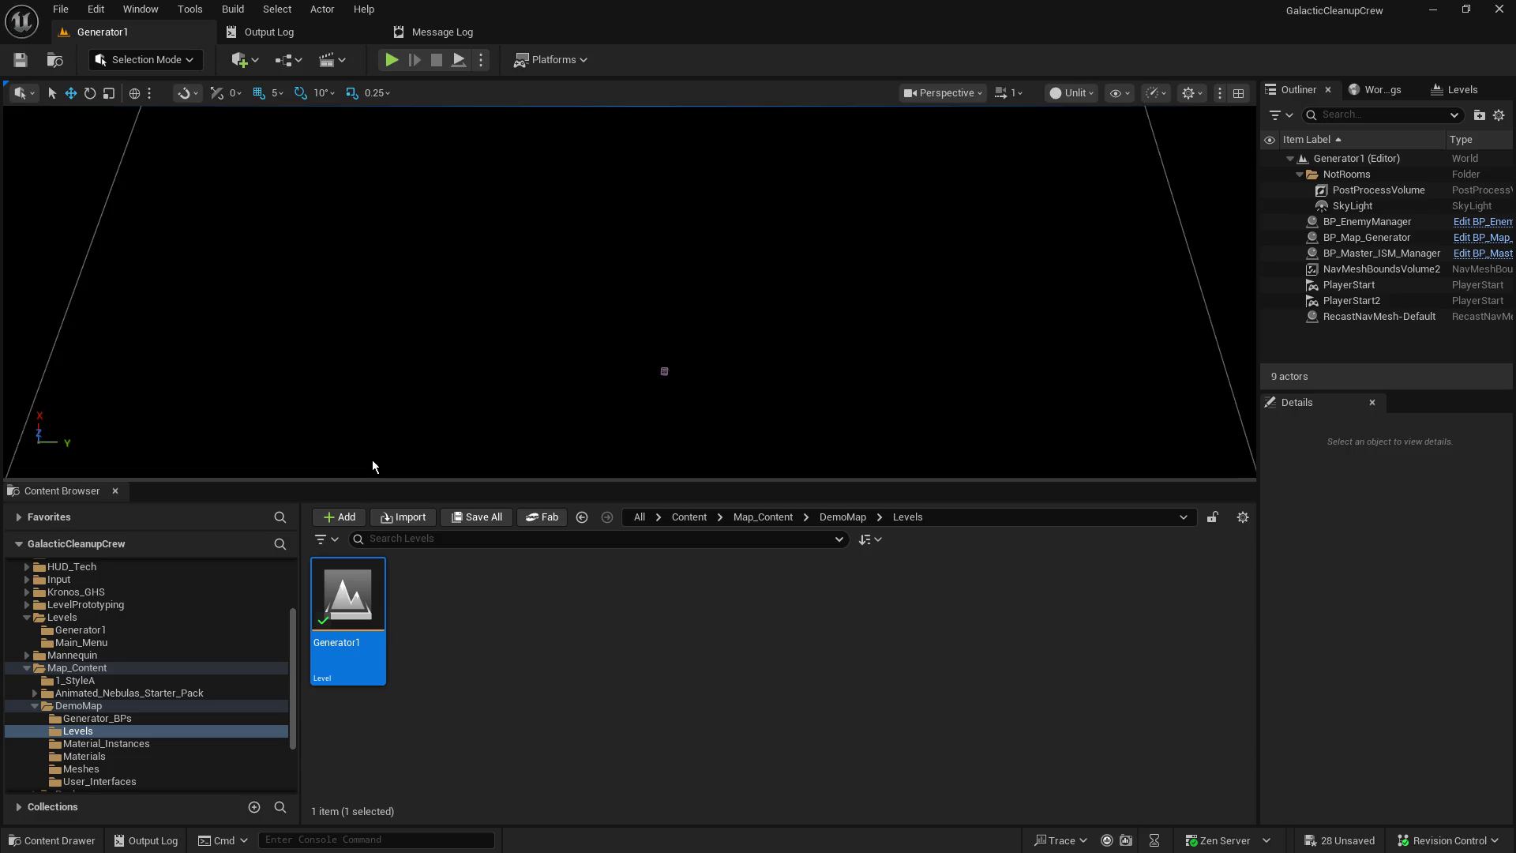
scroll(155, 662, "up", 3)
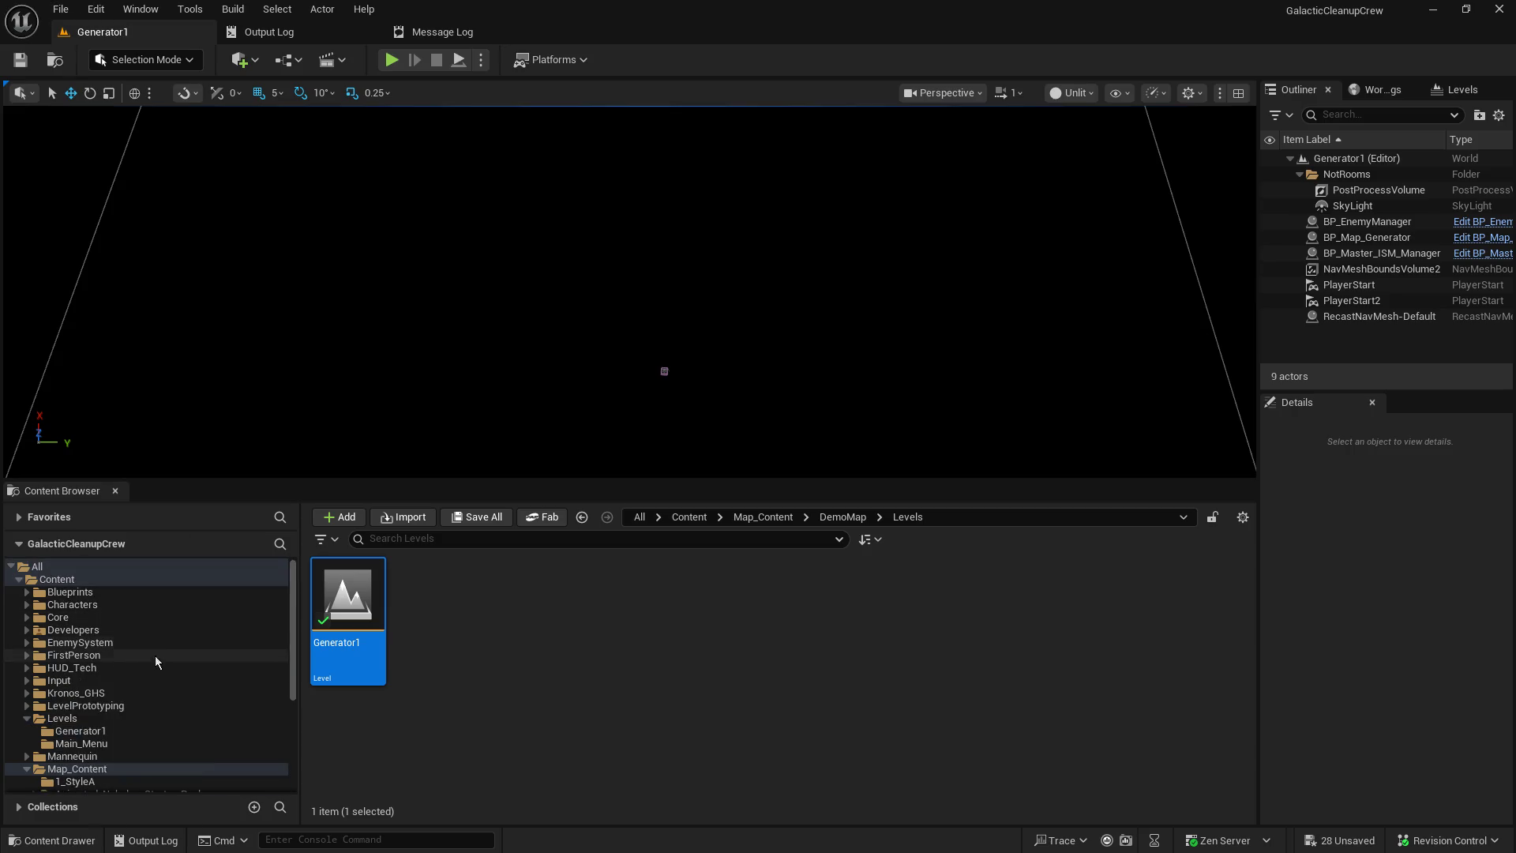
left_click(93, 718)
double_click(429, 639)
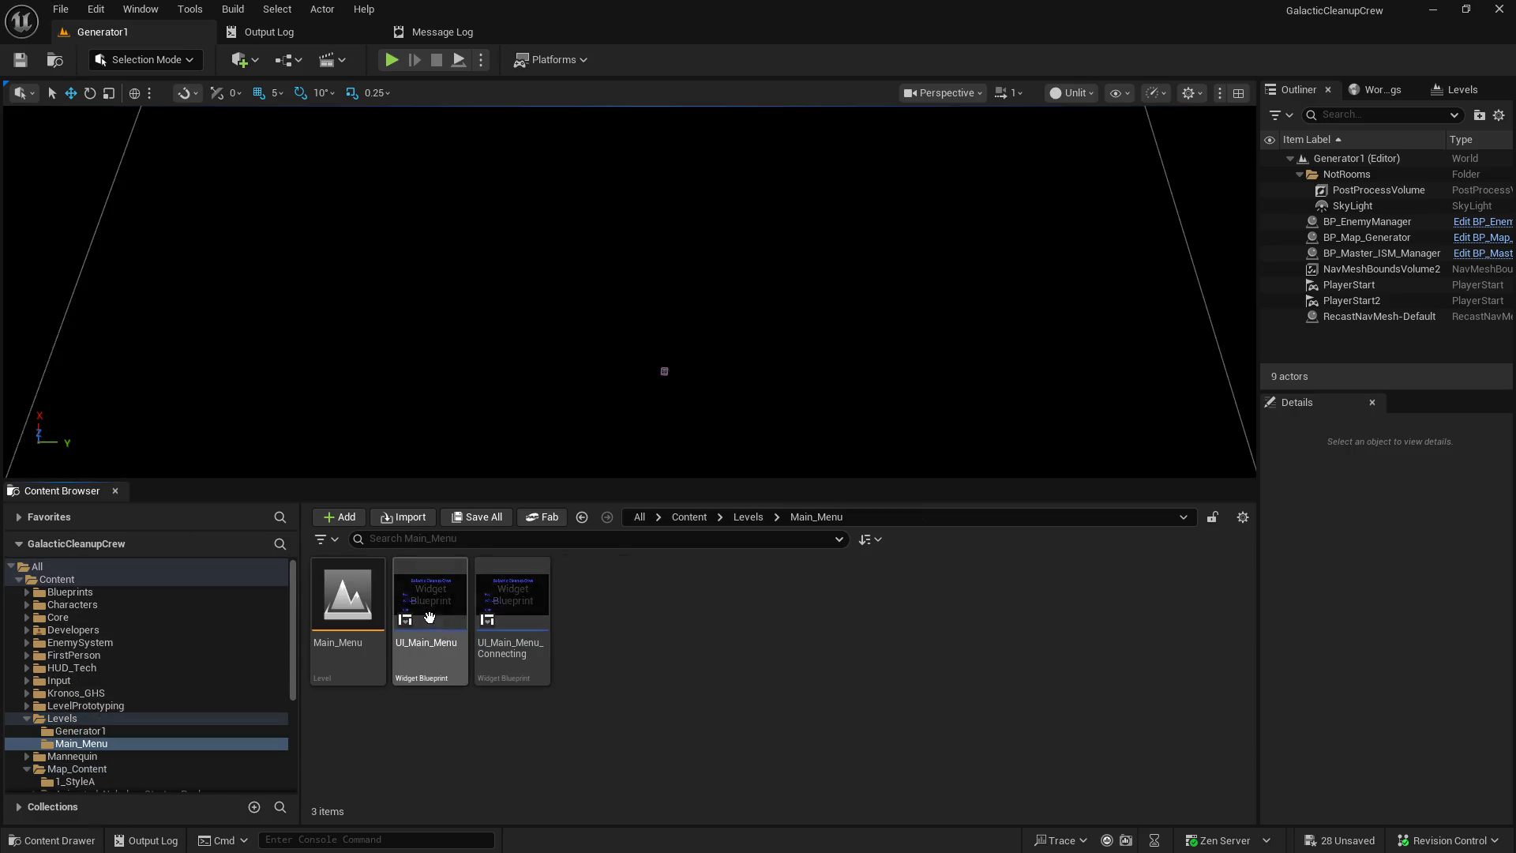
left_click(430, 604)
double_click(431, 603)
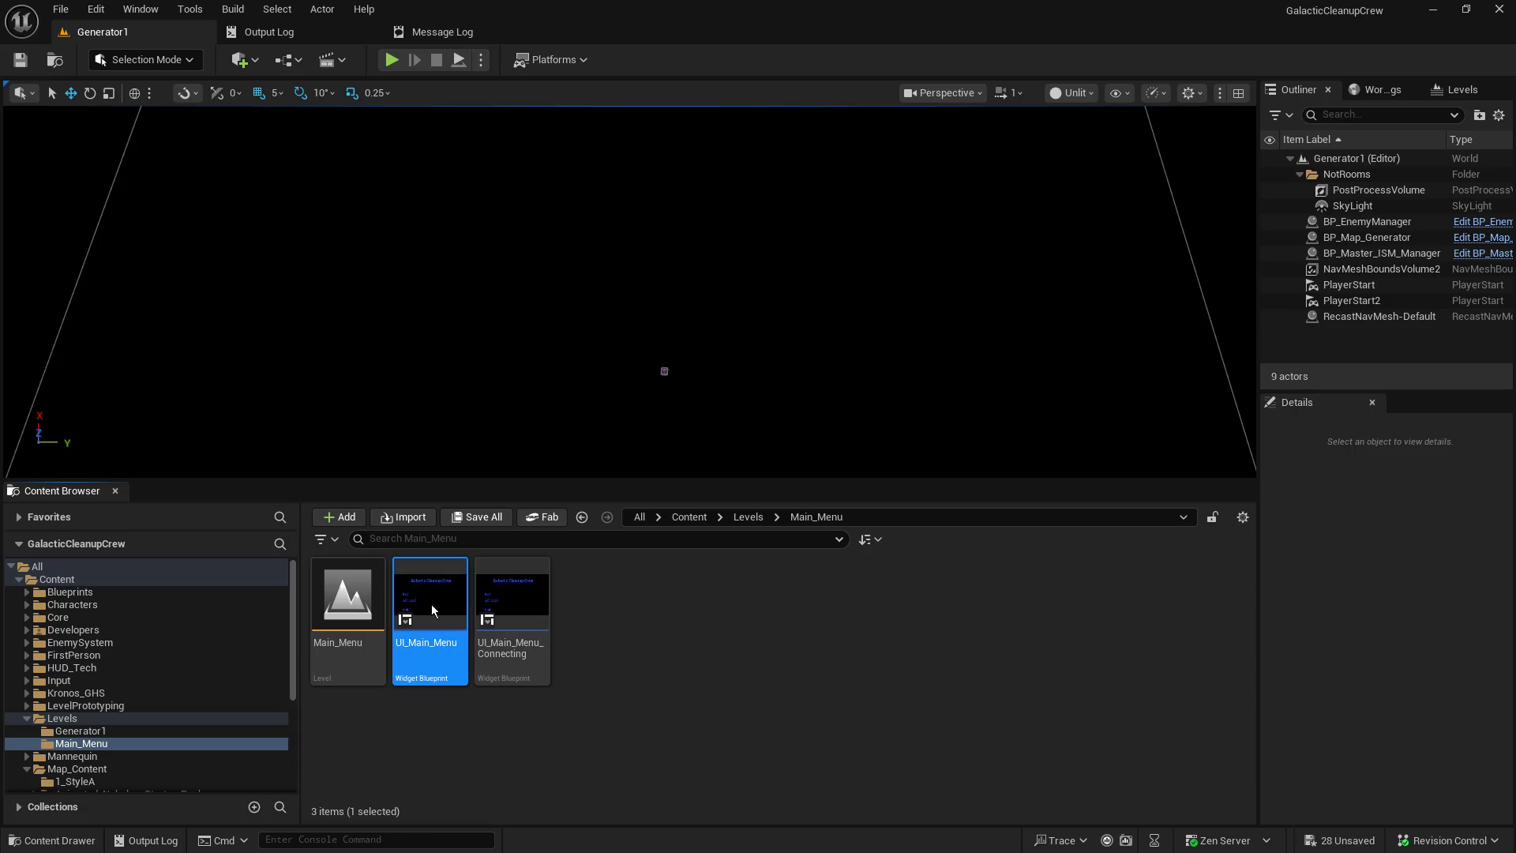
left_click(704, 34)
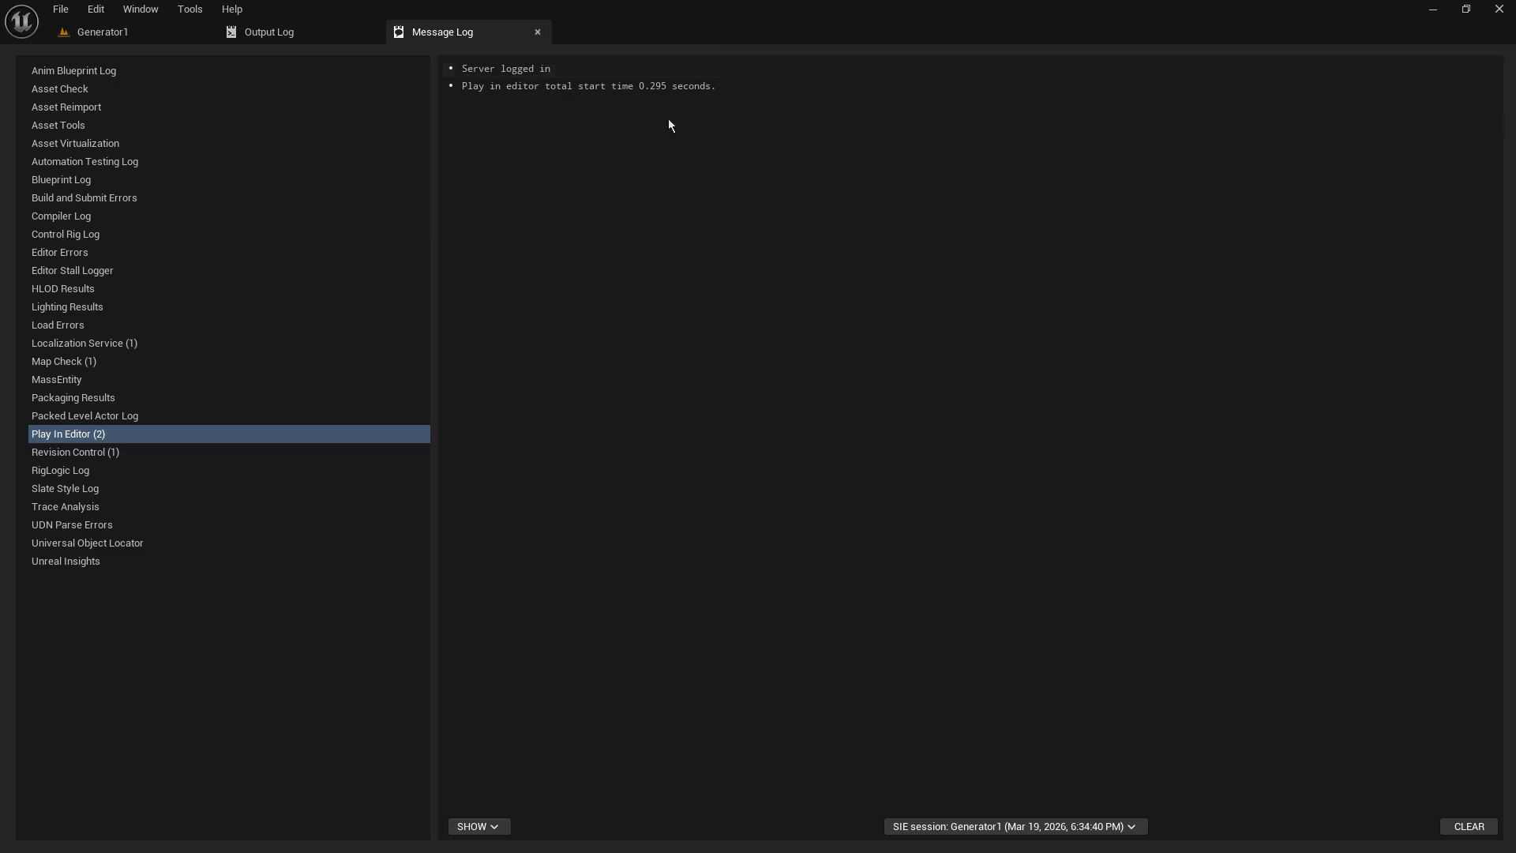
- Load the Main_Menu level with Don't Save and restore the viewport size
left_click(130, 33)
double_click(350, 626)
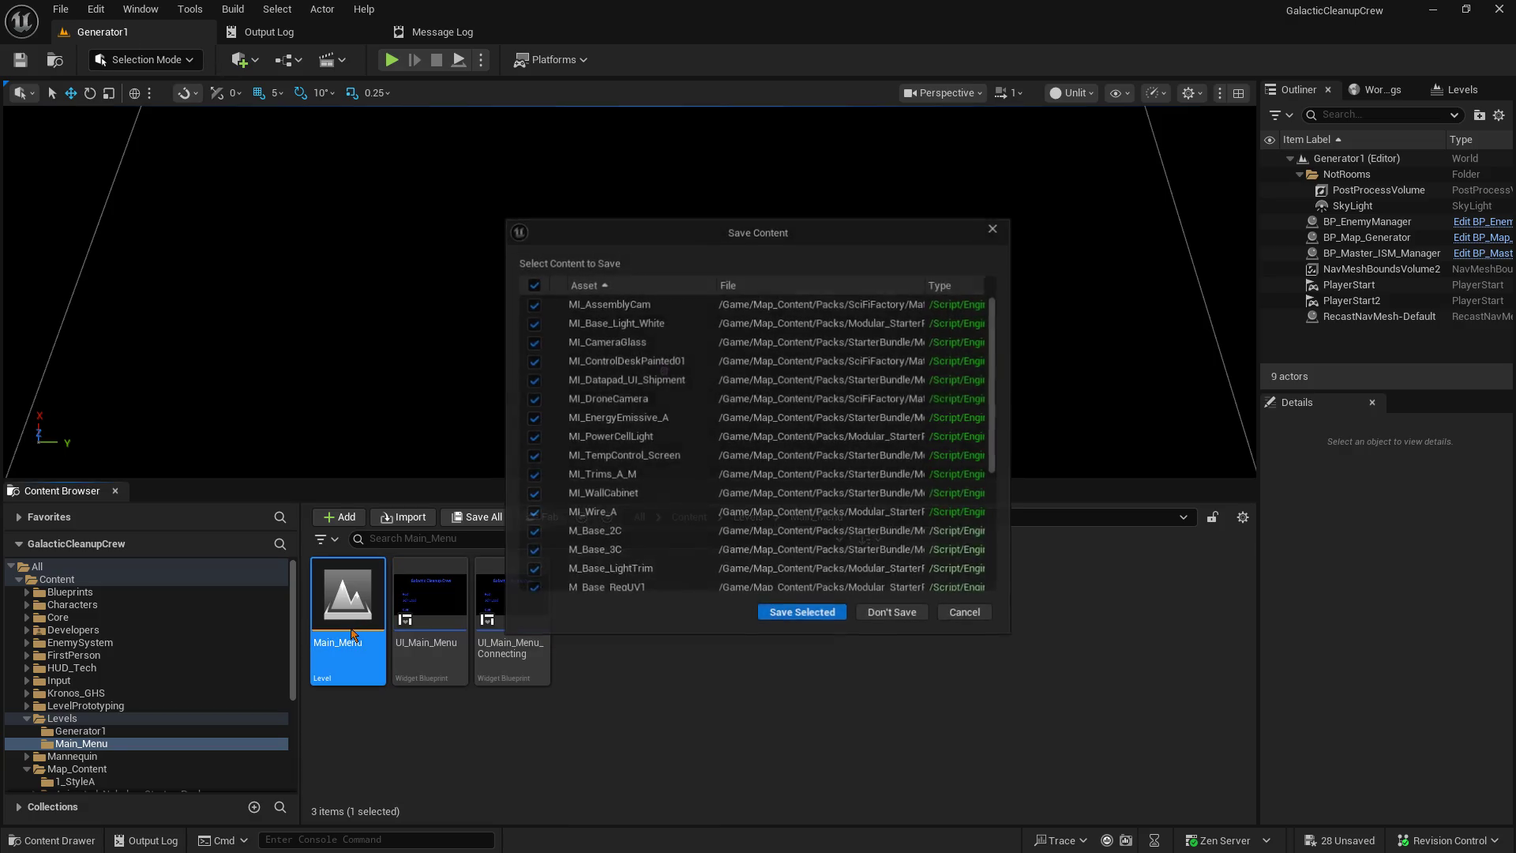
left_click(910, 606)
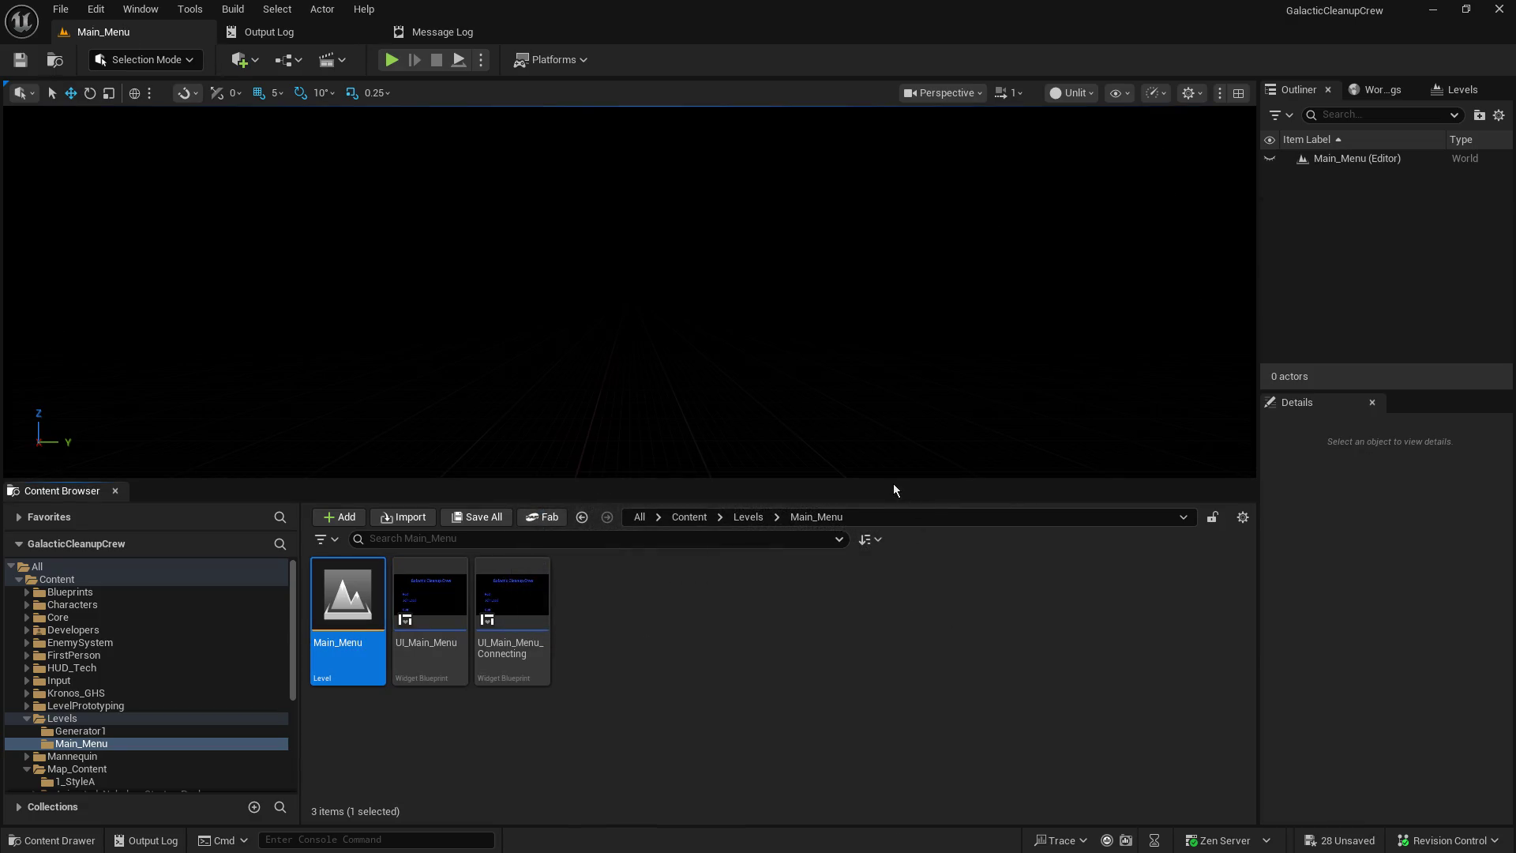
left_click_drag(883, 480, 855, 678)
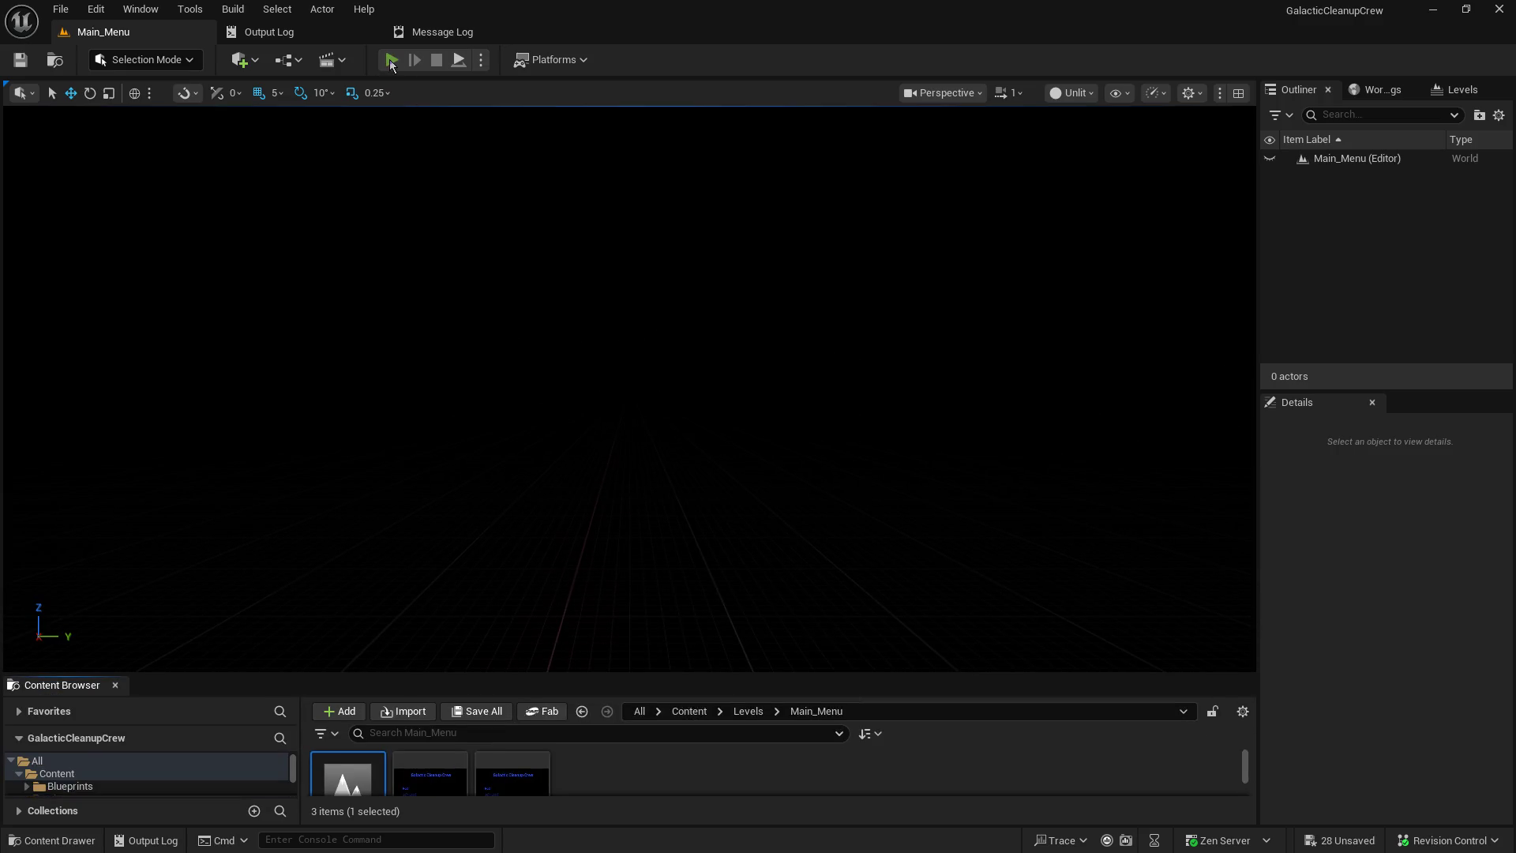
- Start multiplayer Play, host the game, walk around with W, and free the mouse with Shift+F1
left_click(392, 61)
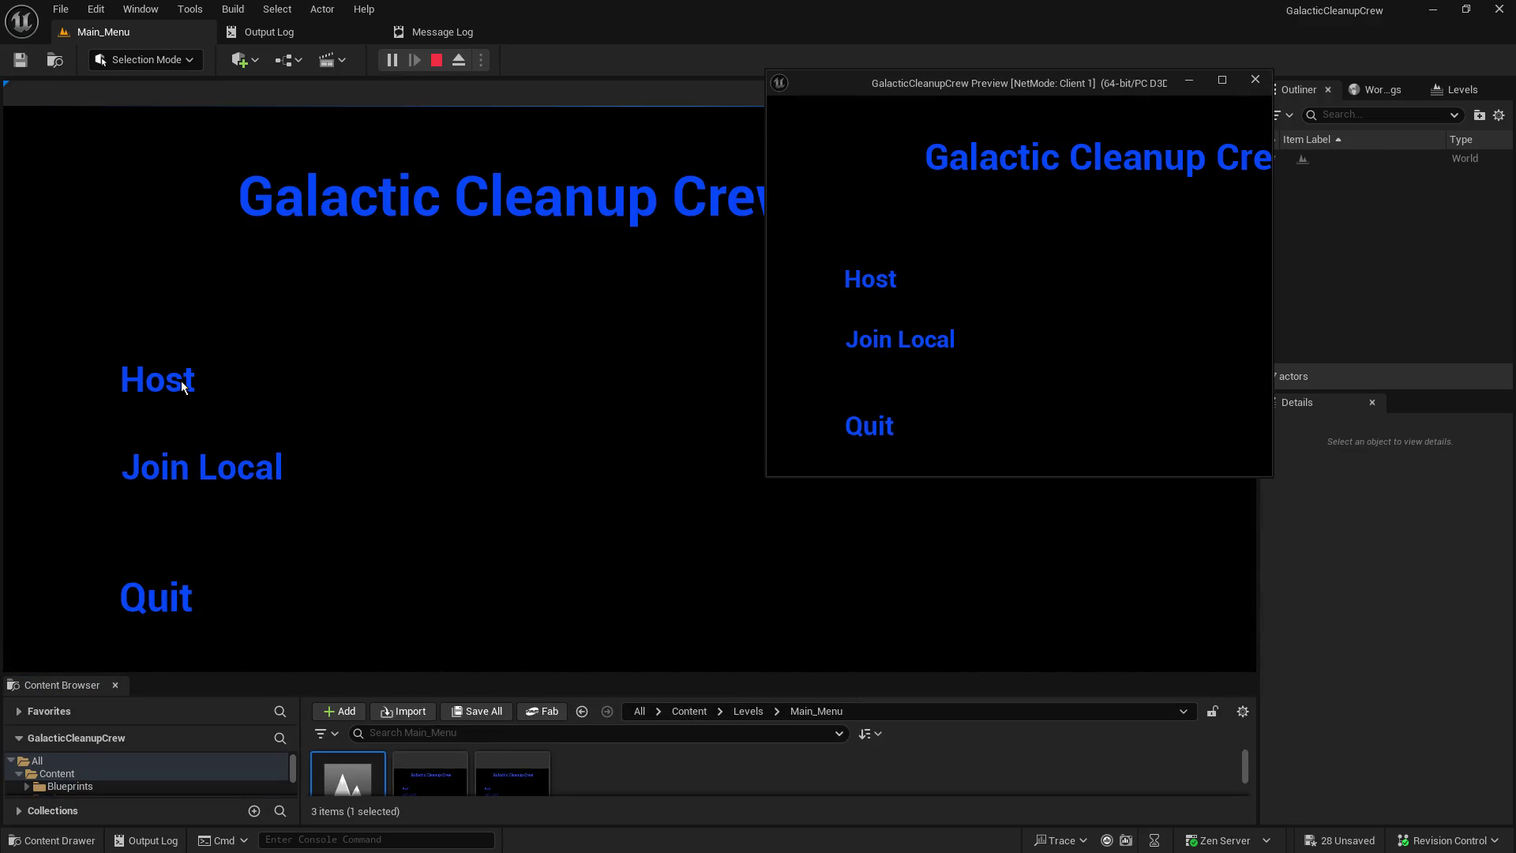
left_click(182, 381)
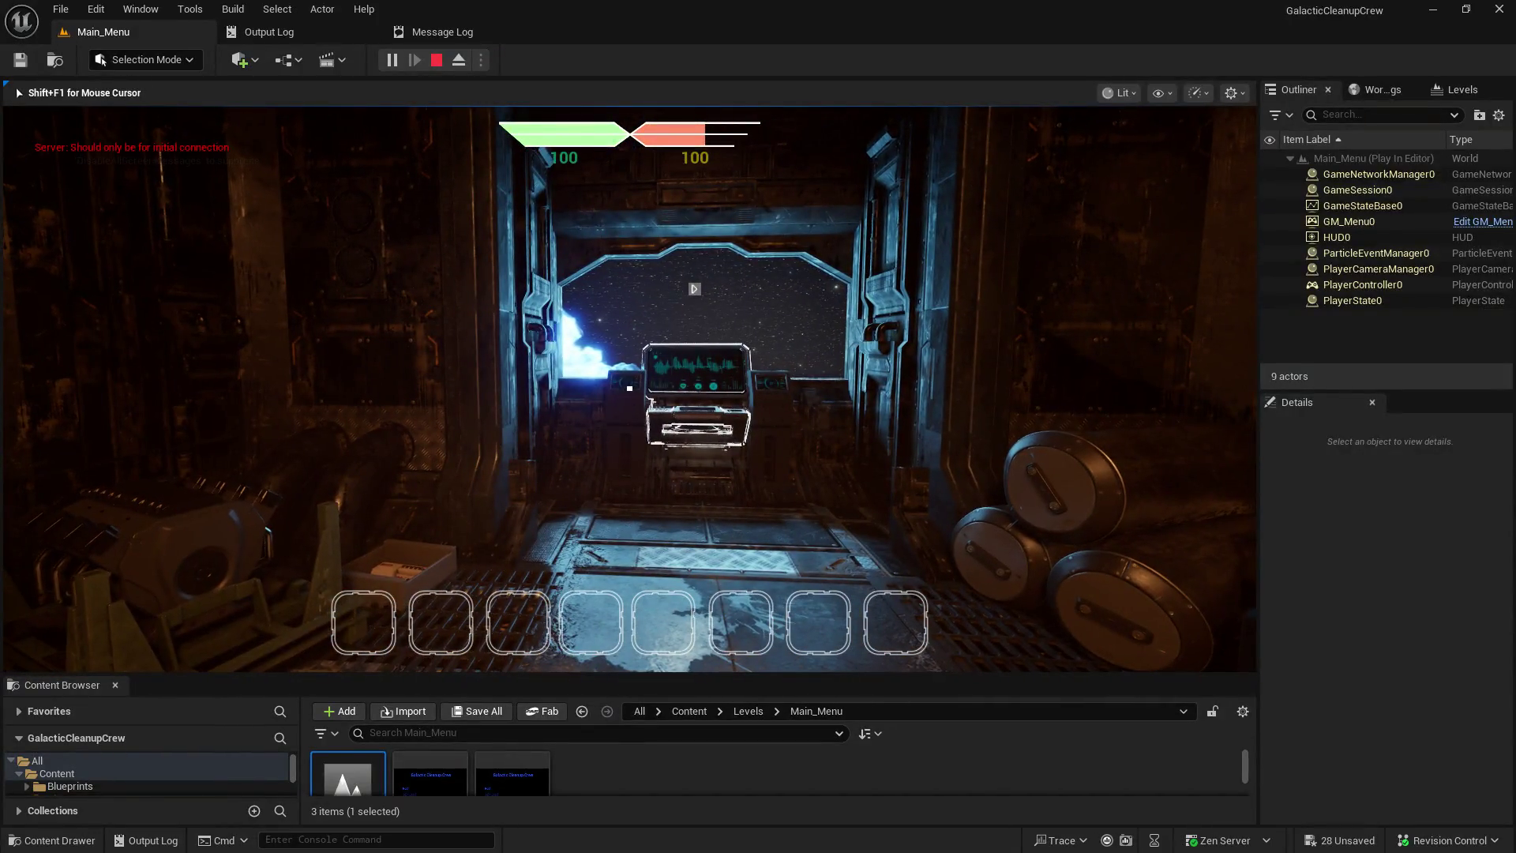
key("w")
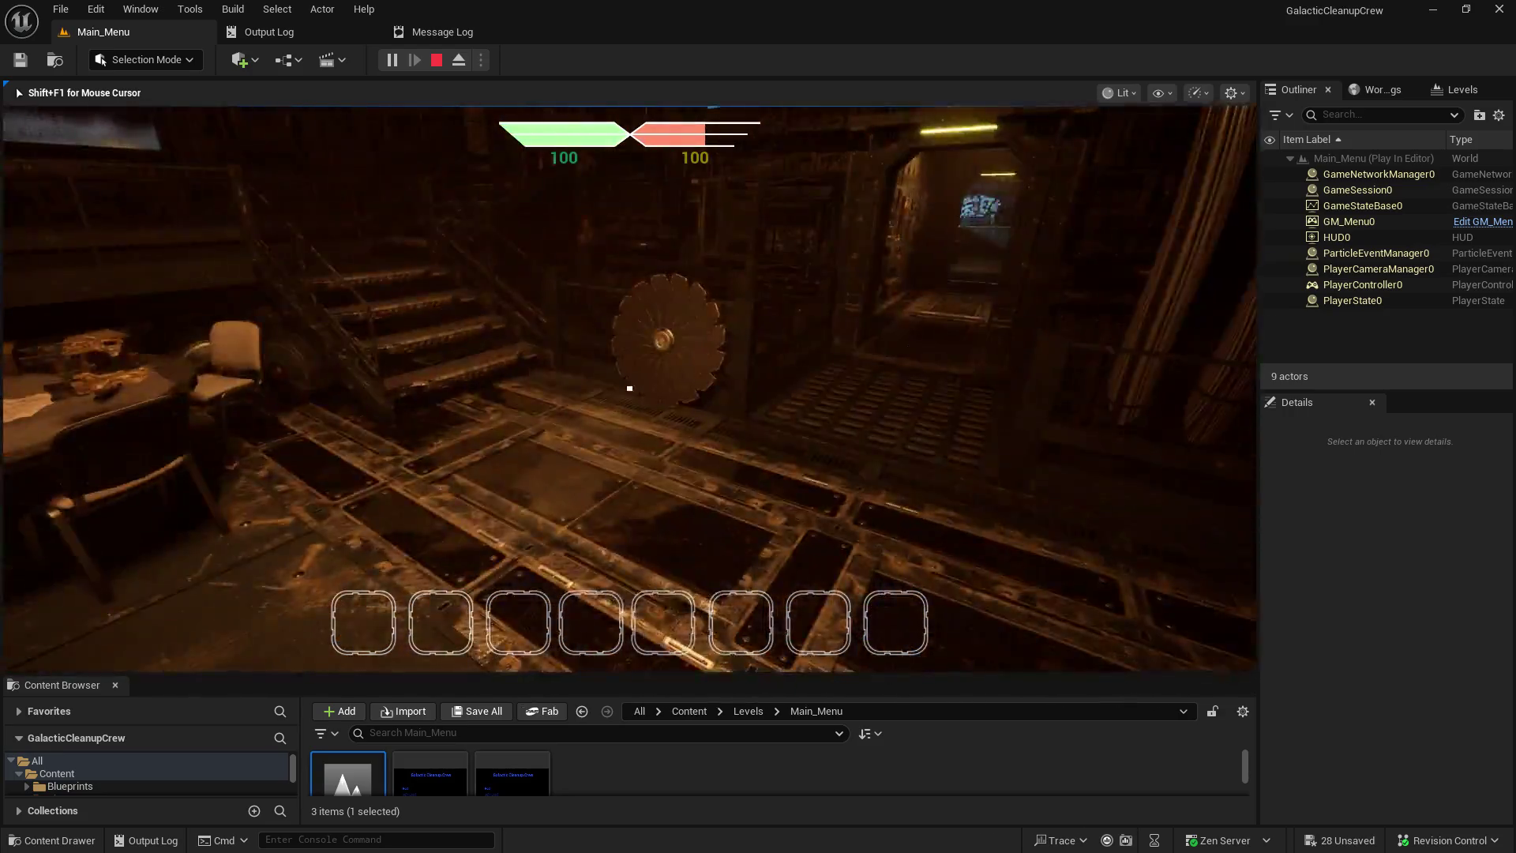
key("shift+F1")
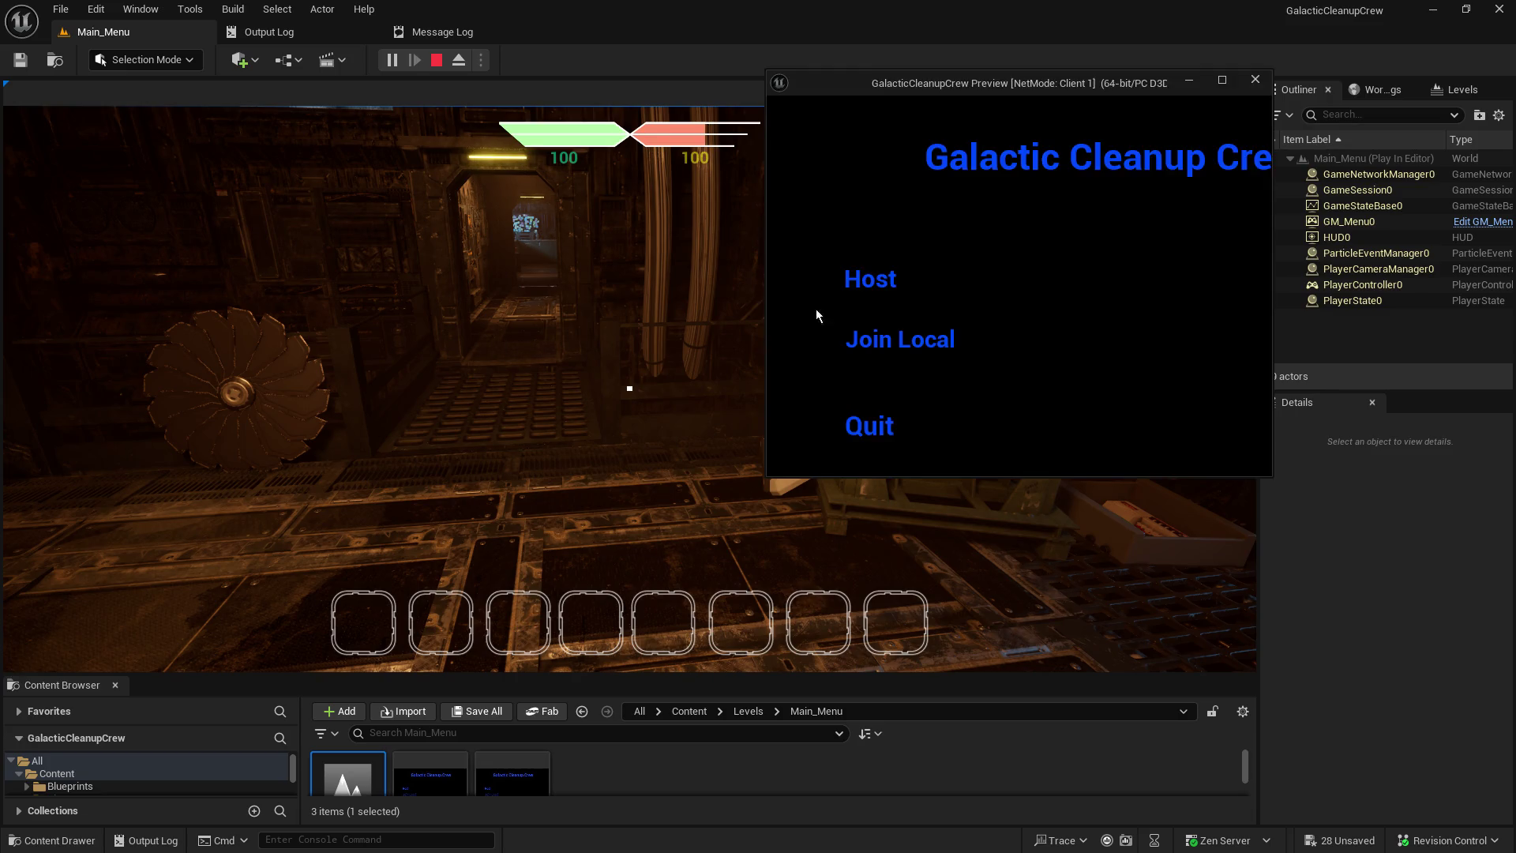
- Join the host's game from Client 1 with Join Local and check the host view
left_click(858, 344)
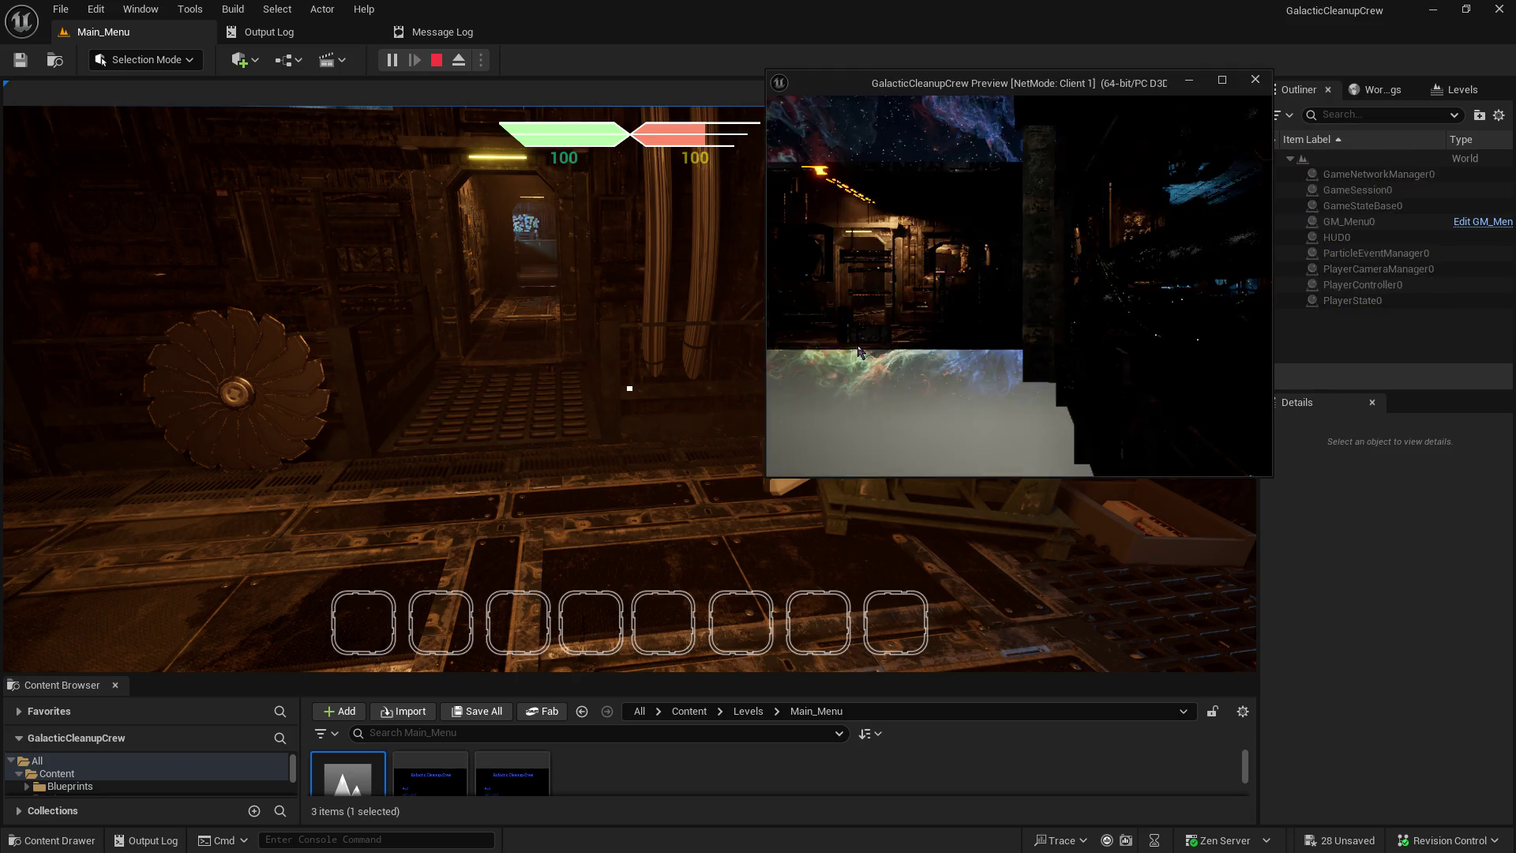
left_click(755, 364)
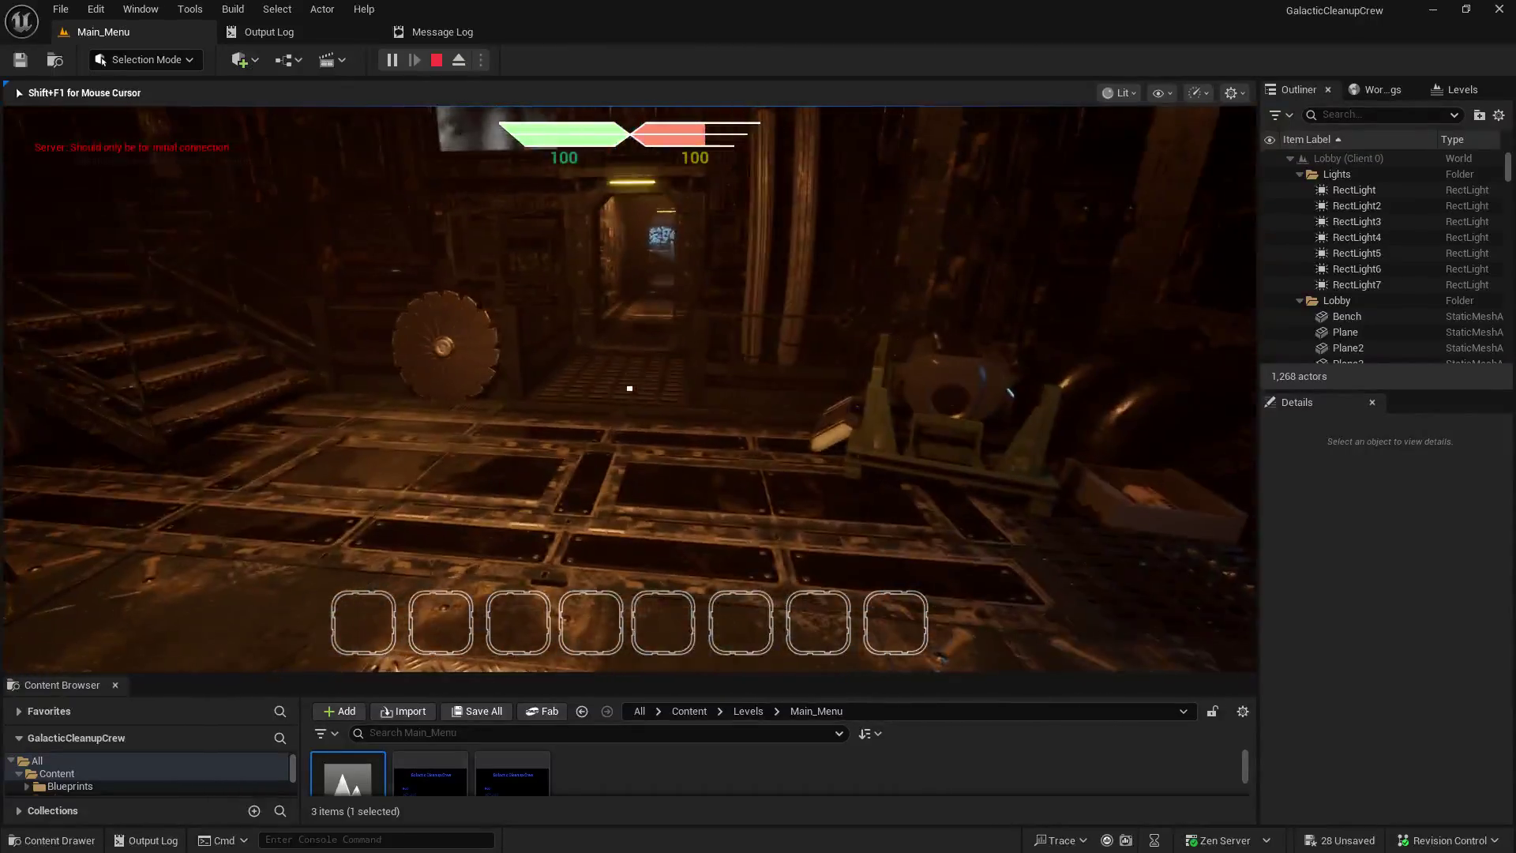
key("alt+Tab")
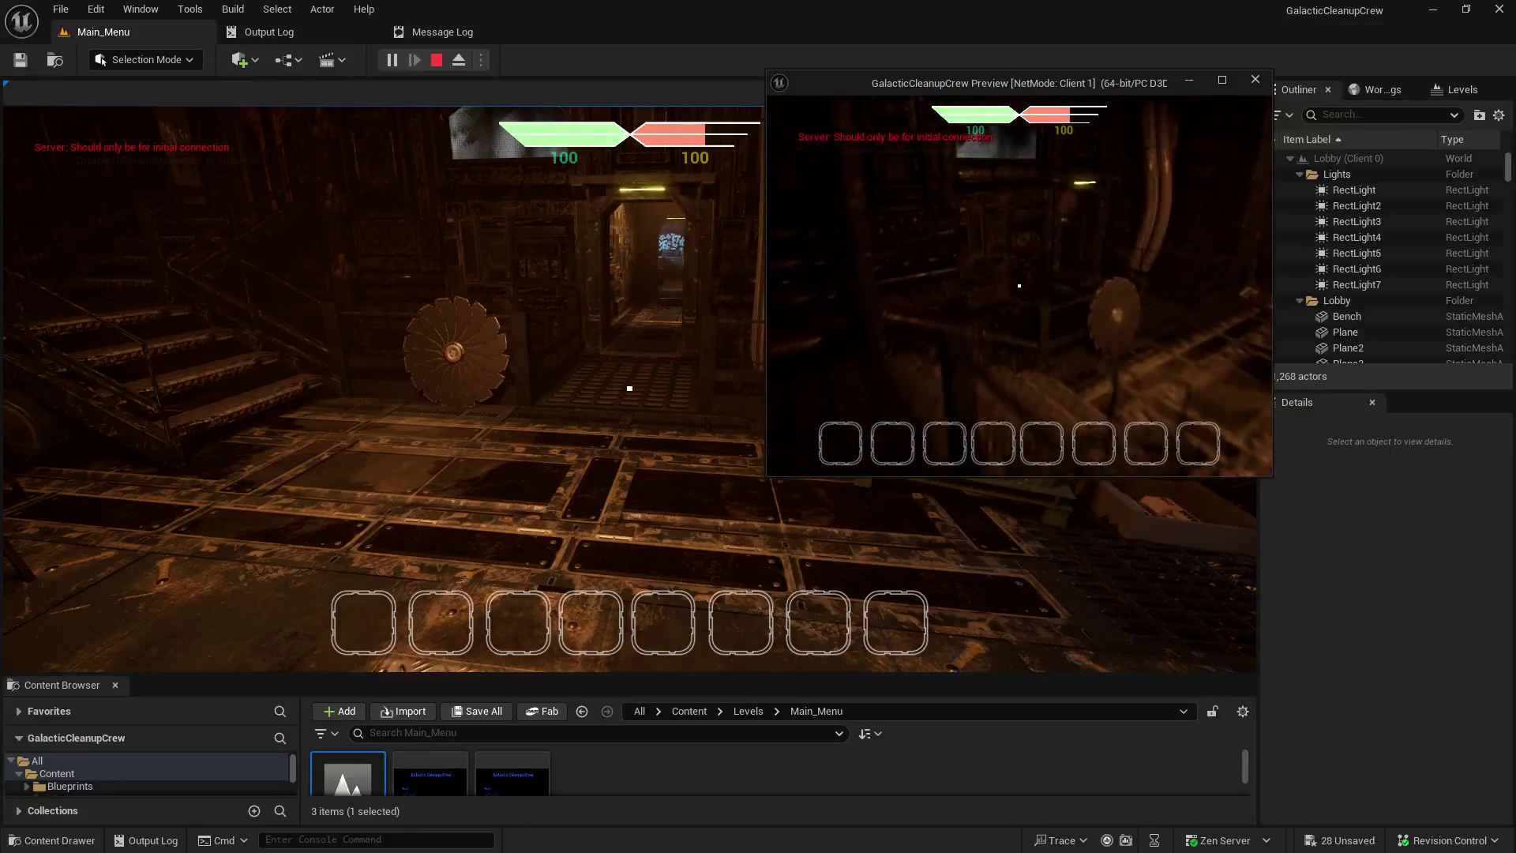
- Walk the client character around the host and down the corridor with WASD
key("w")
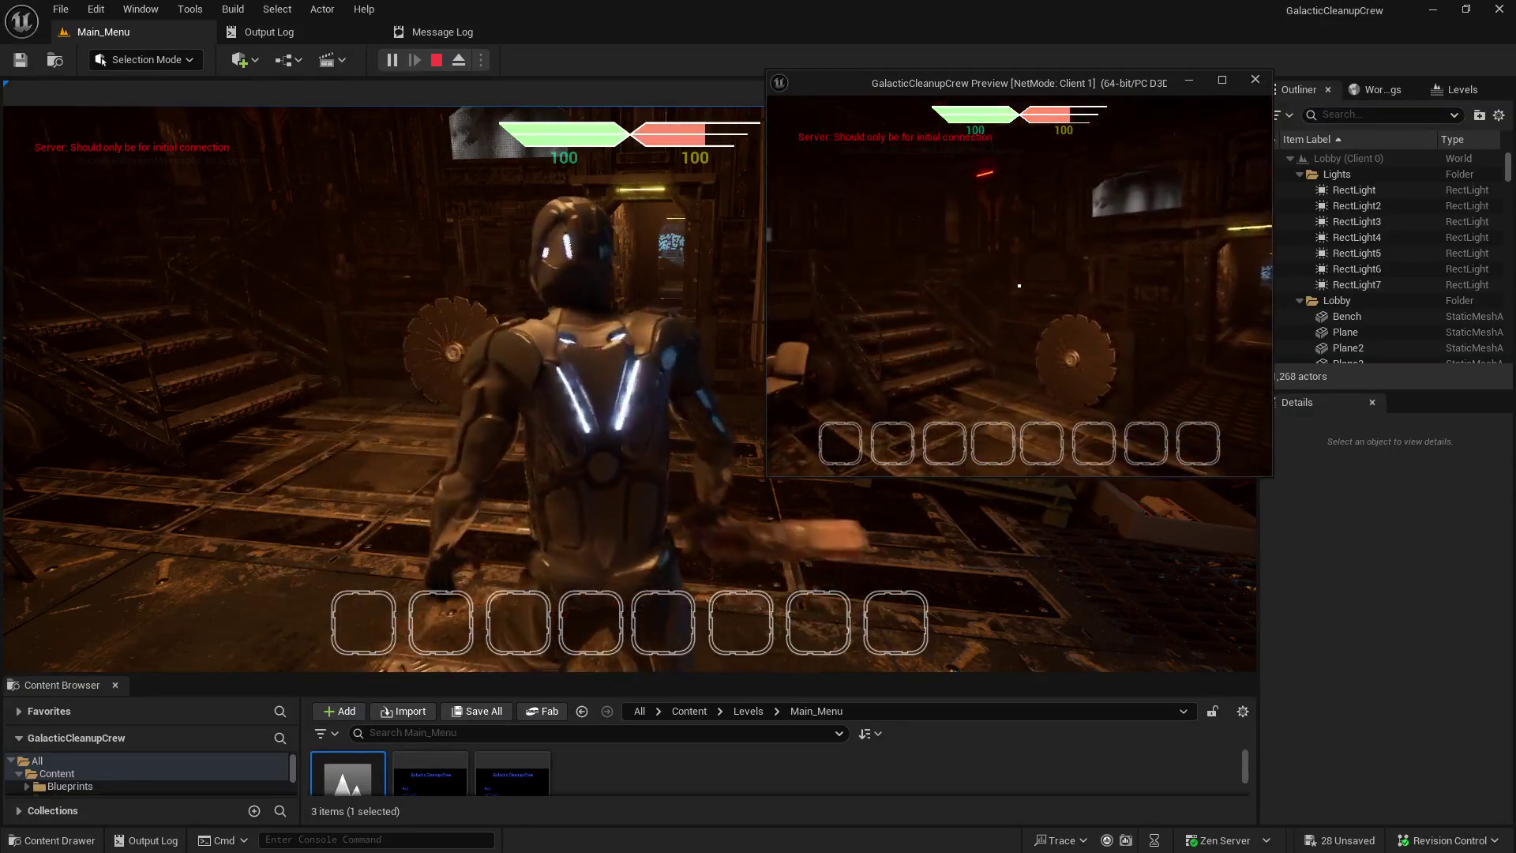
key("w")
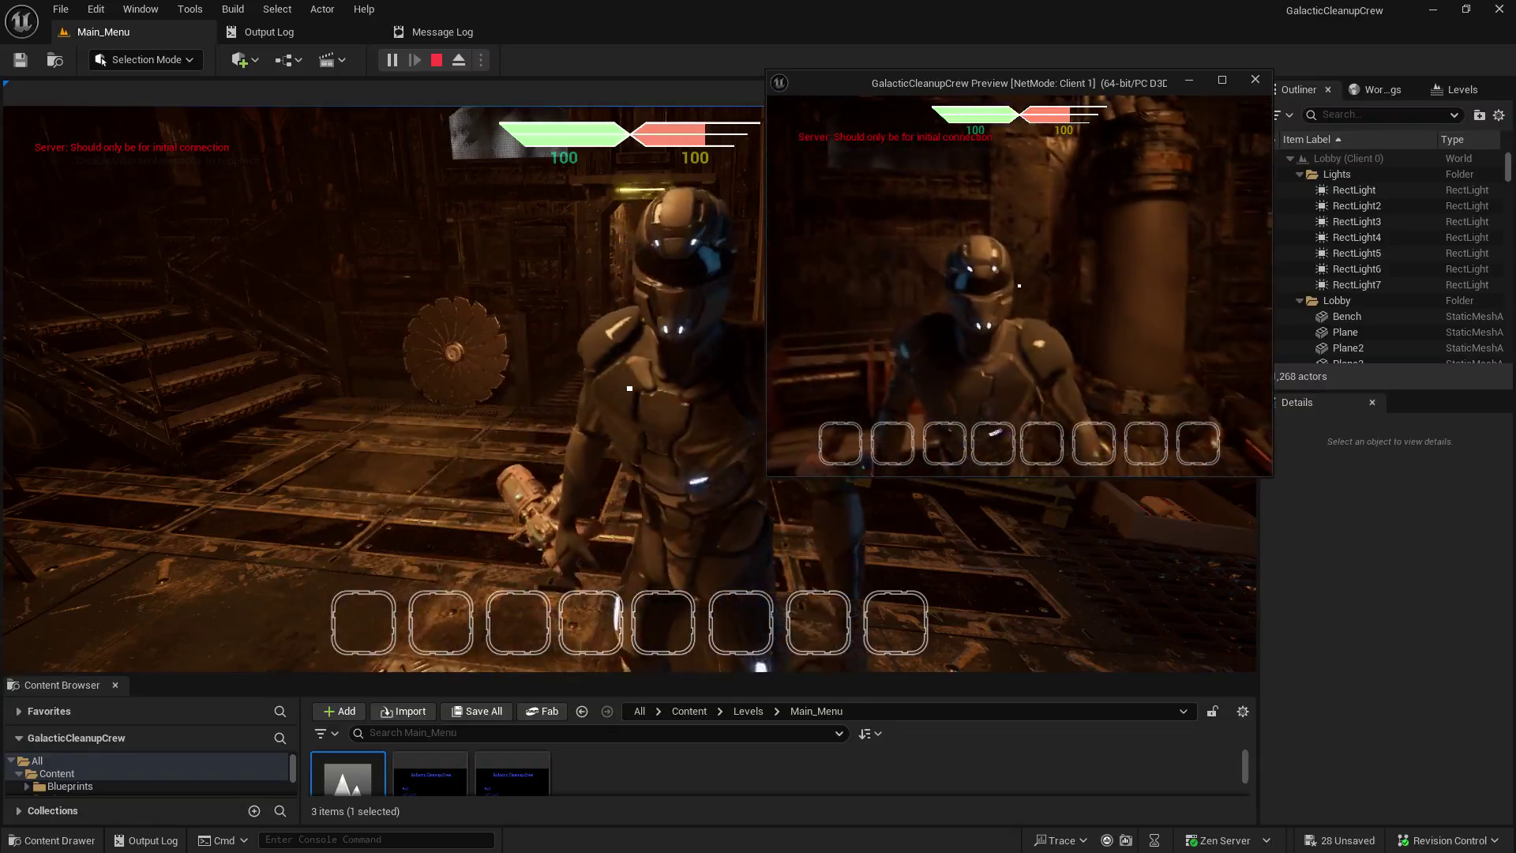
key("d")
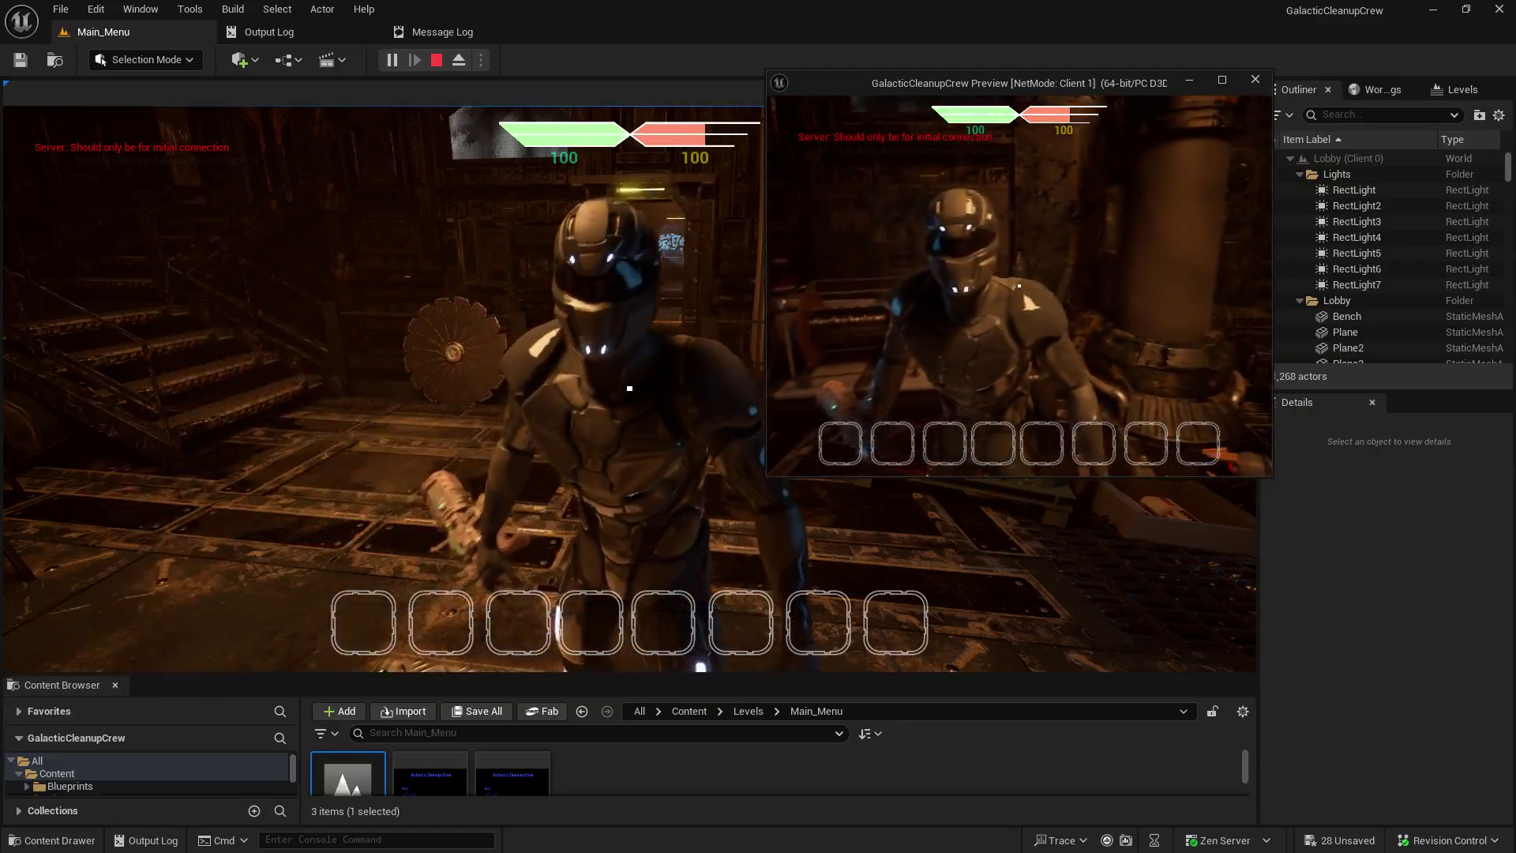
key("w")
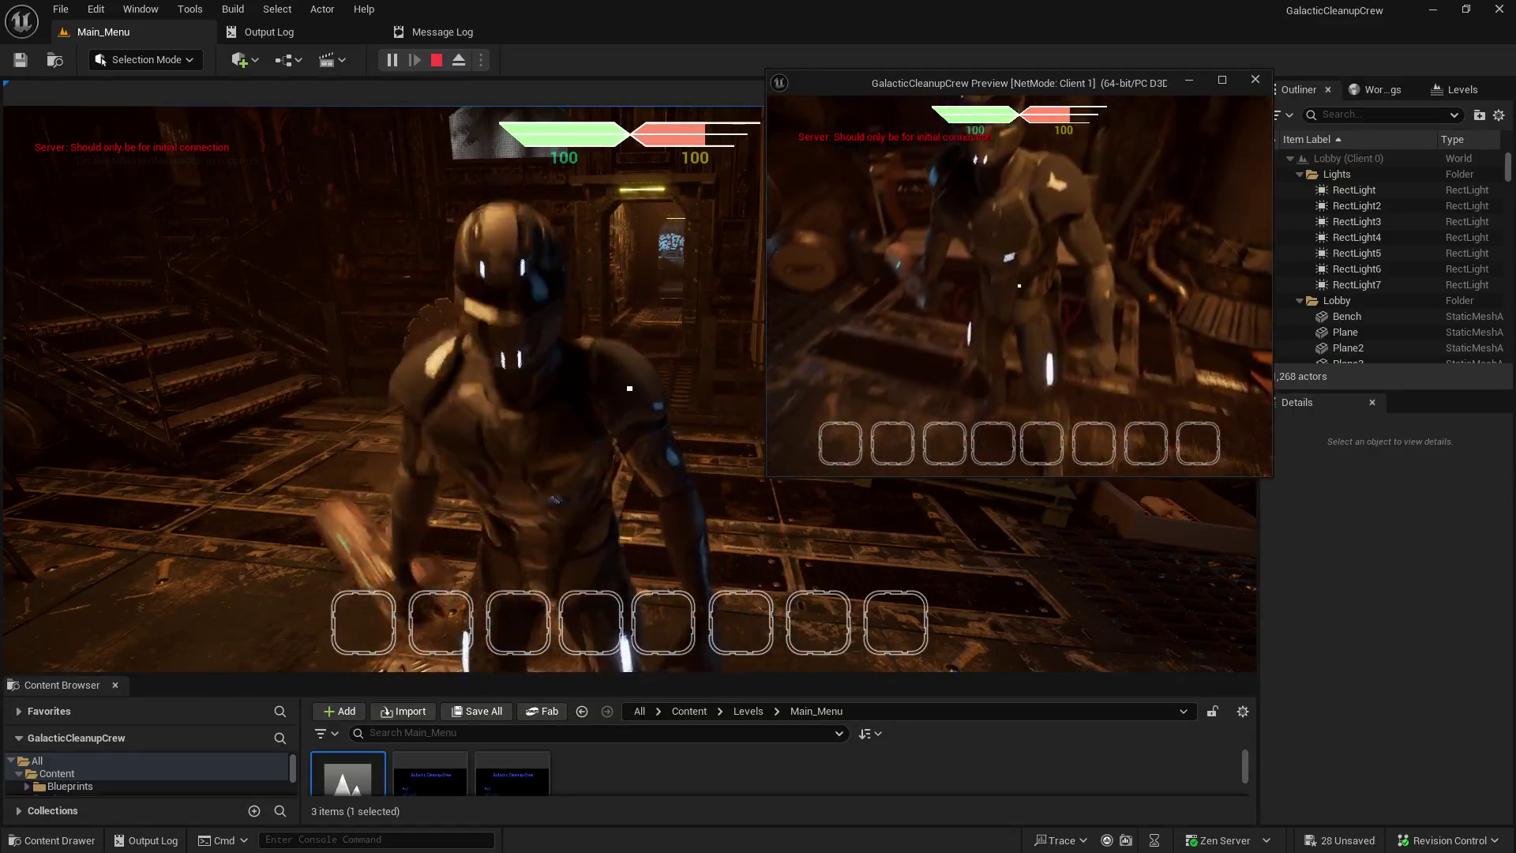
key("s")
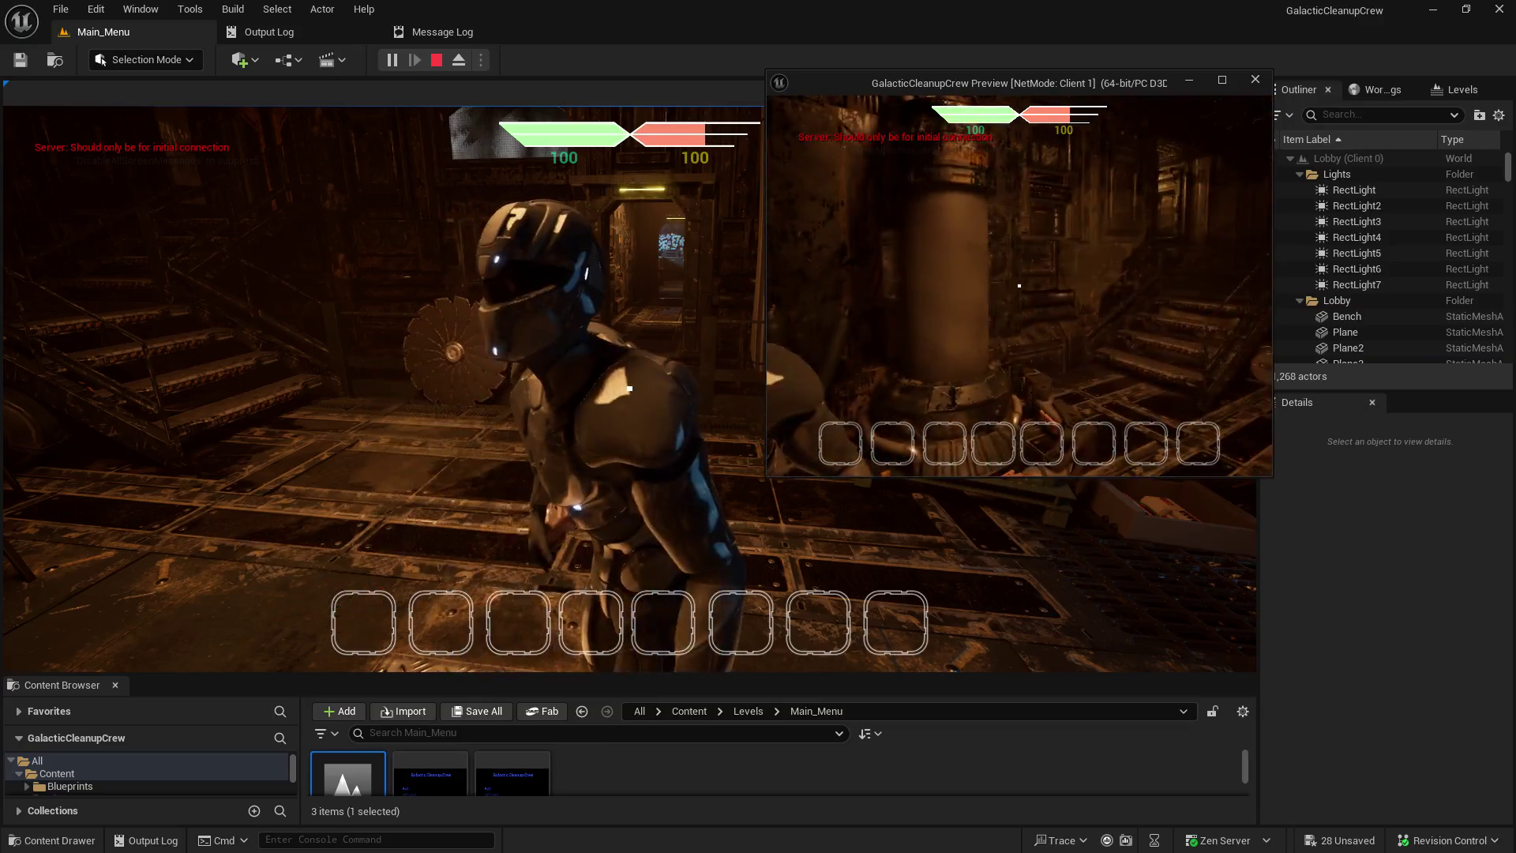
key("w")
key("w")
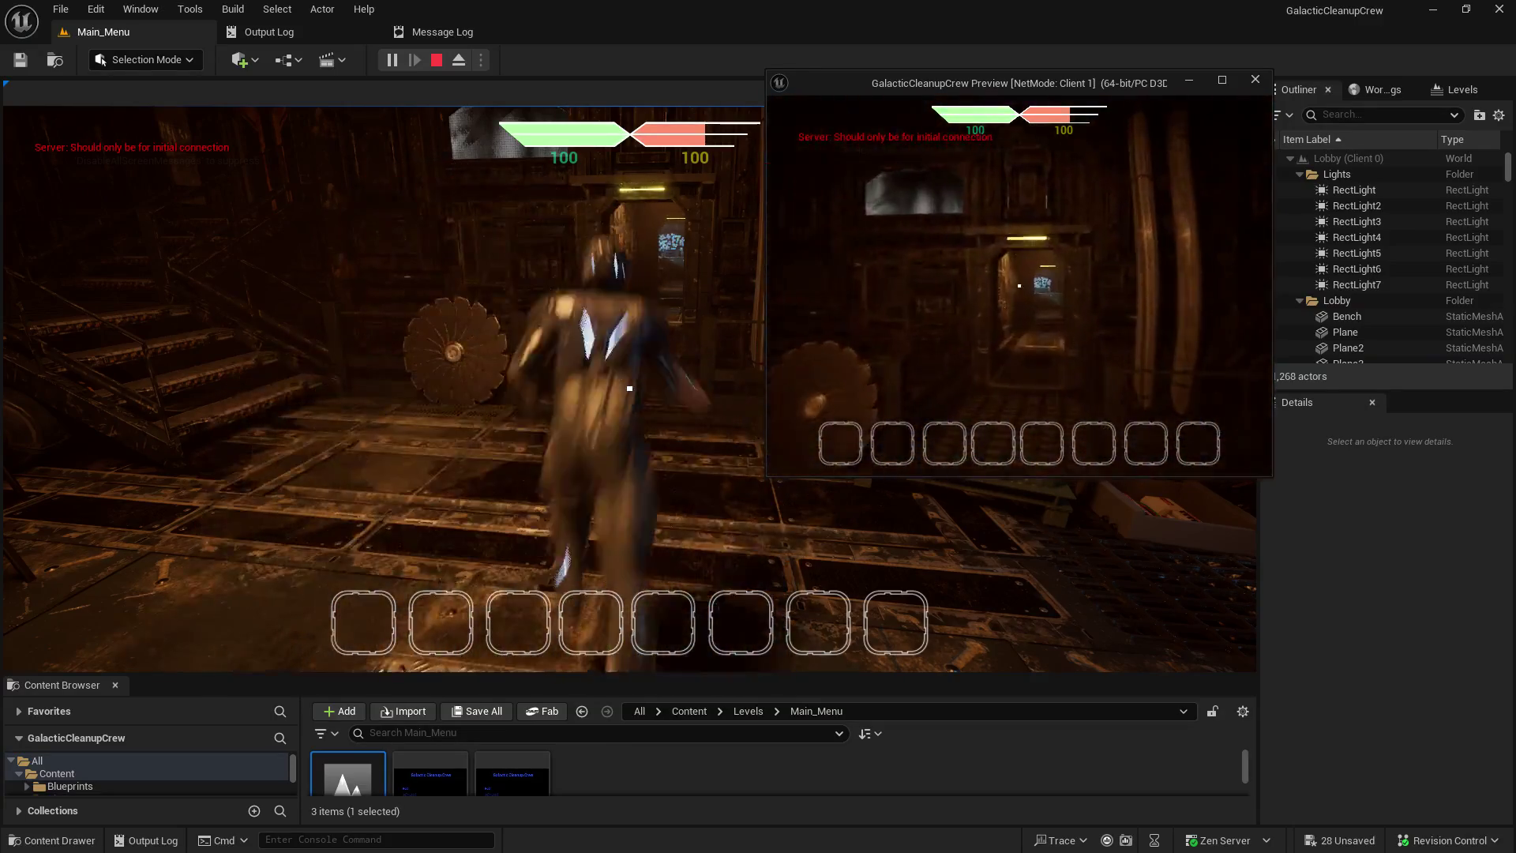
key("w")
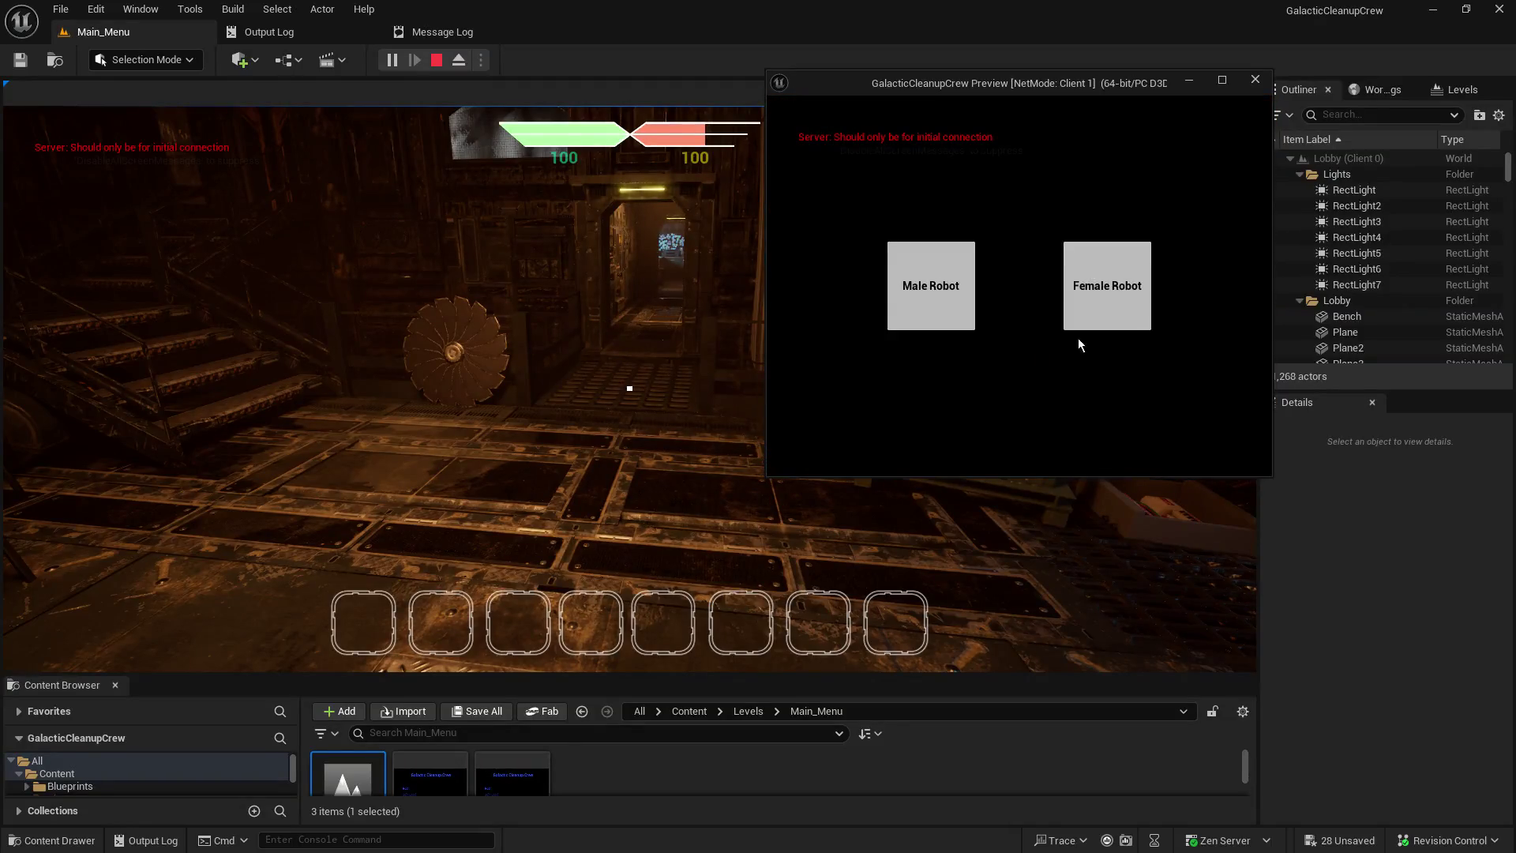
- Choose the Female Robot for the client and walk it toward the server robot
left_click(1082, 320)
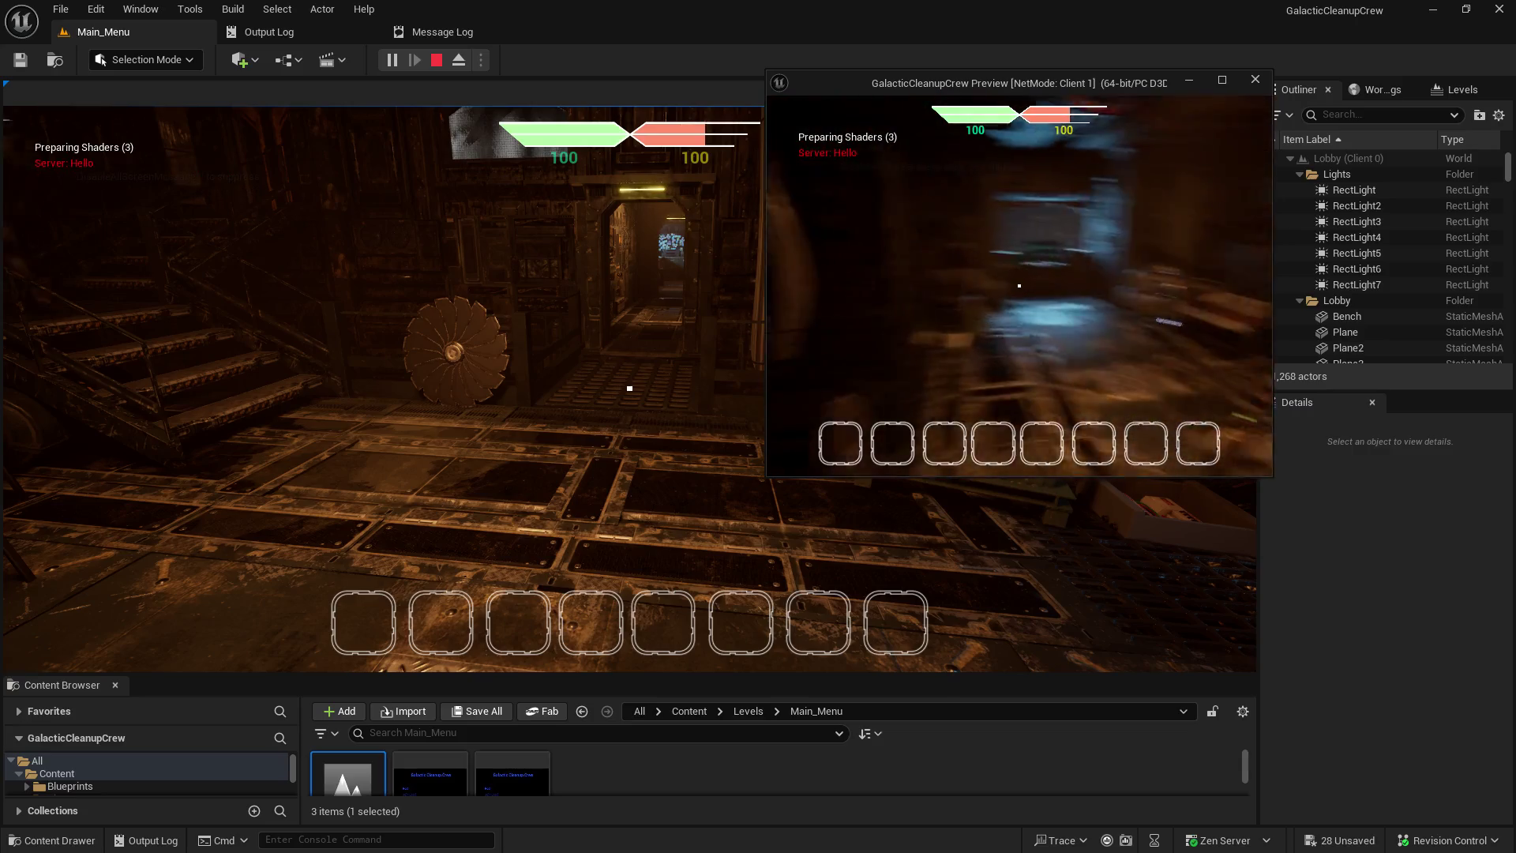
key("w")
key("w")
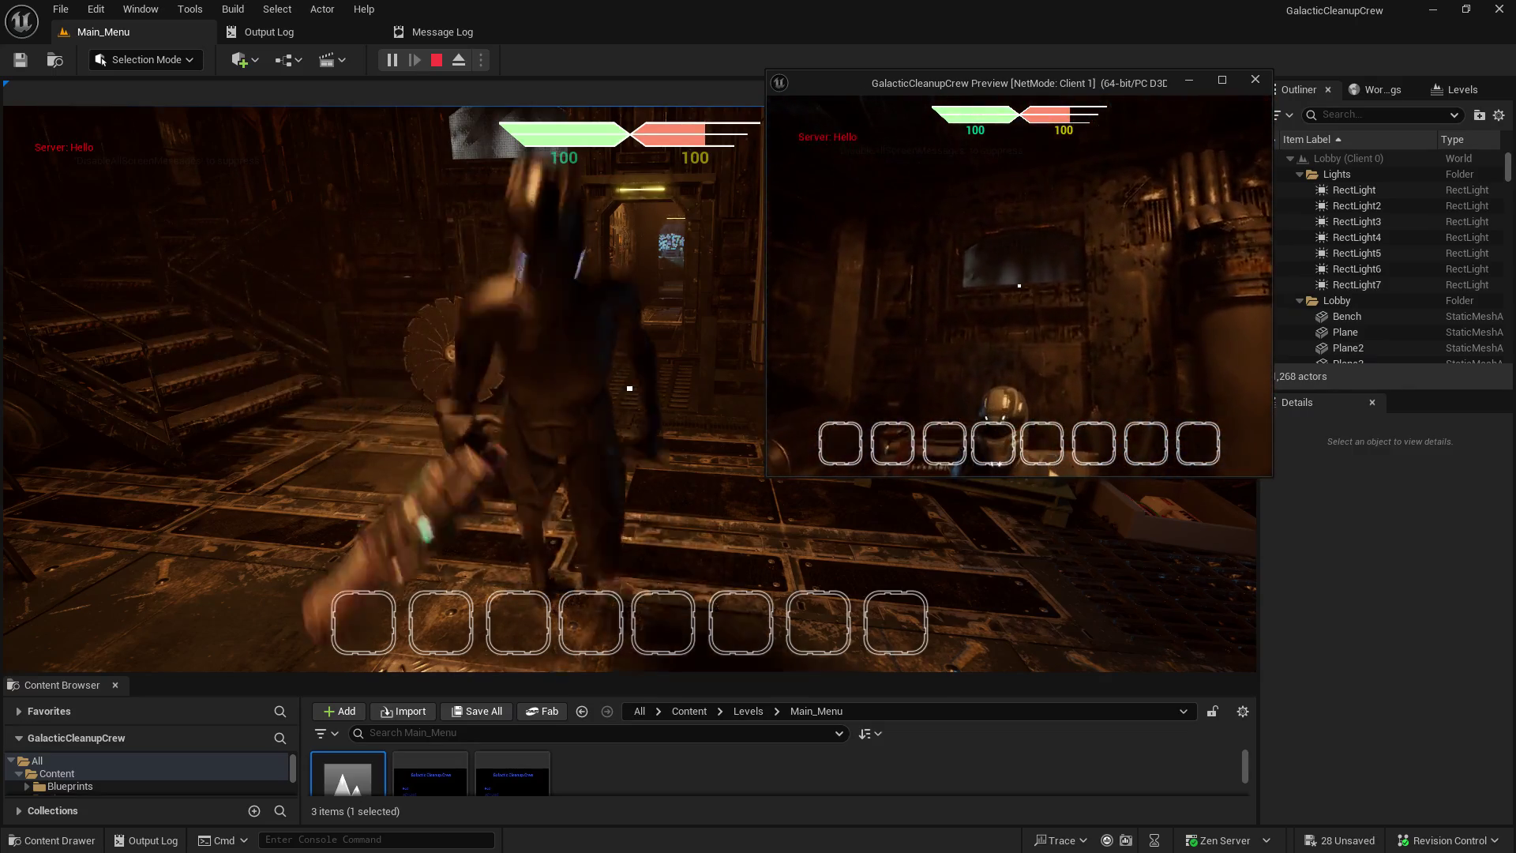
key("w")
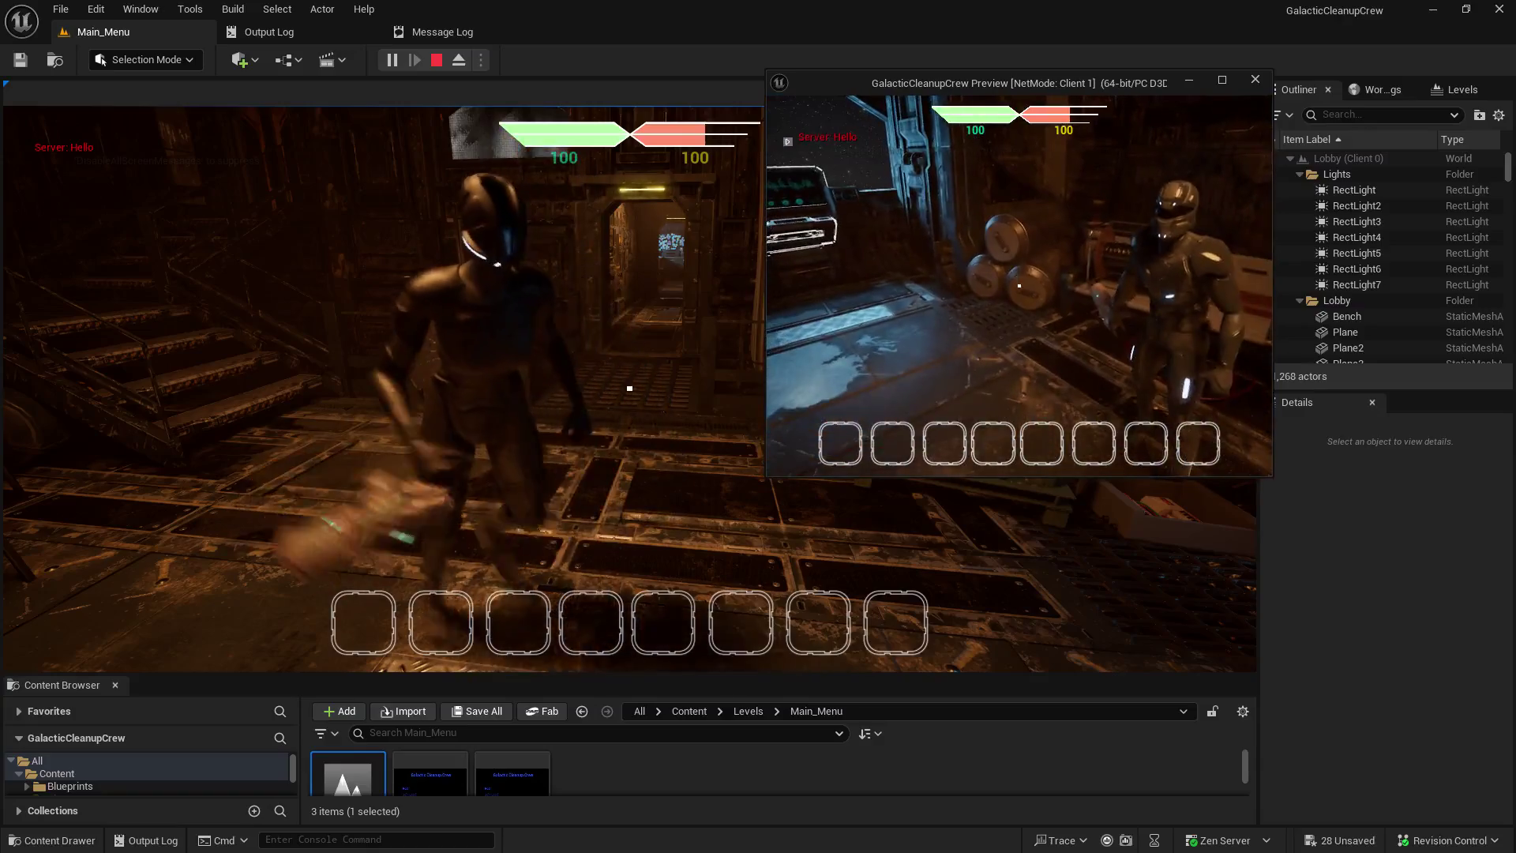
key("w")
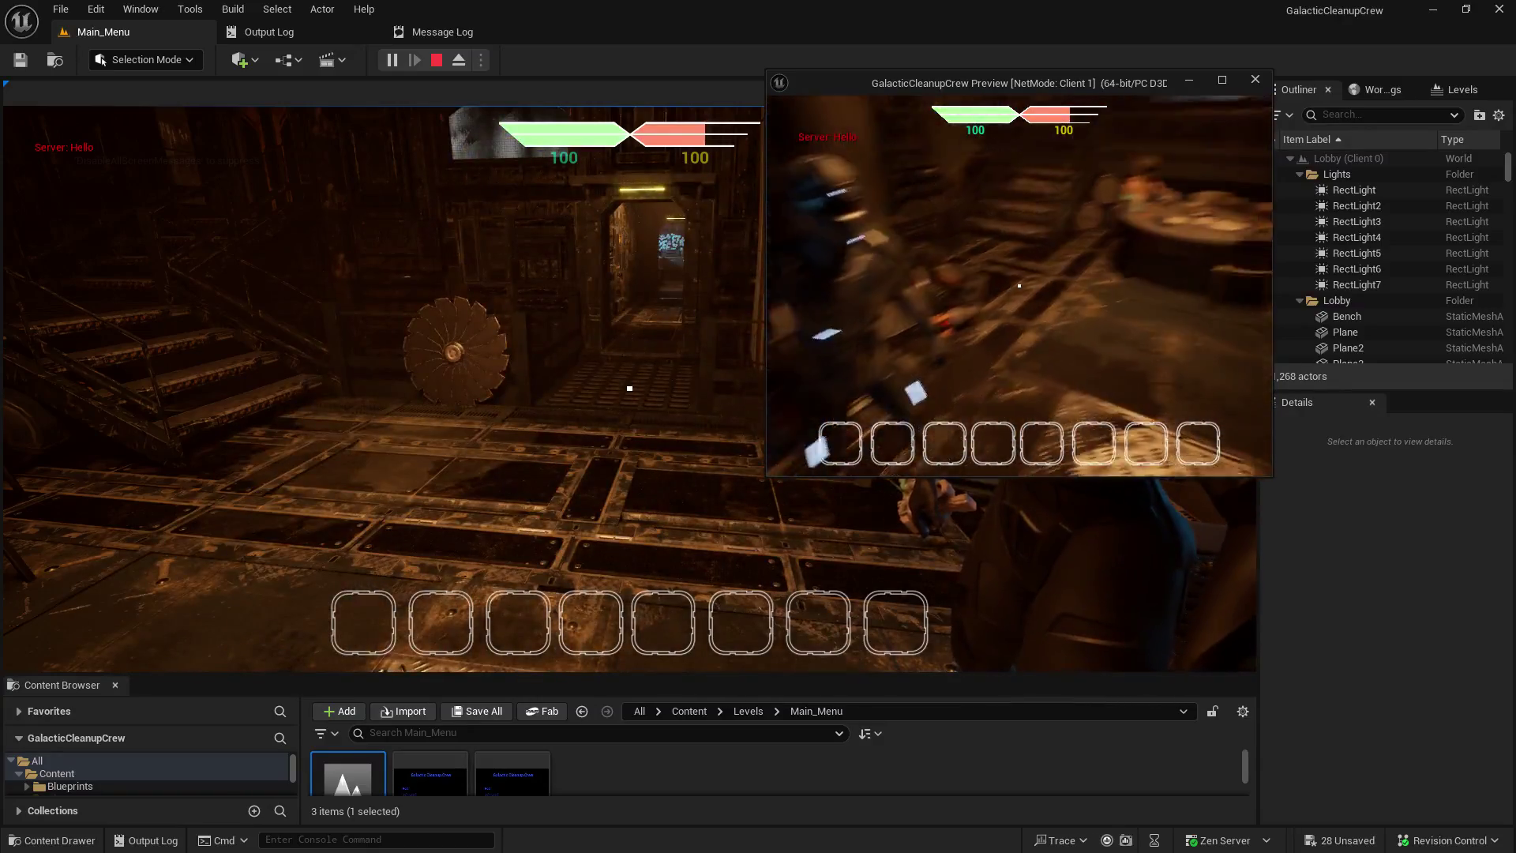
key("w")
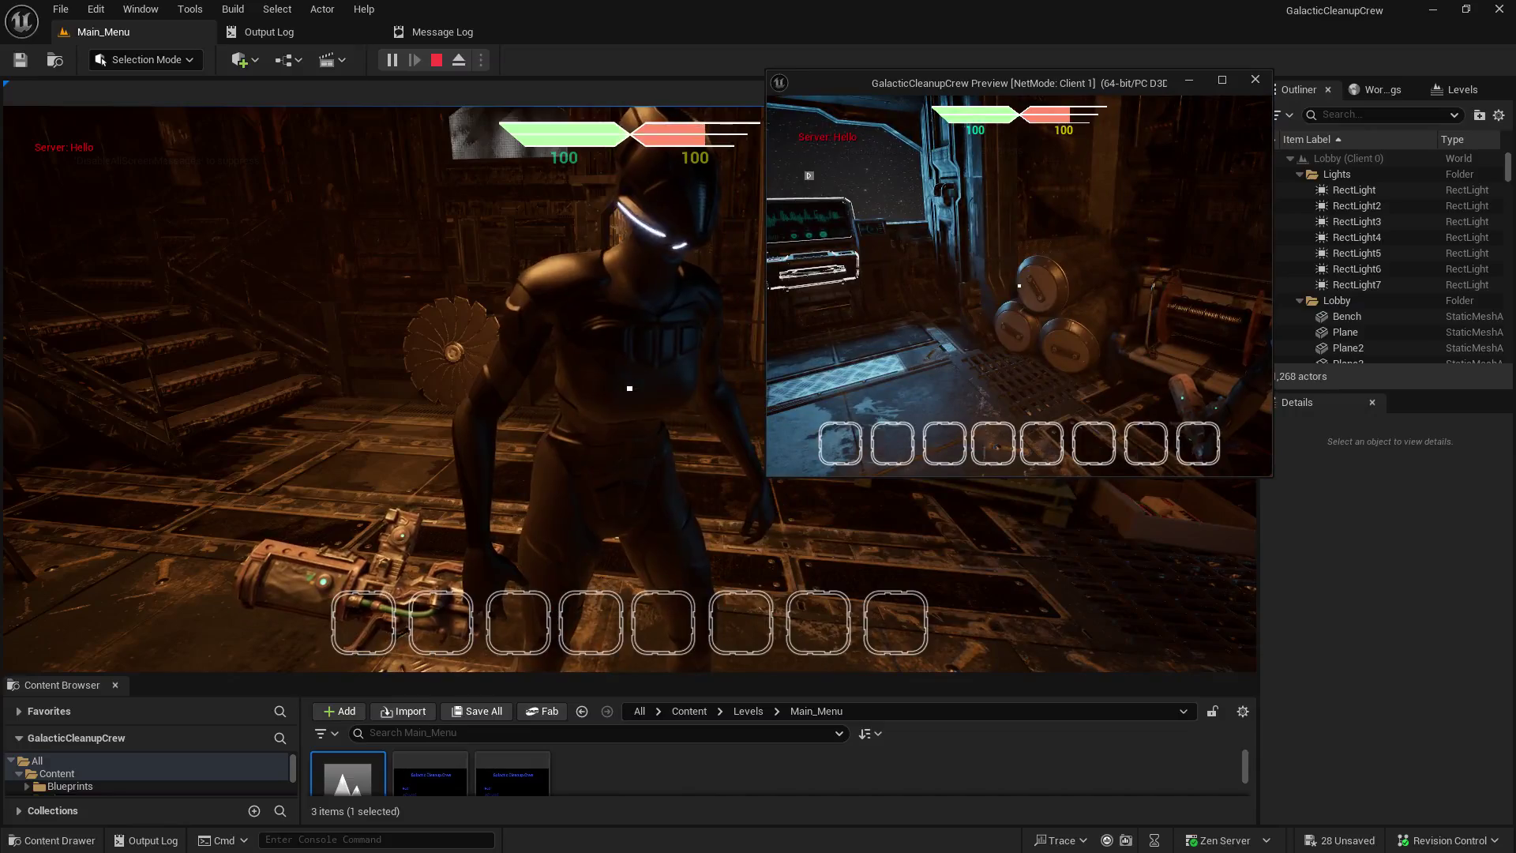
key("w")
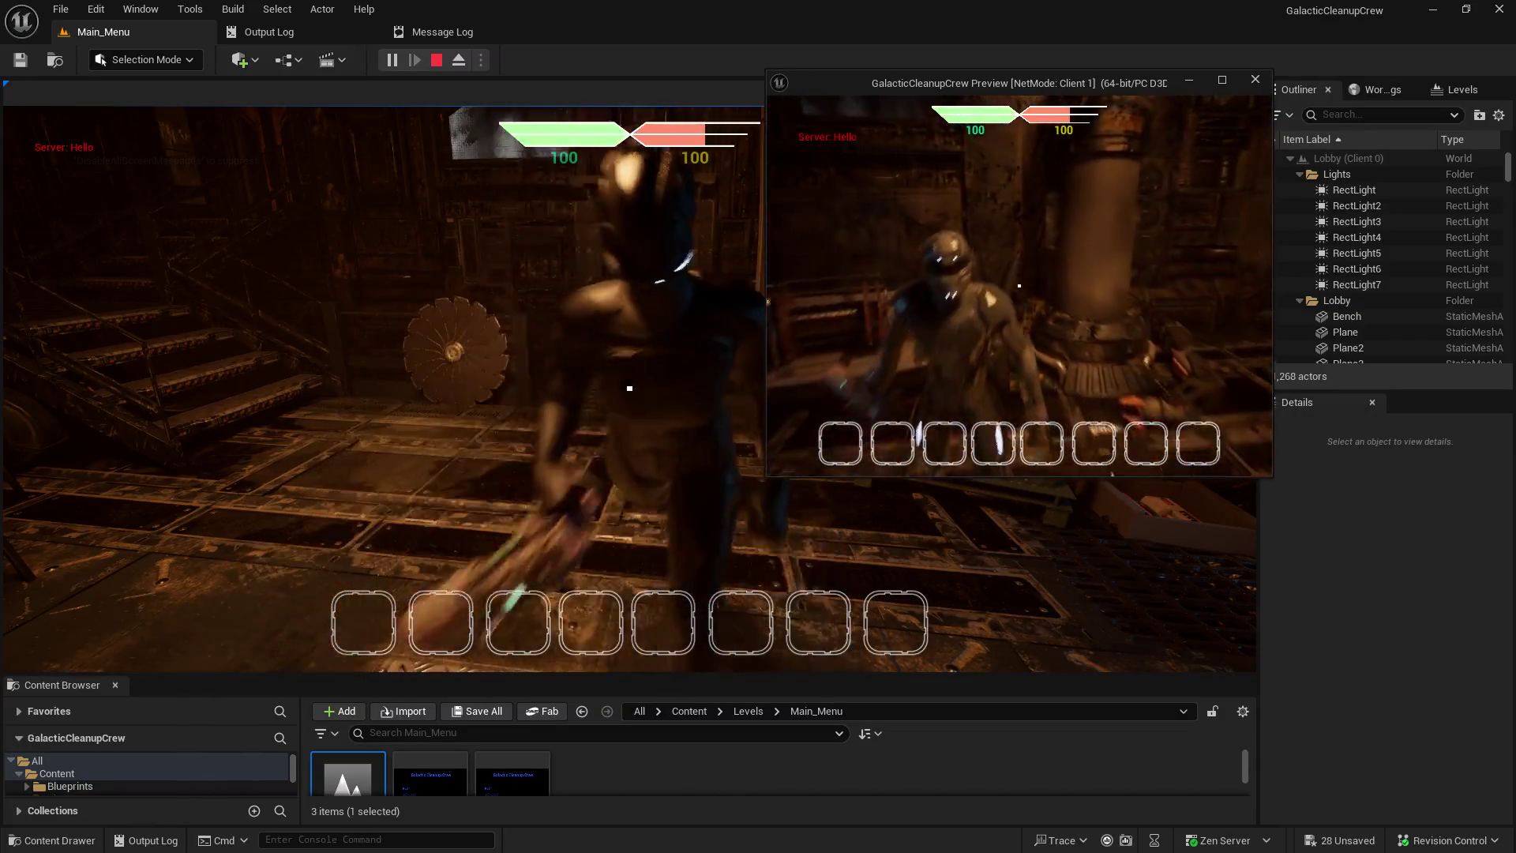
- Walk the client robot around the lobby past the doorway, corridor, pillars and table
key("w")
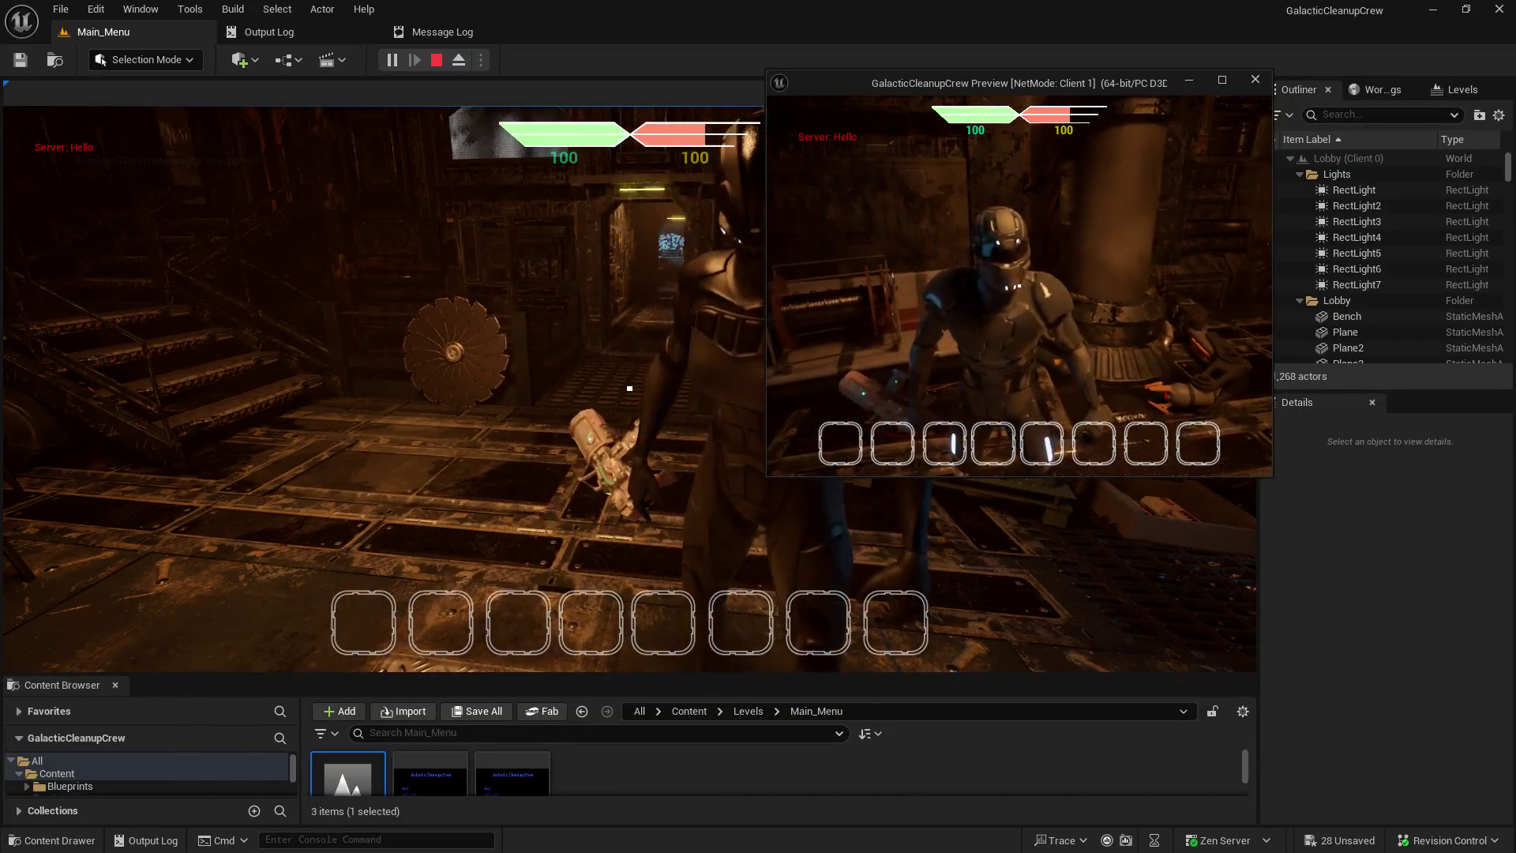
key("w")
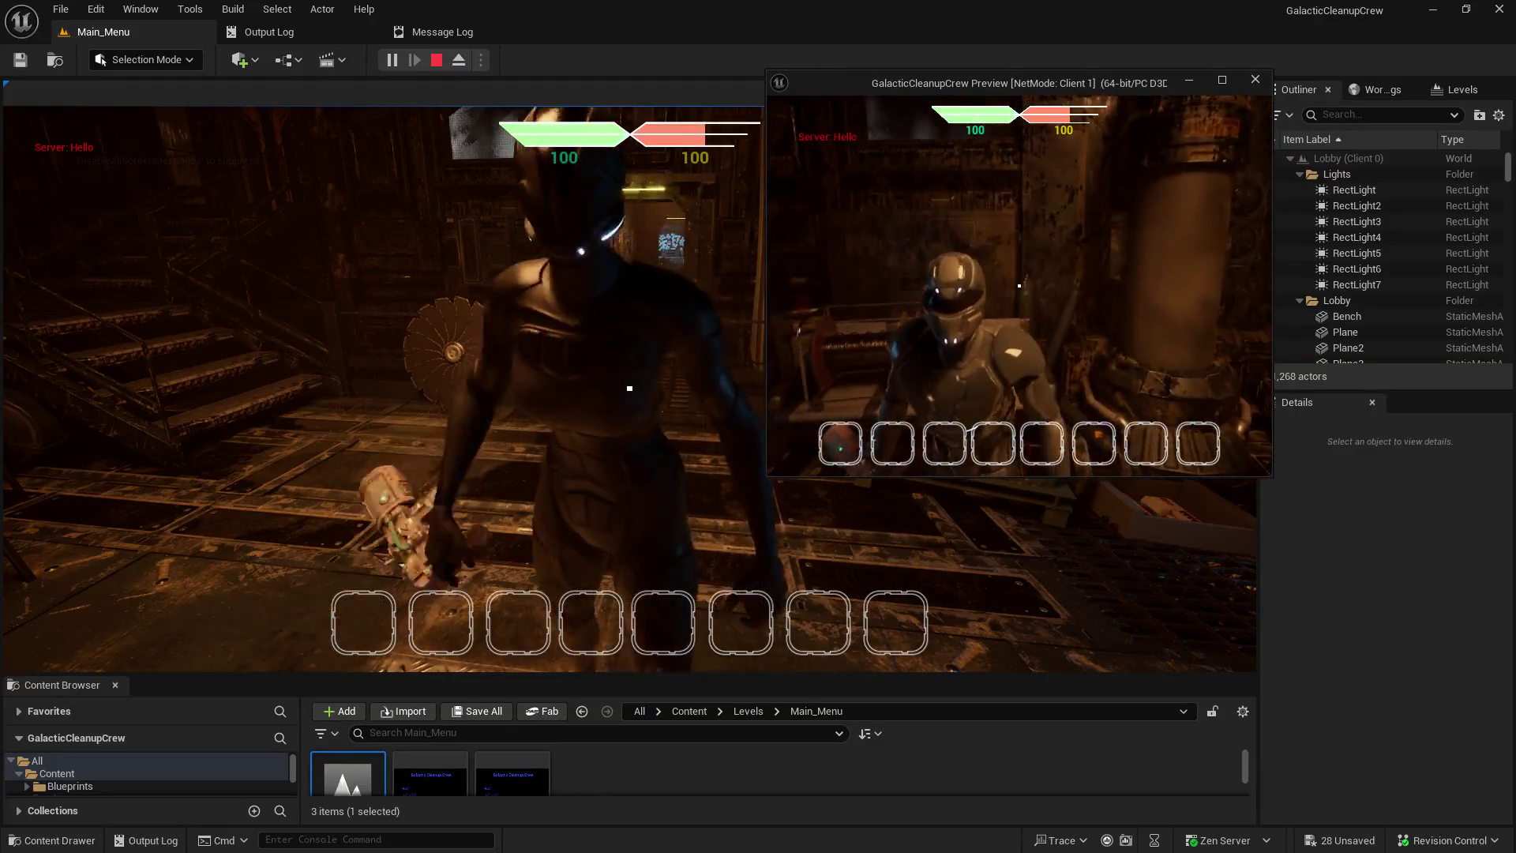
key("w")
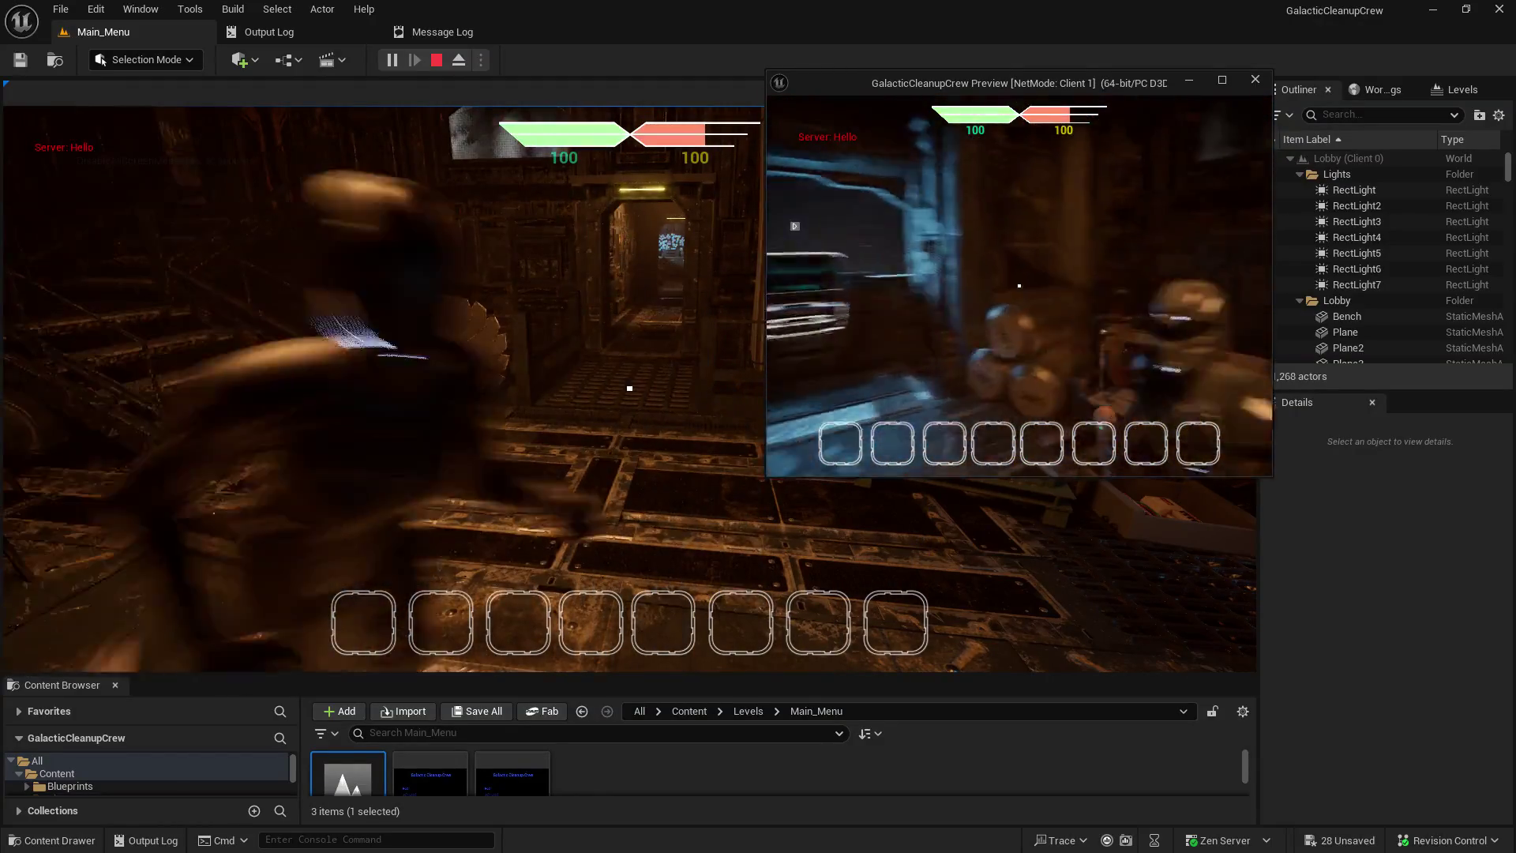
key("w")
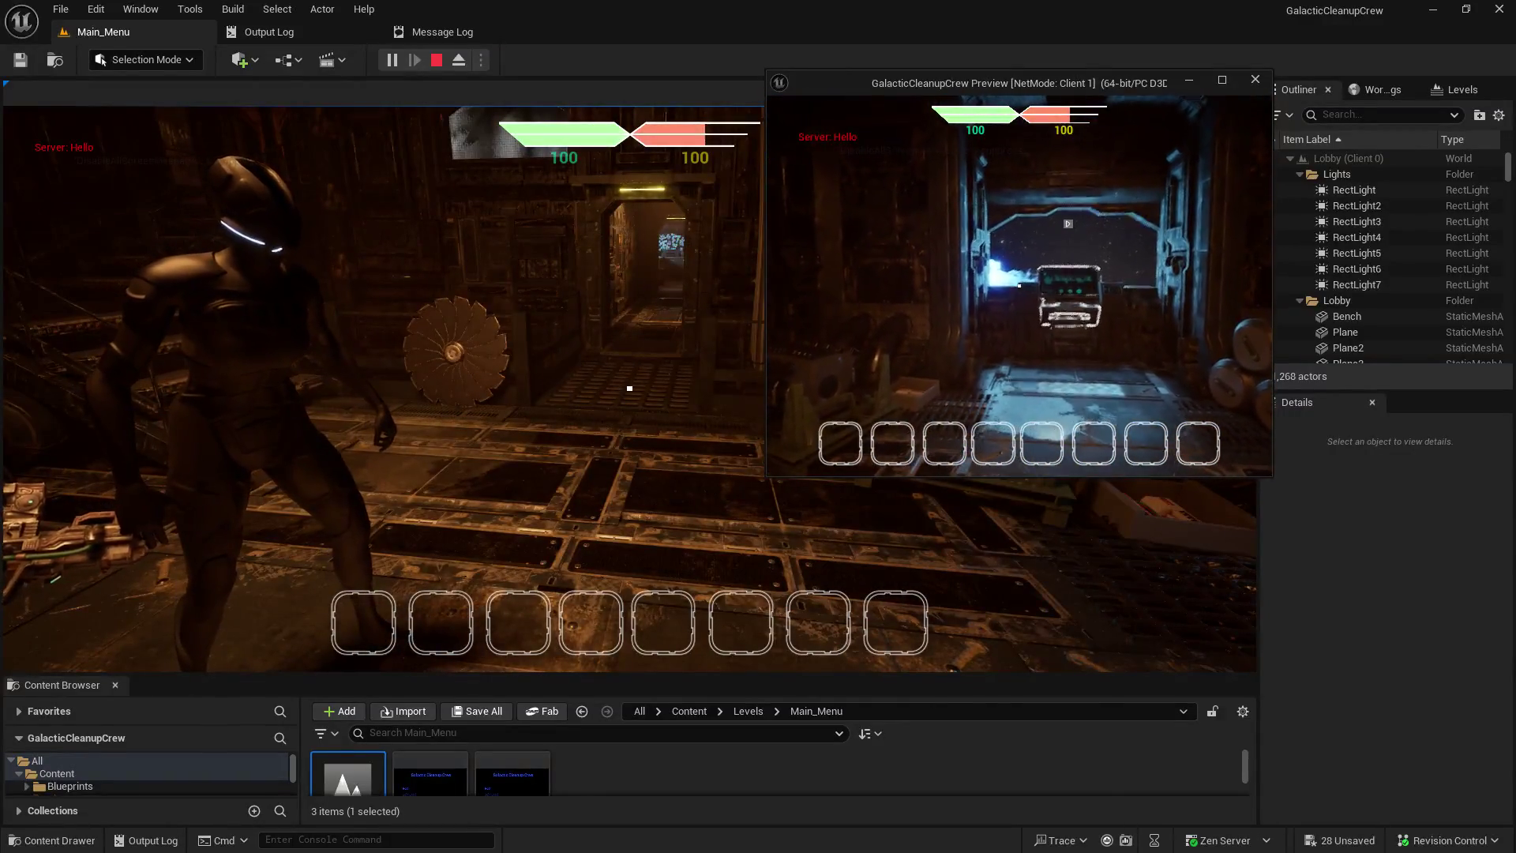
key("w")
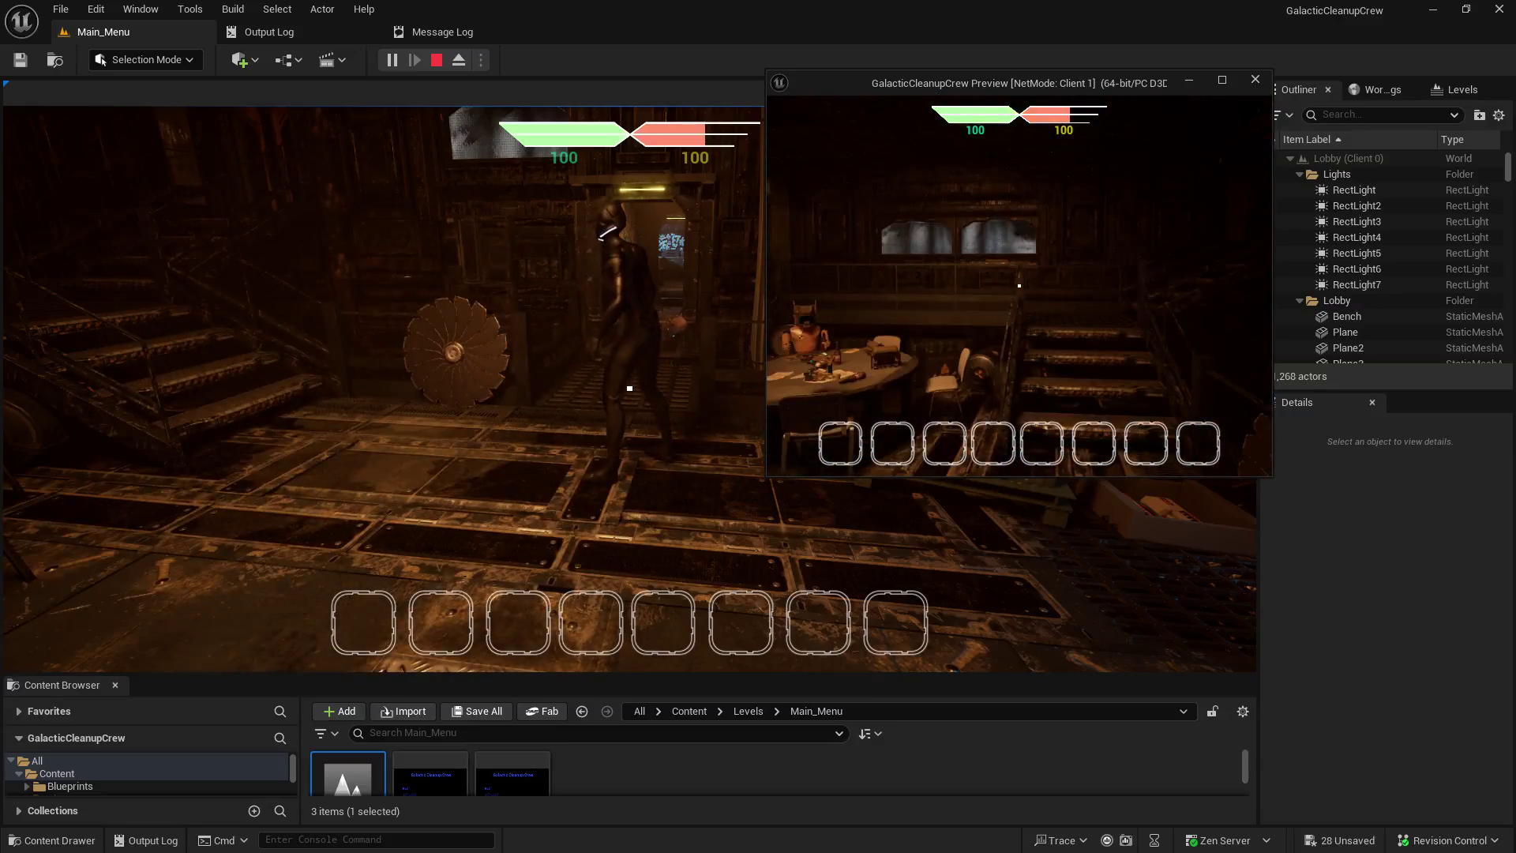
key("w")
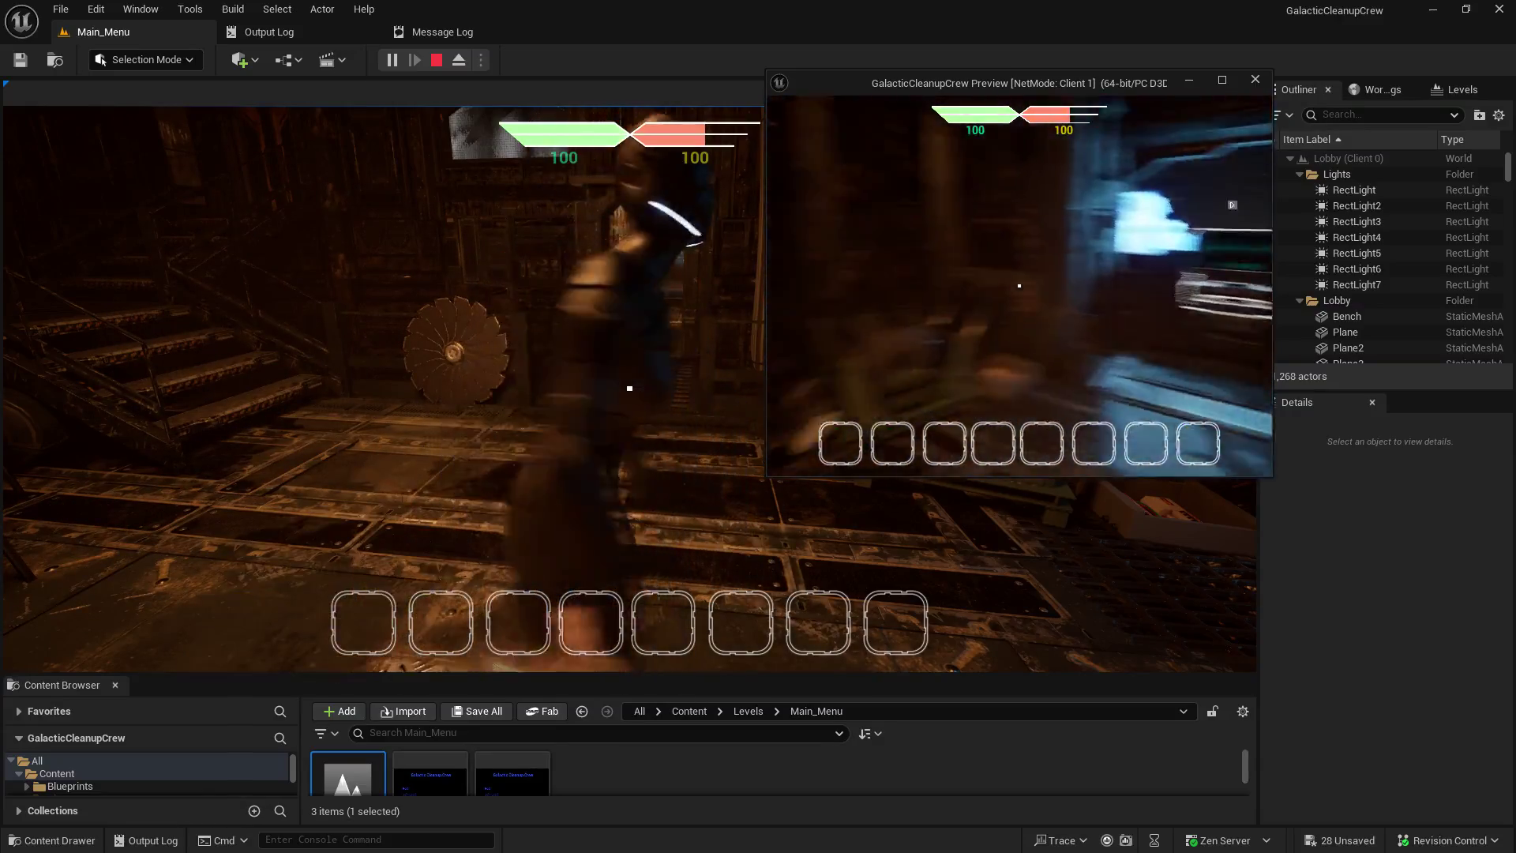
key("w")
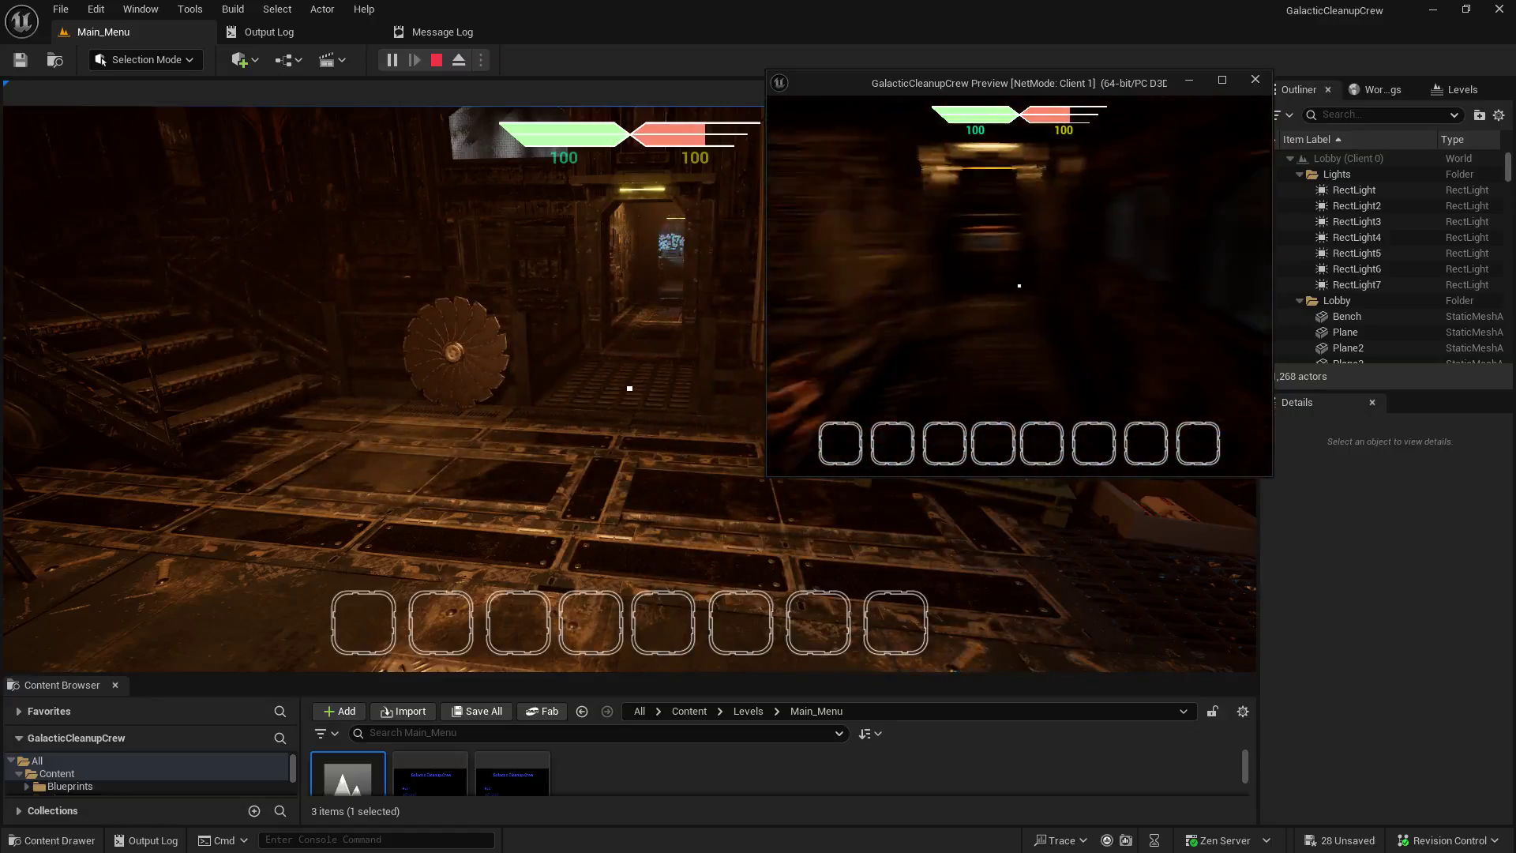
key("w")
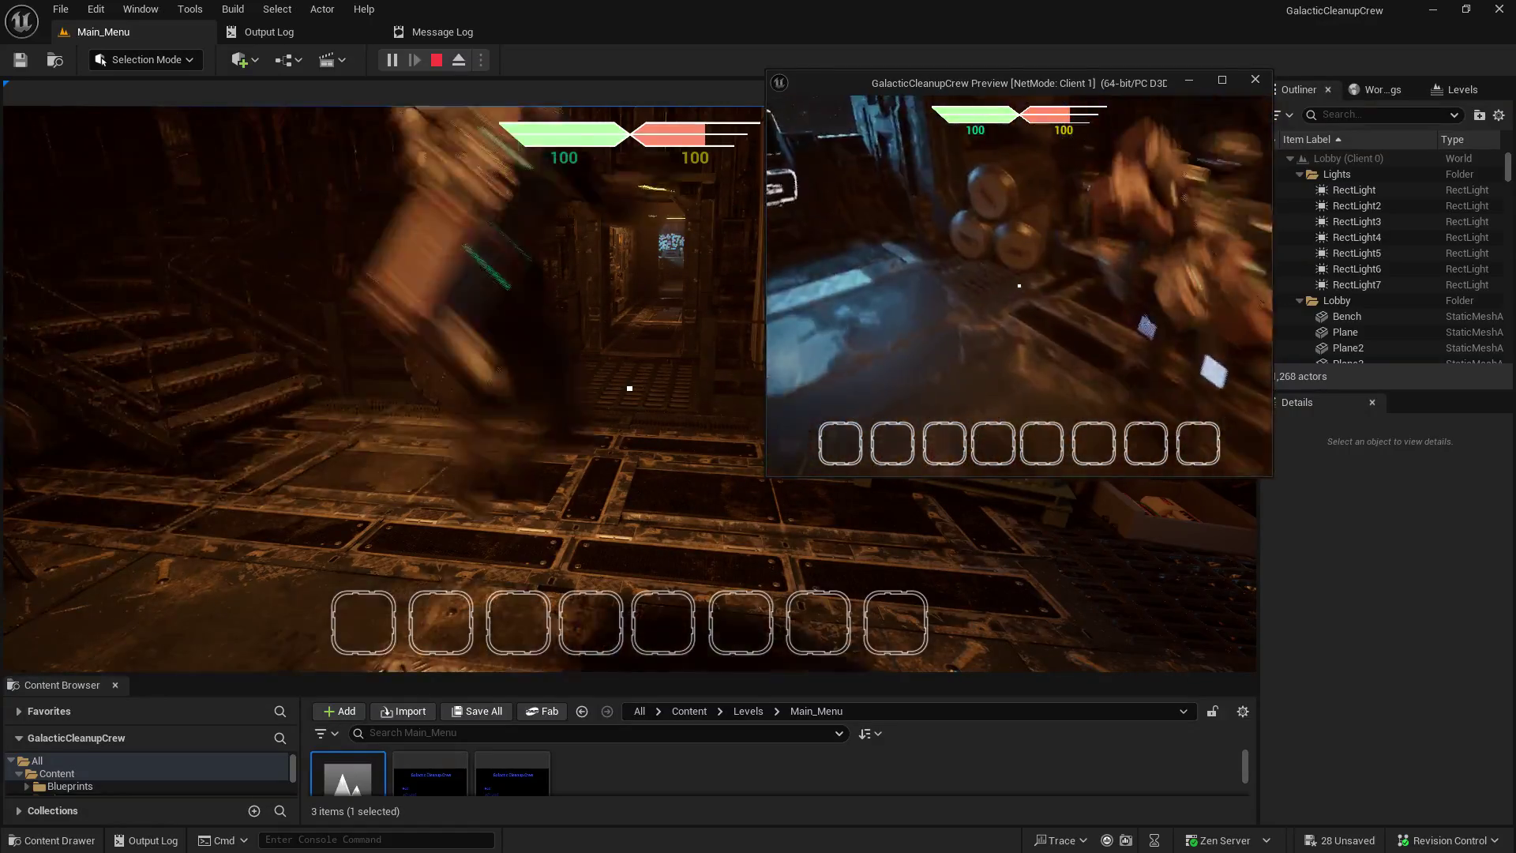
key("w")
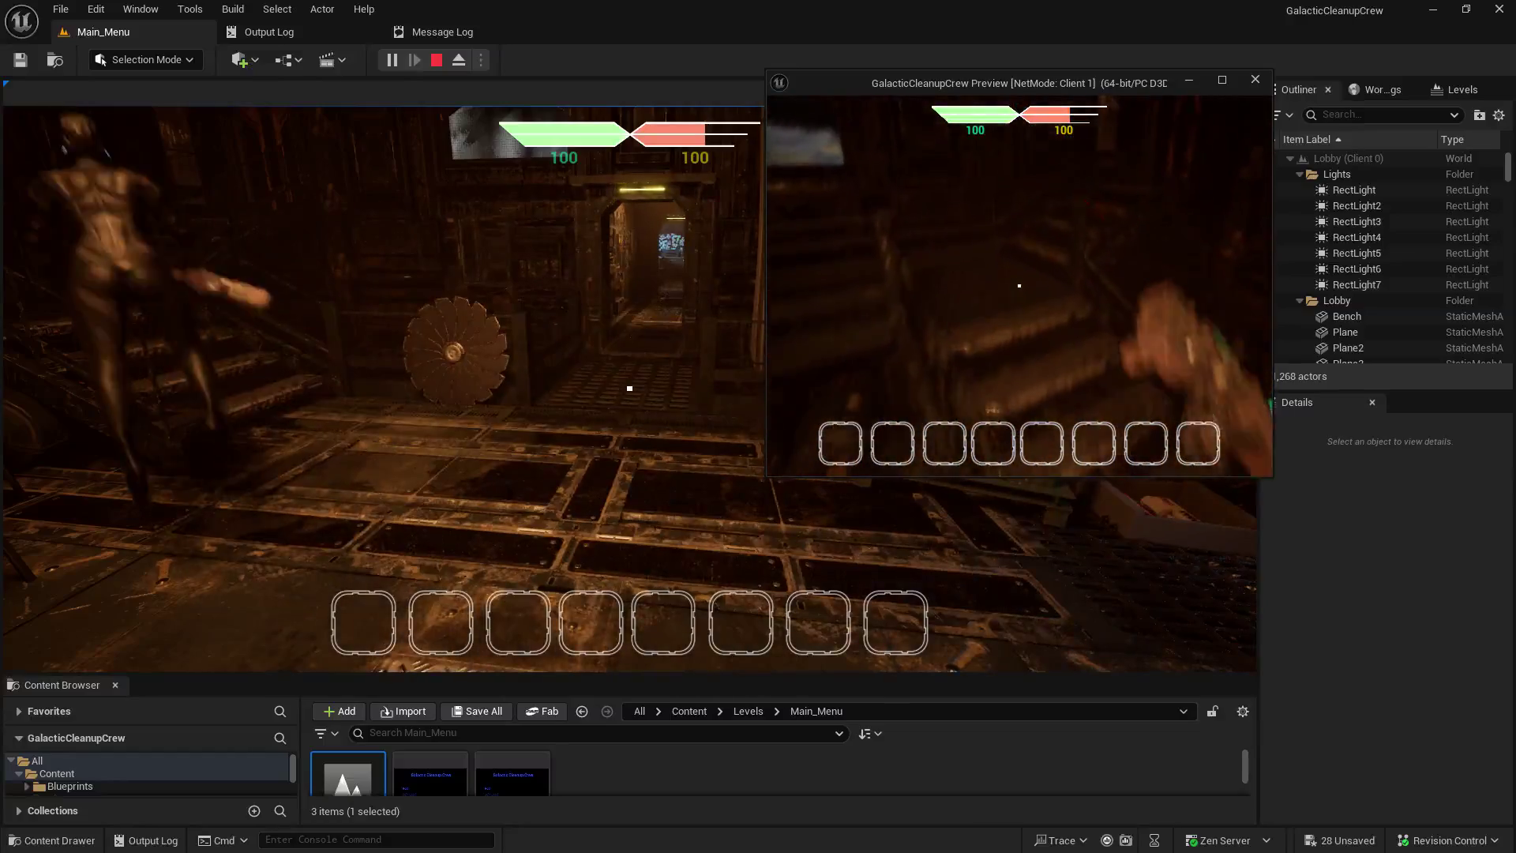
key("w")
key("w")
- Pick up a gun with E into inventory slot 1 and select it with key 1
key("w")
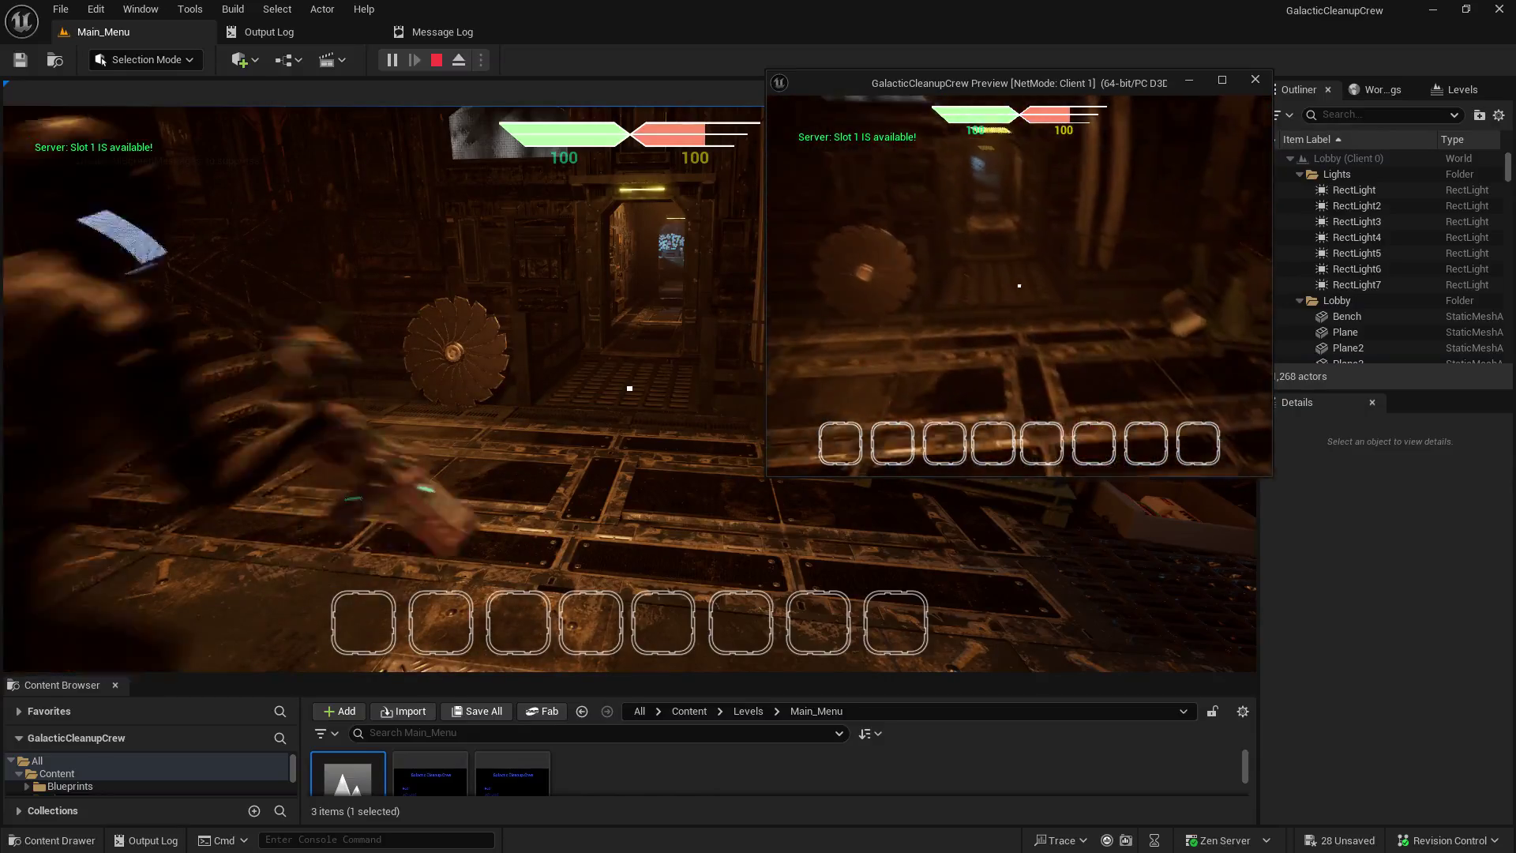
key("w")
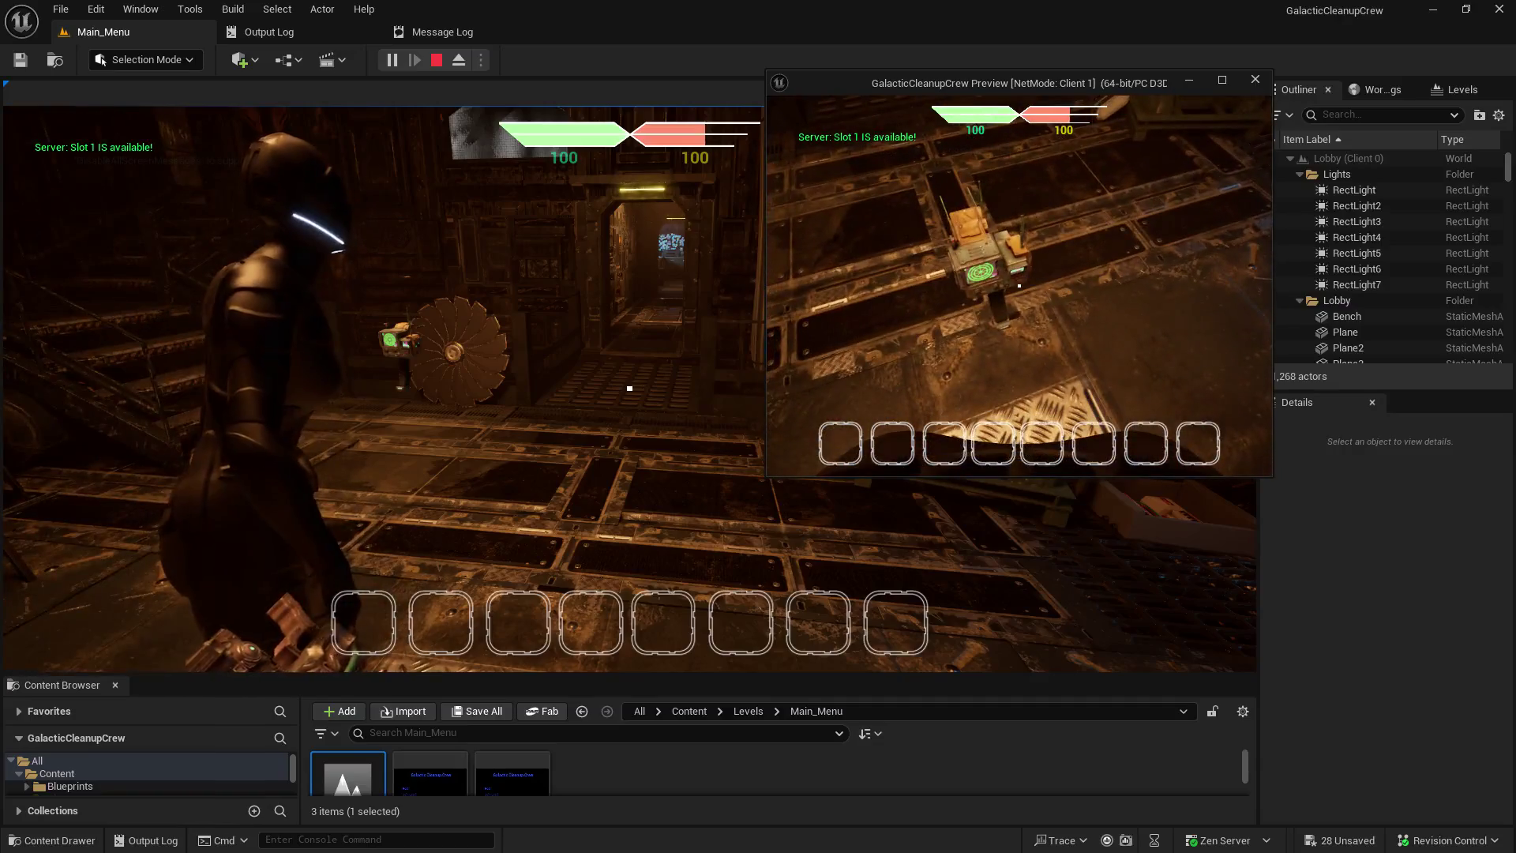
key("w")
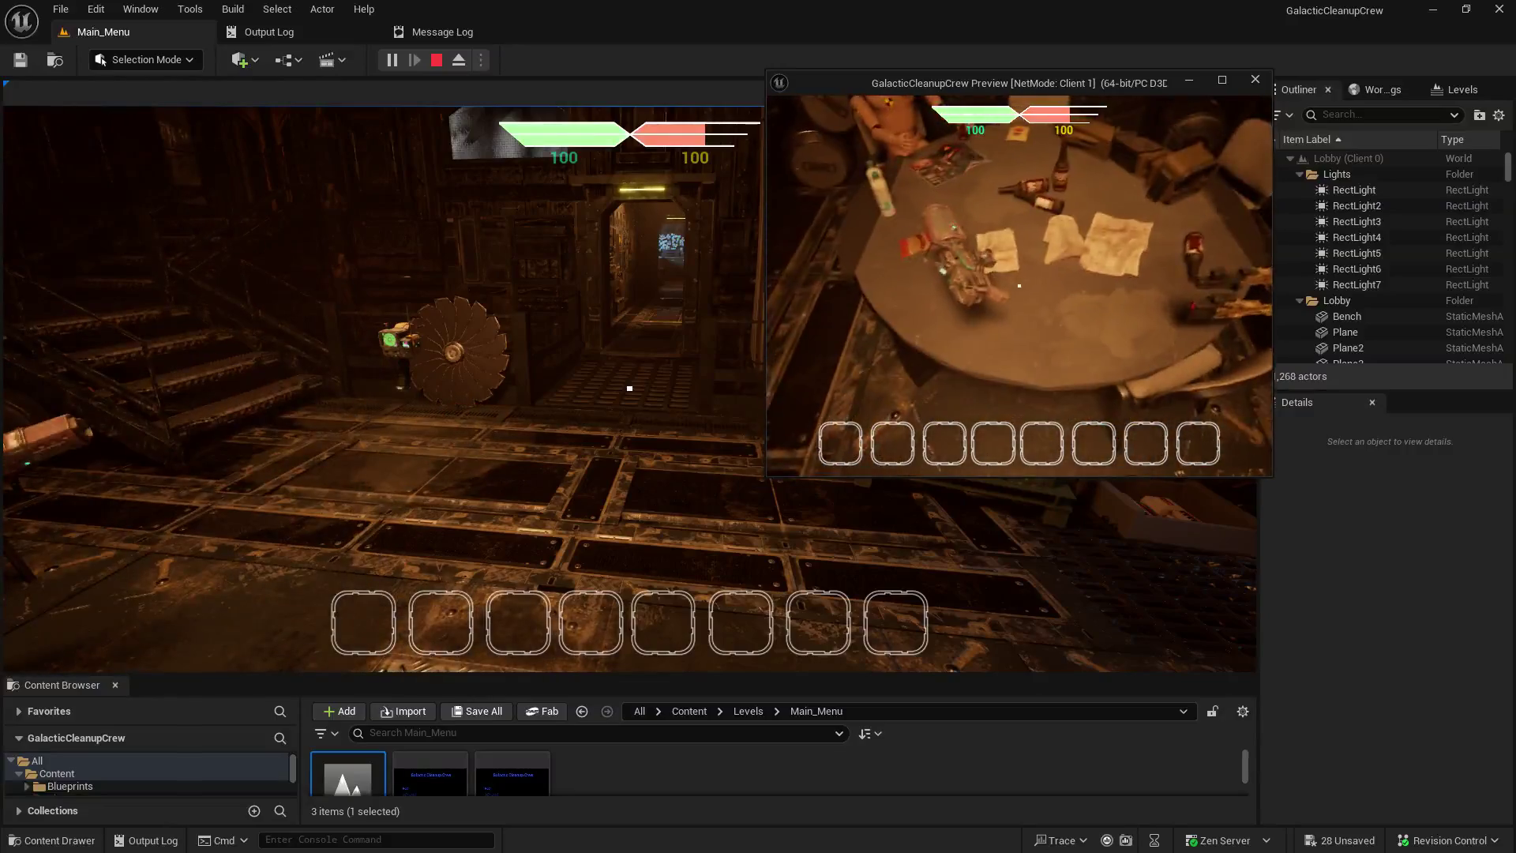
key("e")
key("w")
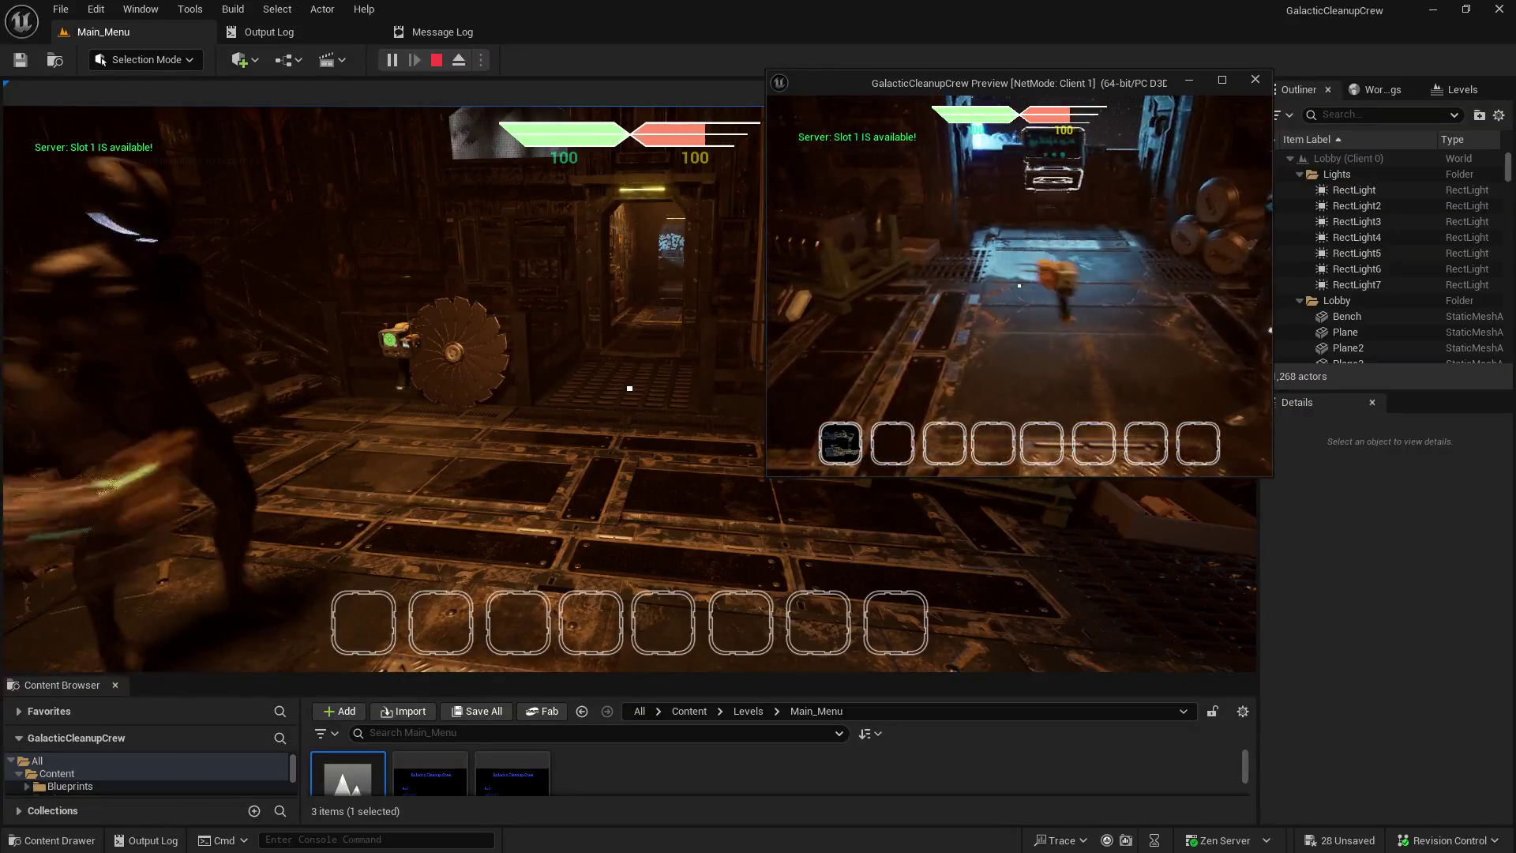
key("w")
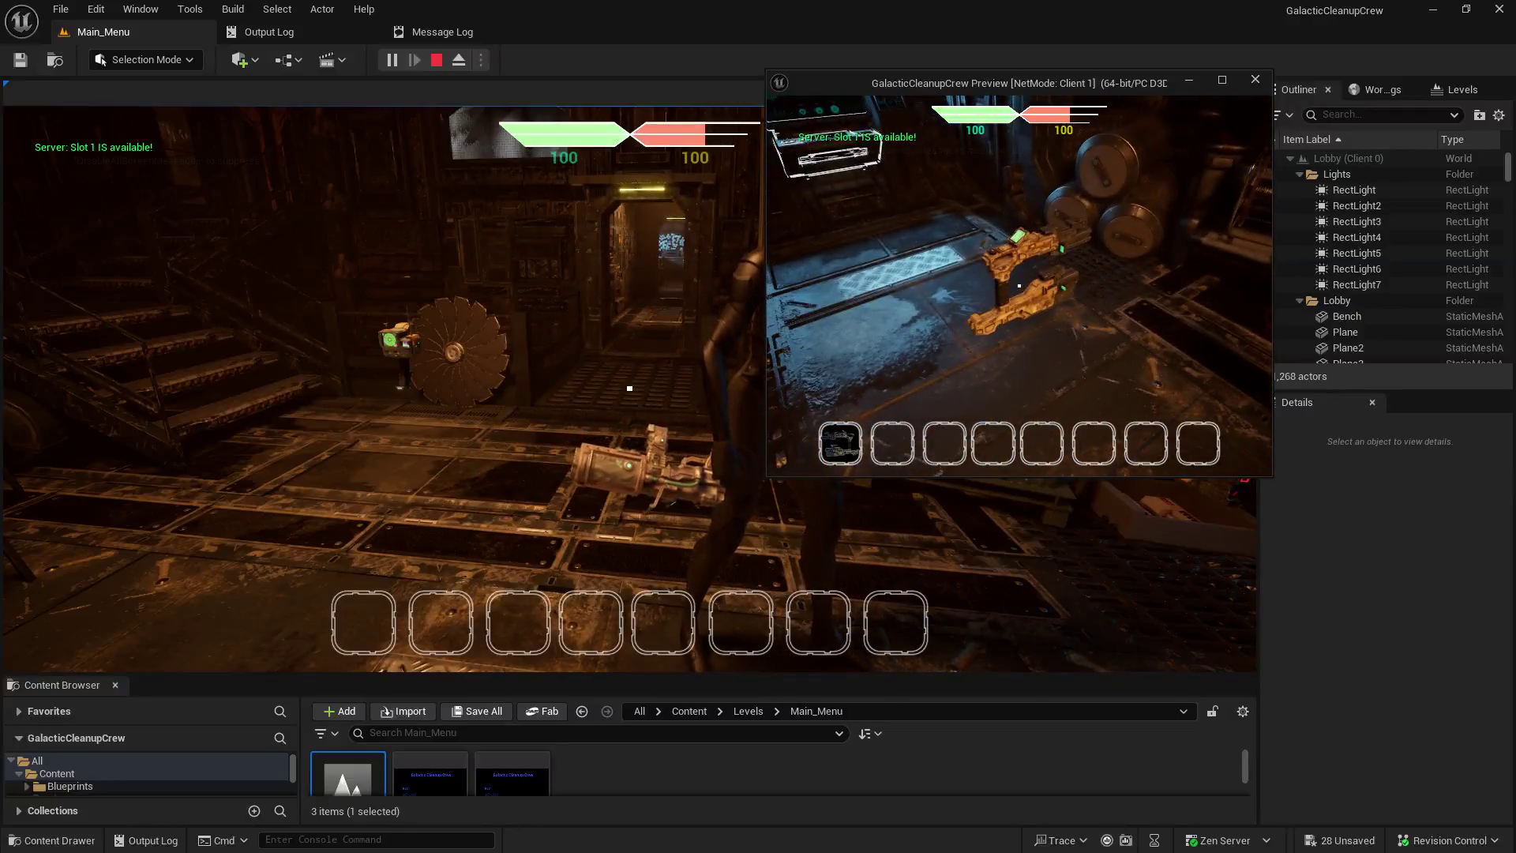
key("w")
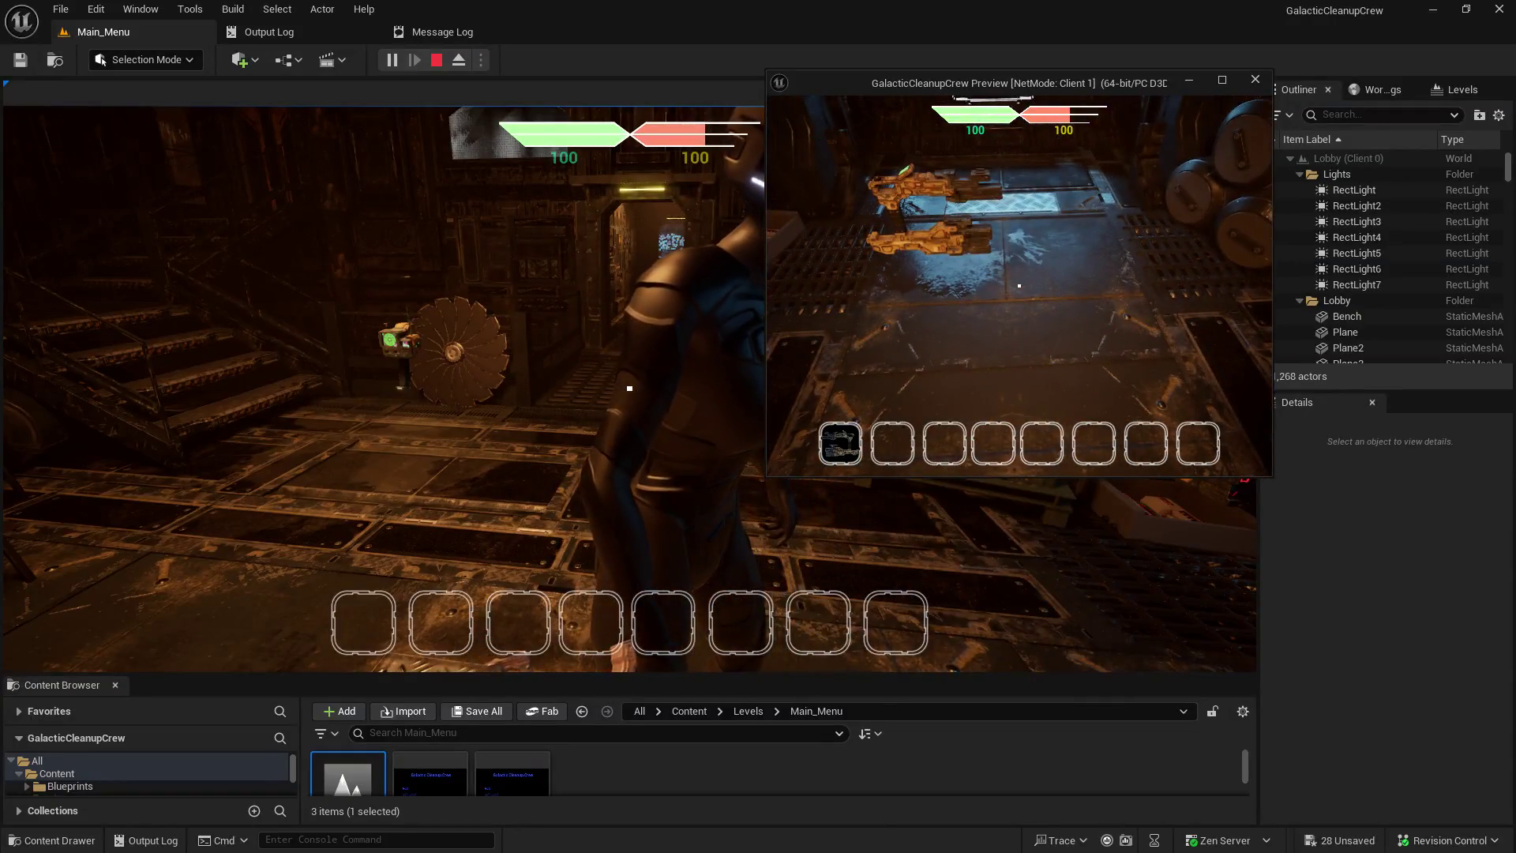
key("w")
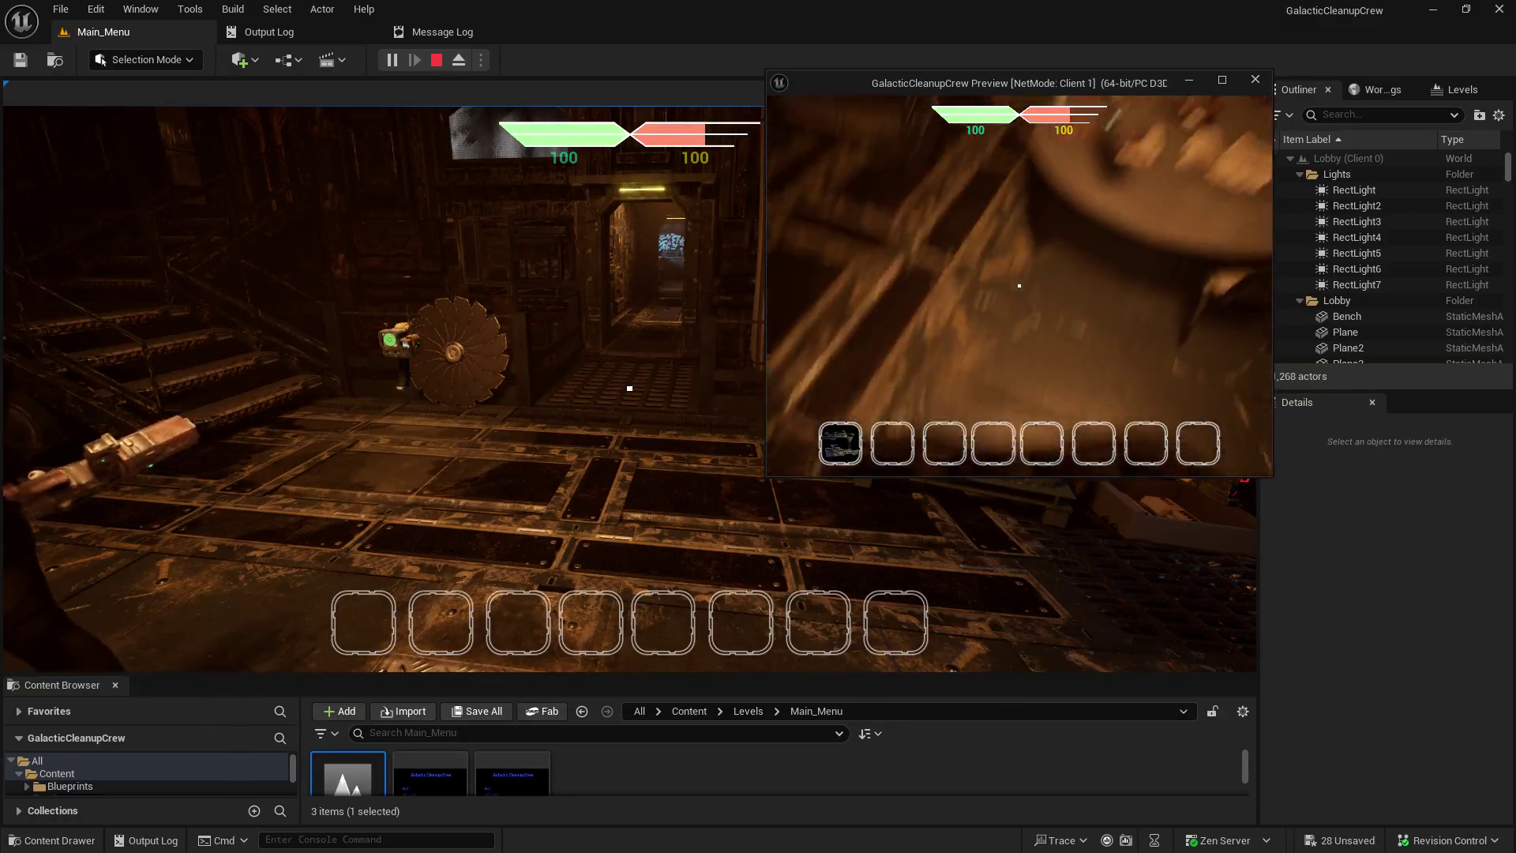
key("s")
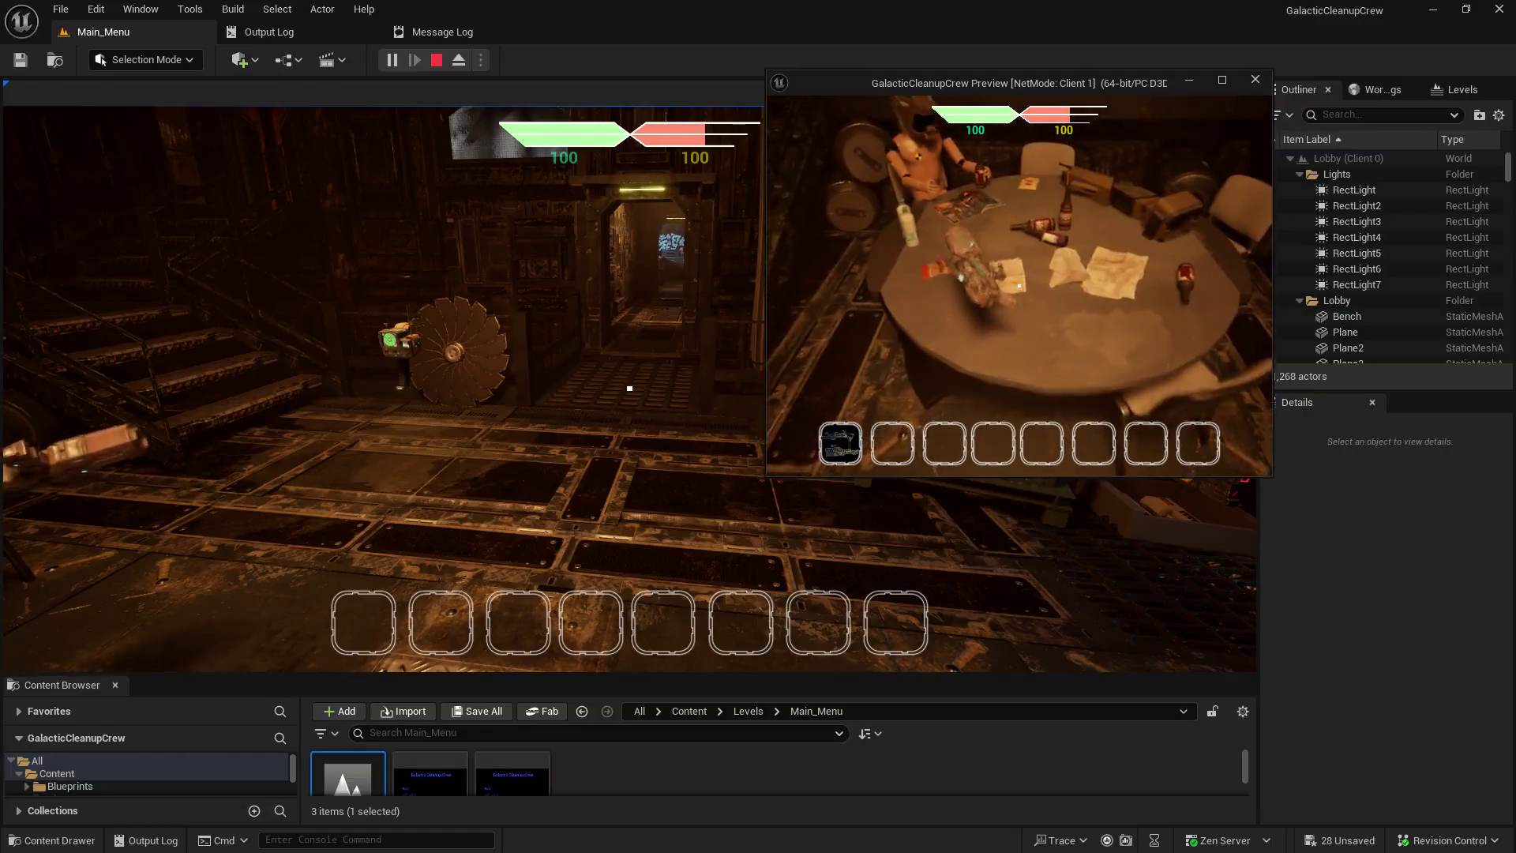
key("1")
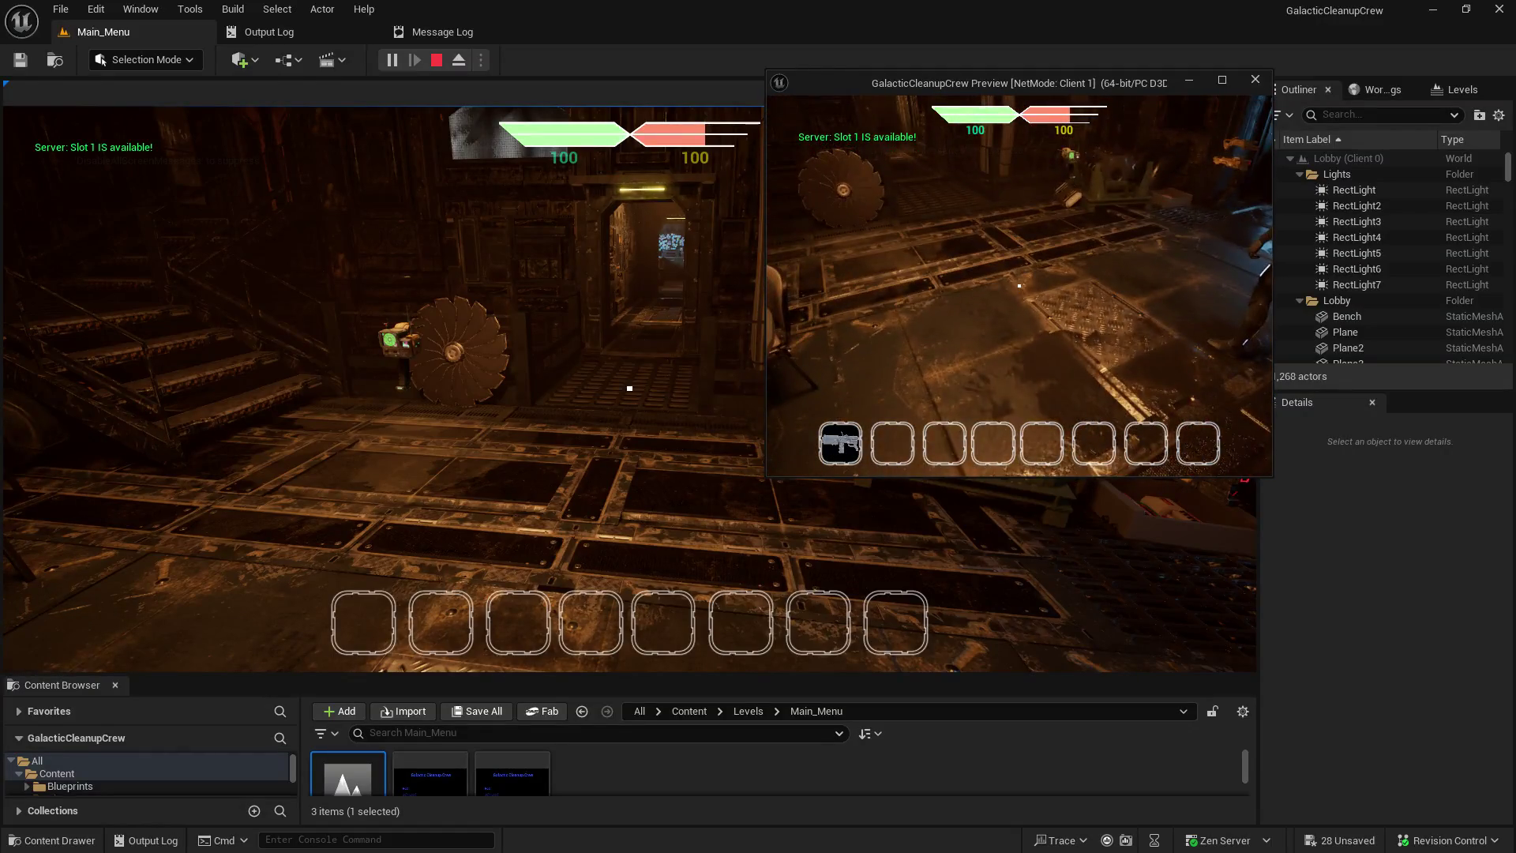
- Run the client back into the server view, then bring Notepad forward and centre it
key("w")
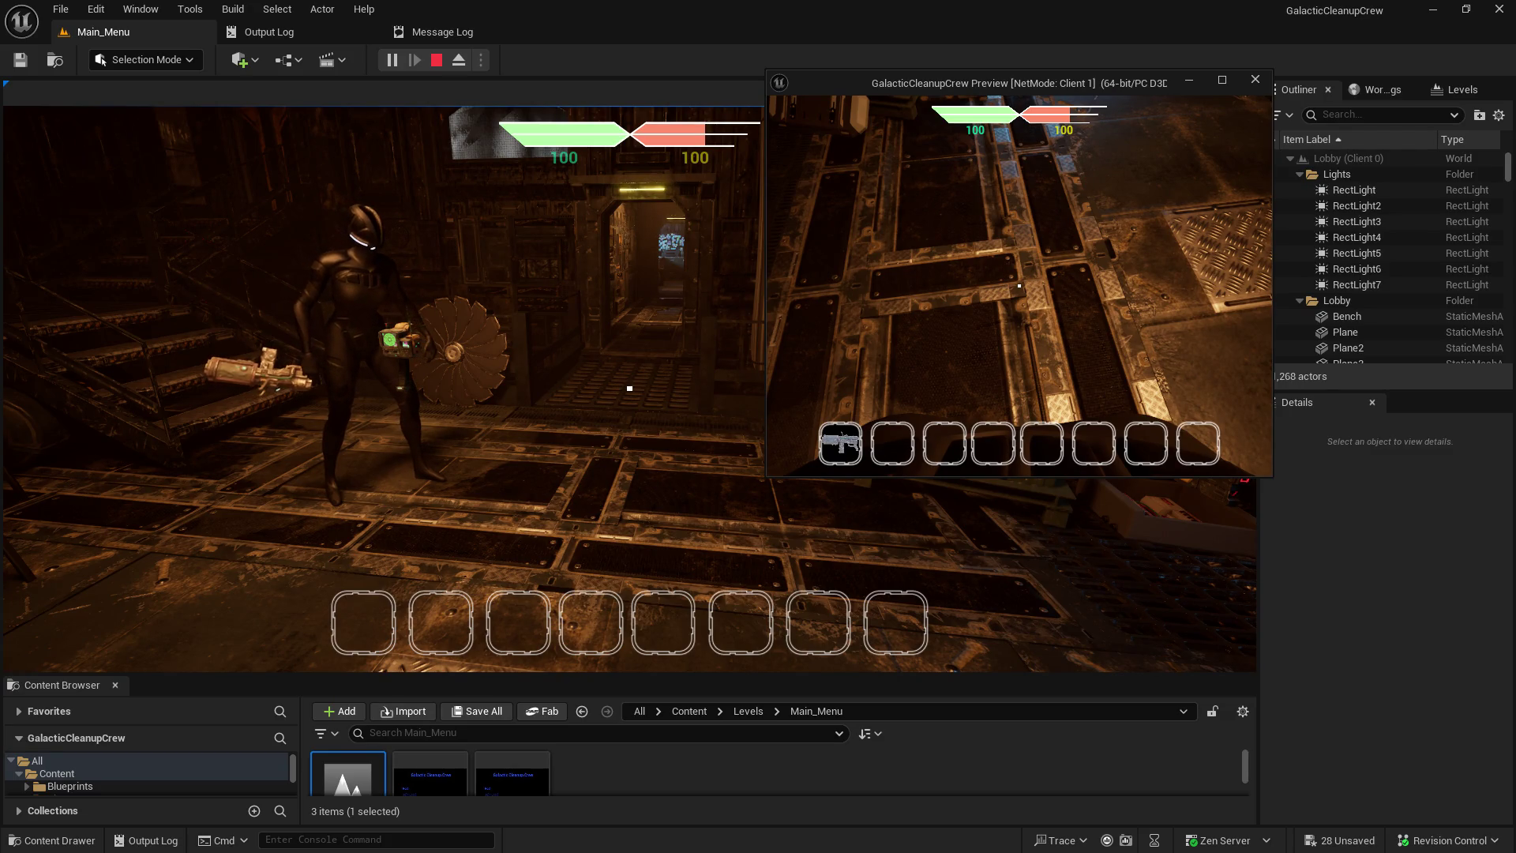
key("alt+Tab")
left_click_drag(1083, 82, 779, 409)
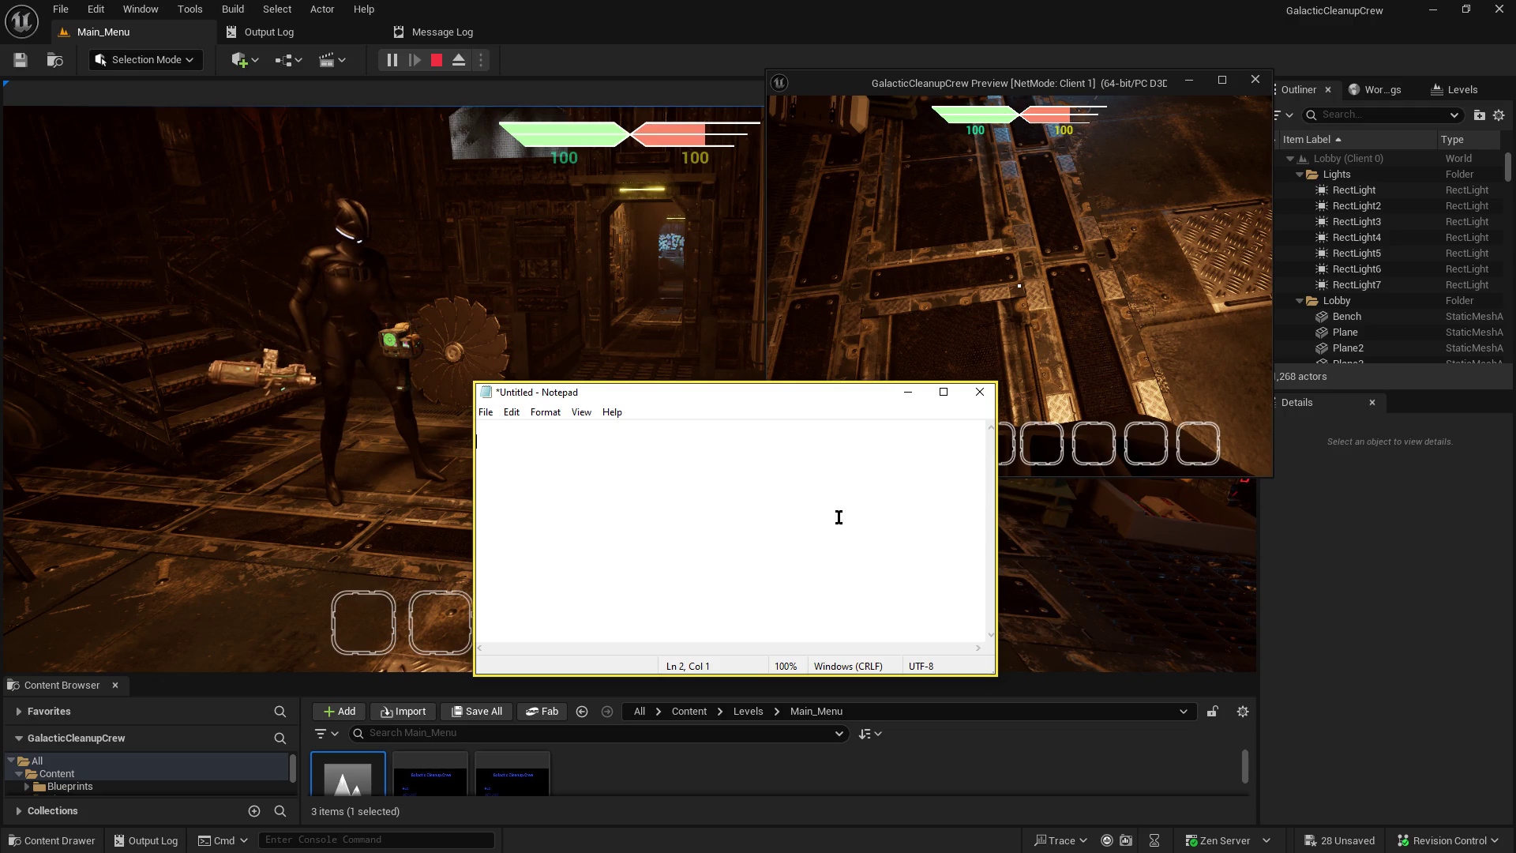
- Move Notepad aside and write the first bug note 'Hotbar icons not removing when dropping items'
mouse_move(752, 395)
left_mouse_down()
mouse_move(572, 199)
mouse_move(881, 282)
mouse_move(1126, 525)
left_mouse_up()
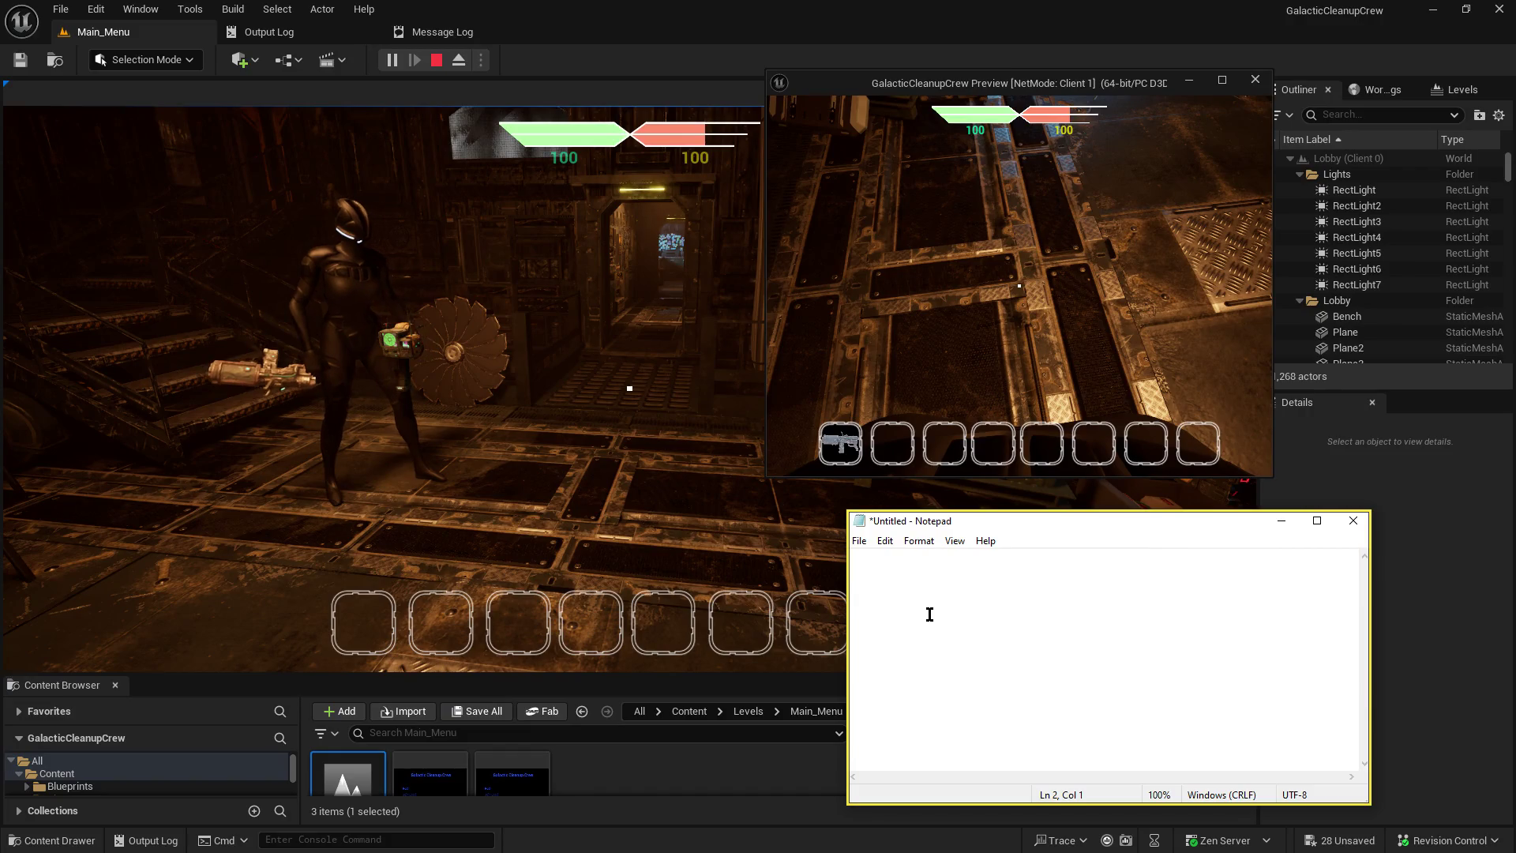
type("New ")
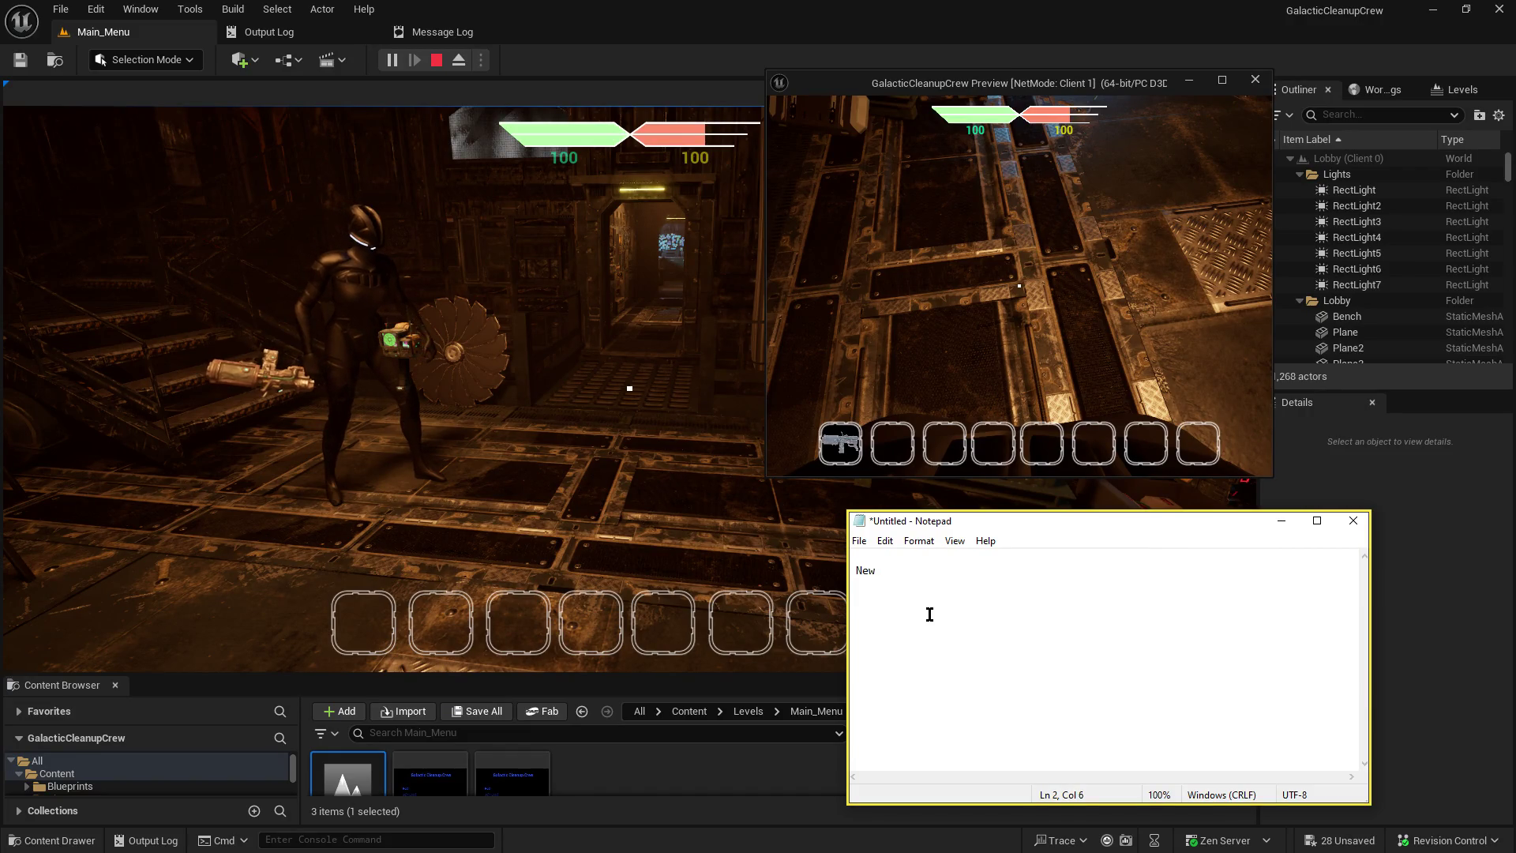
type("item ")
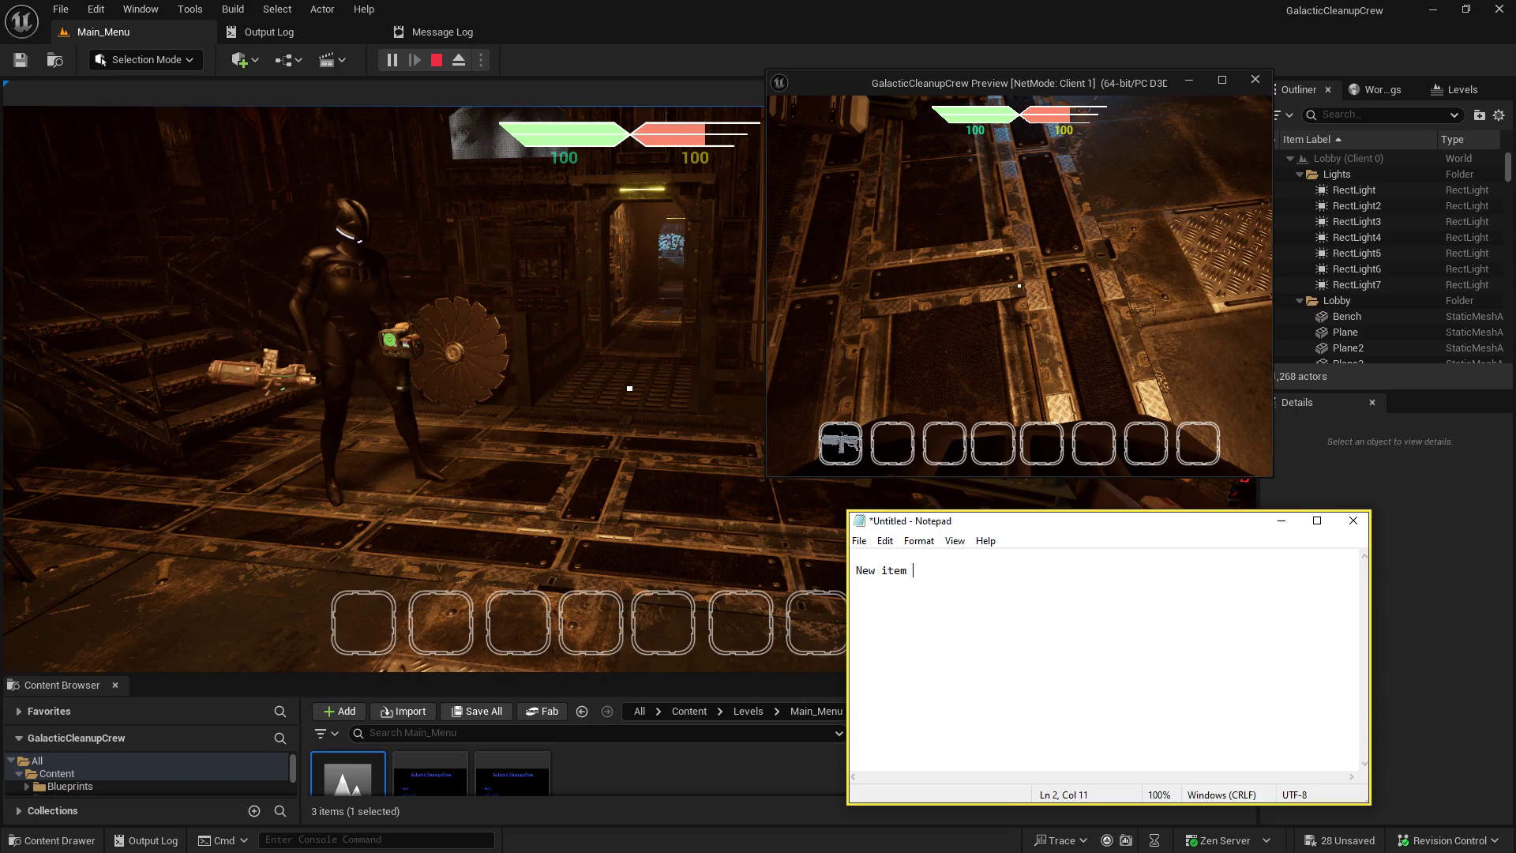
key("BackSpace")
key("BackSpace")
key("BackSpace")
key("BackSpace")
key("BackSpace")
type("hot")
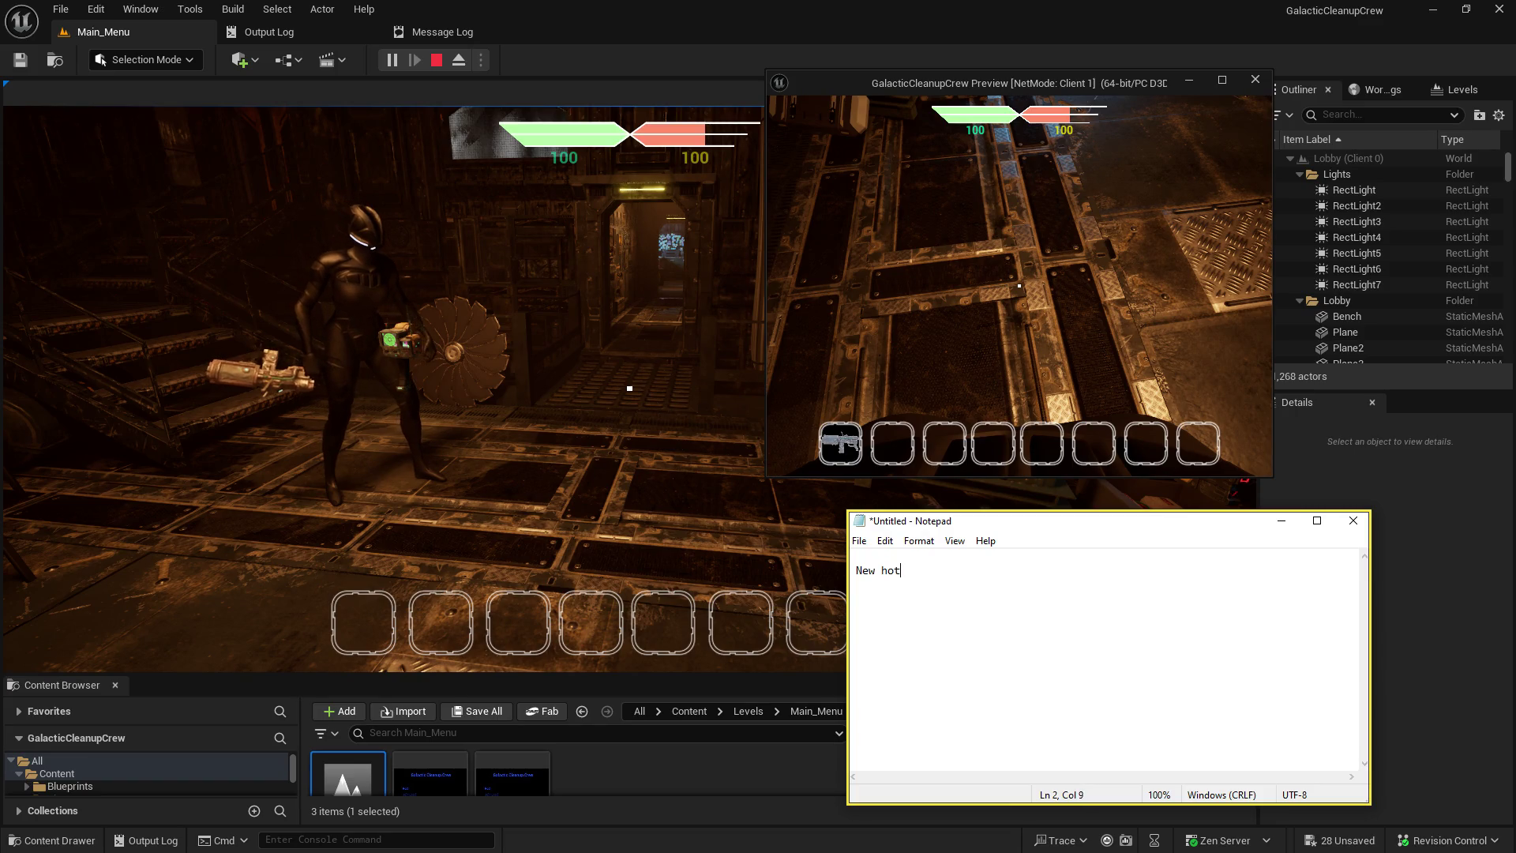
type("bar icn")
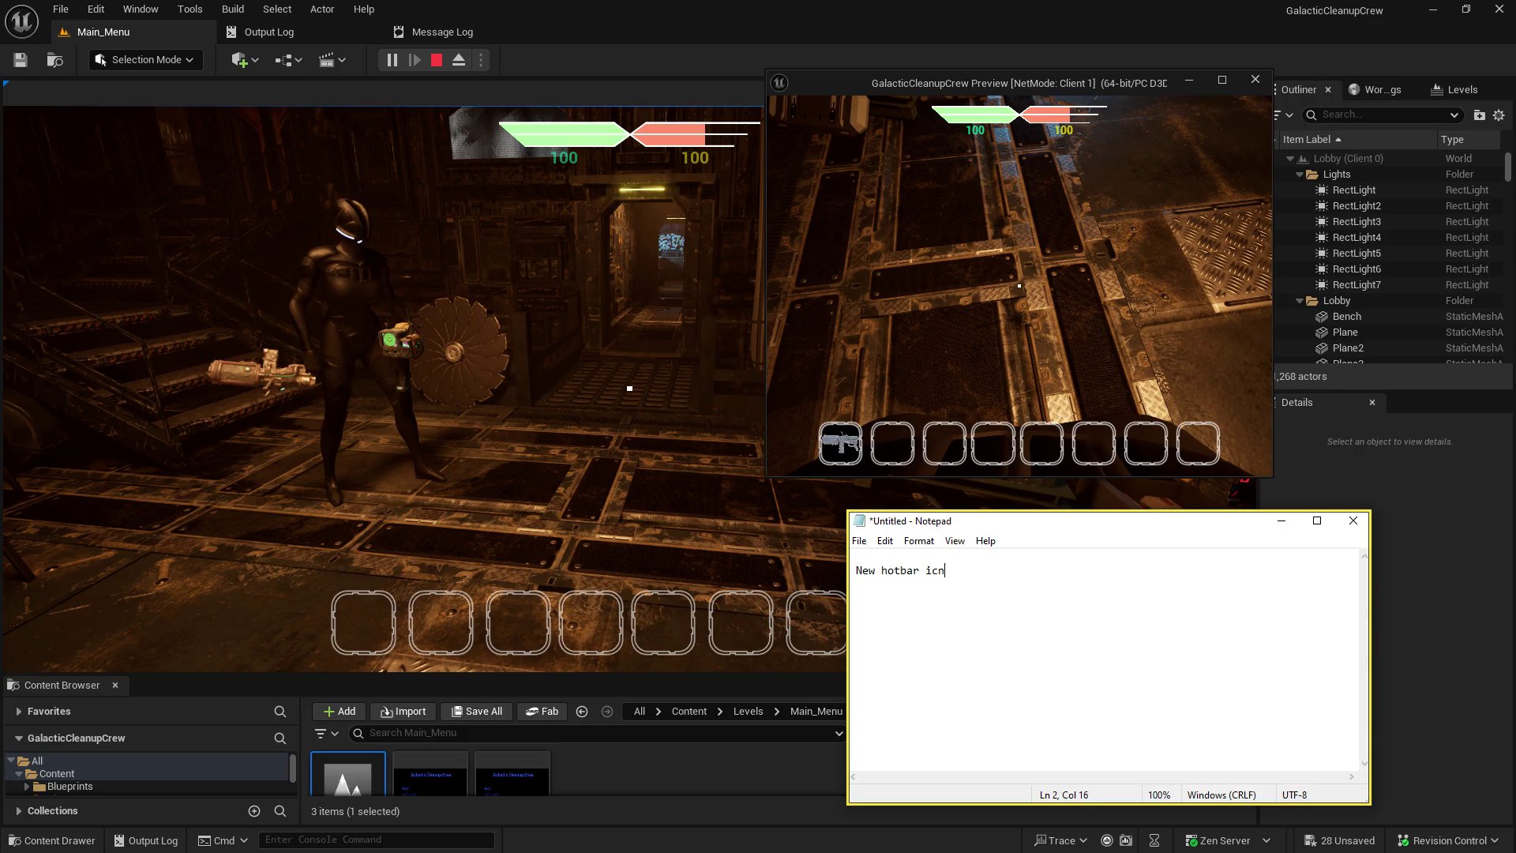
key("Home")
key("Delete")
key("Delete")
key("Delete")
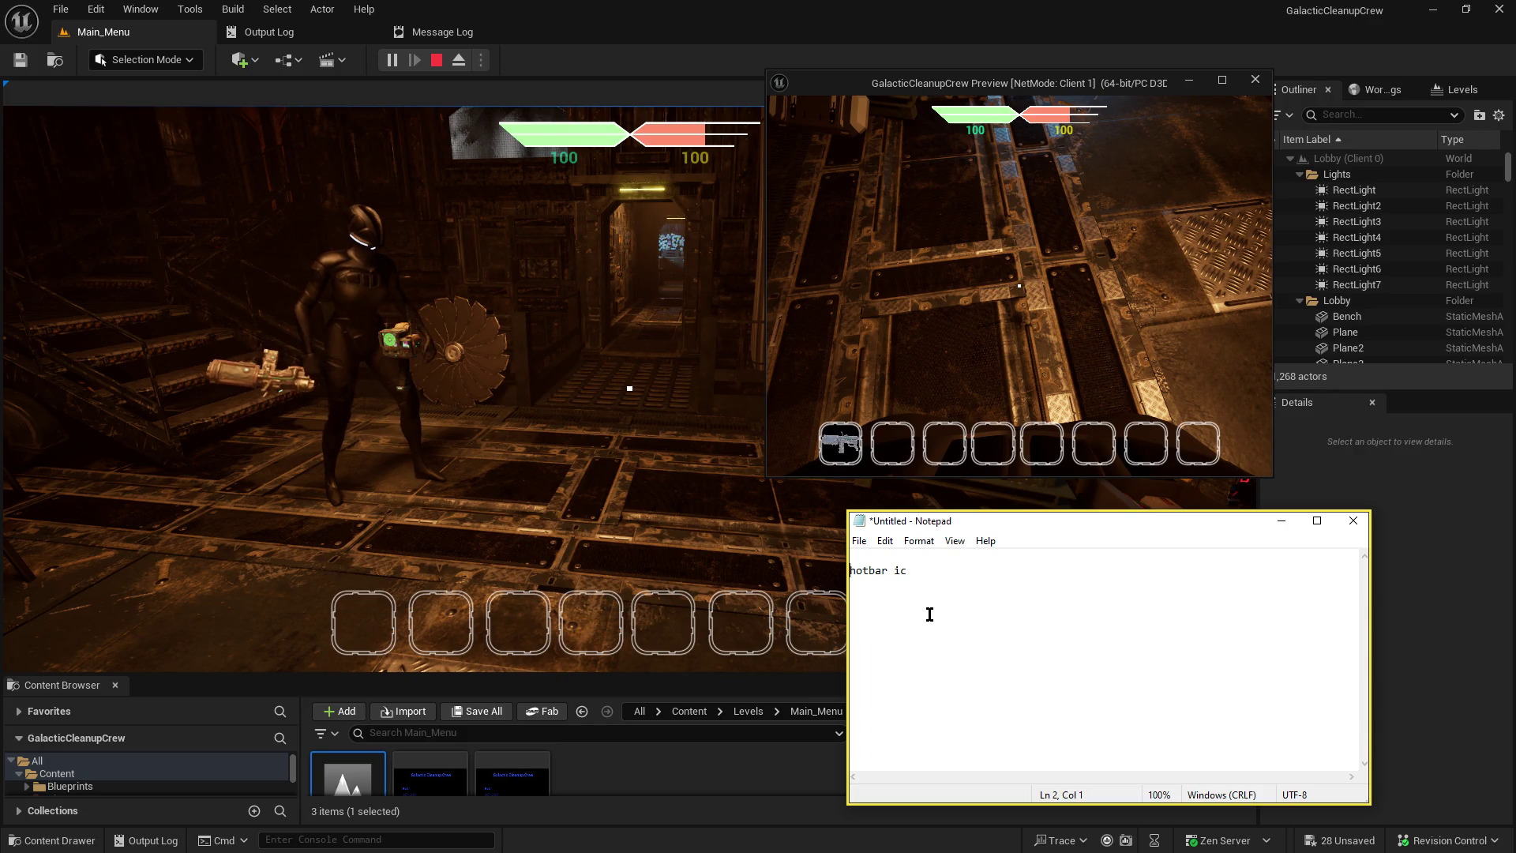
type("H")
key("End")
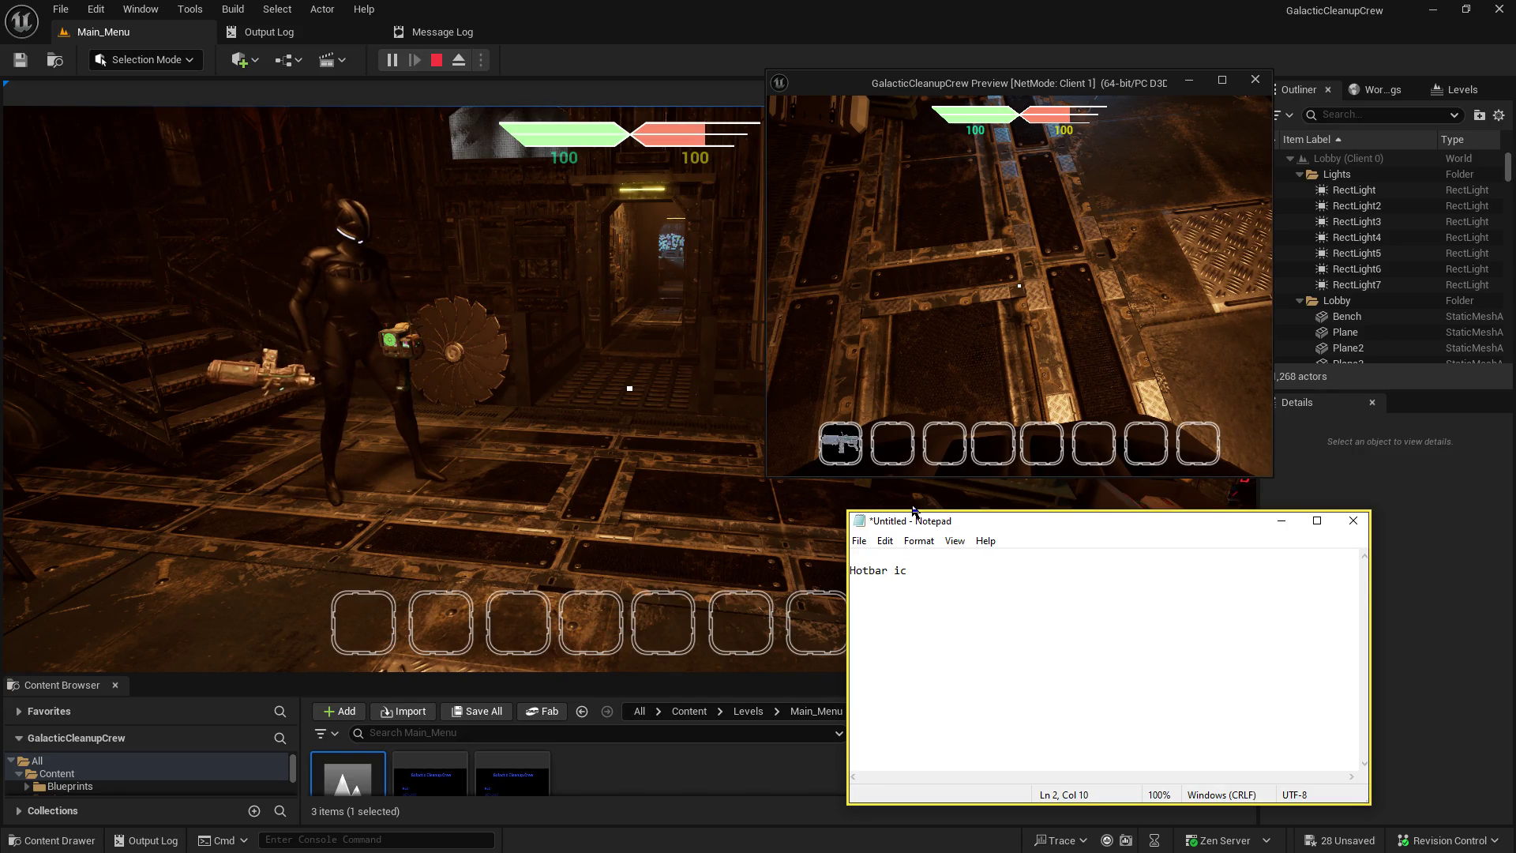
type("ons not removing when dropping items")
- Add the second note line 'remove default forced/hard wired item in hand'
key("Return")
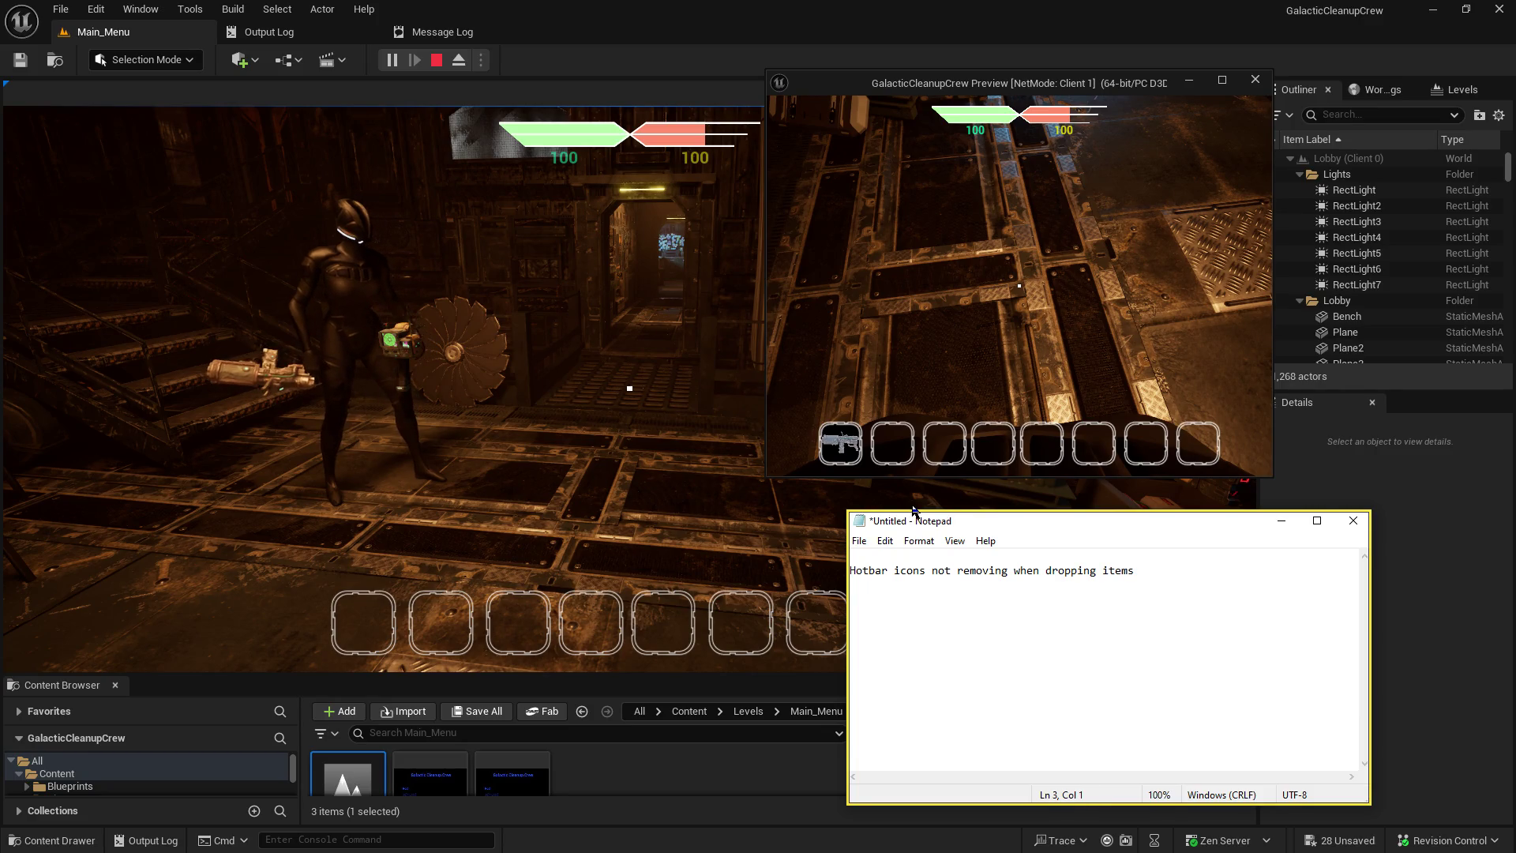
type("remove ")
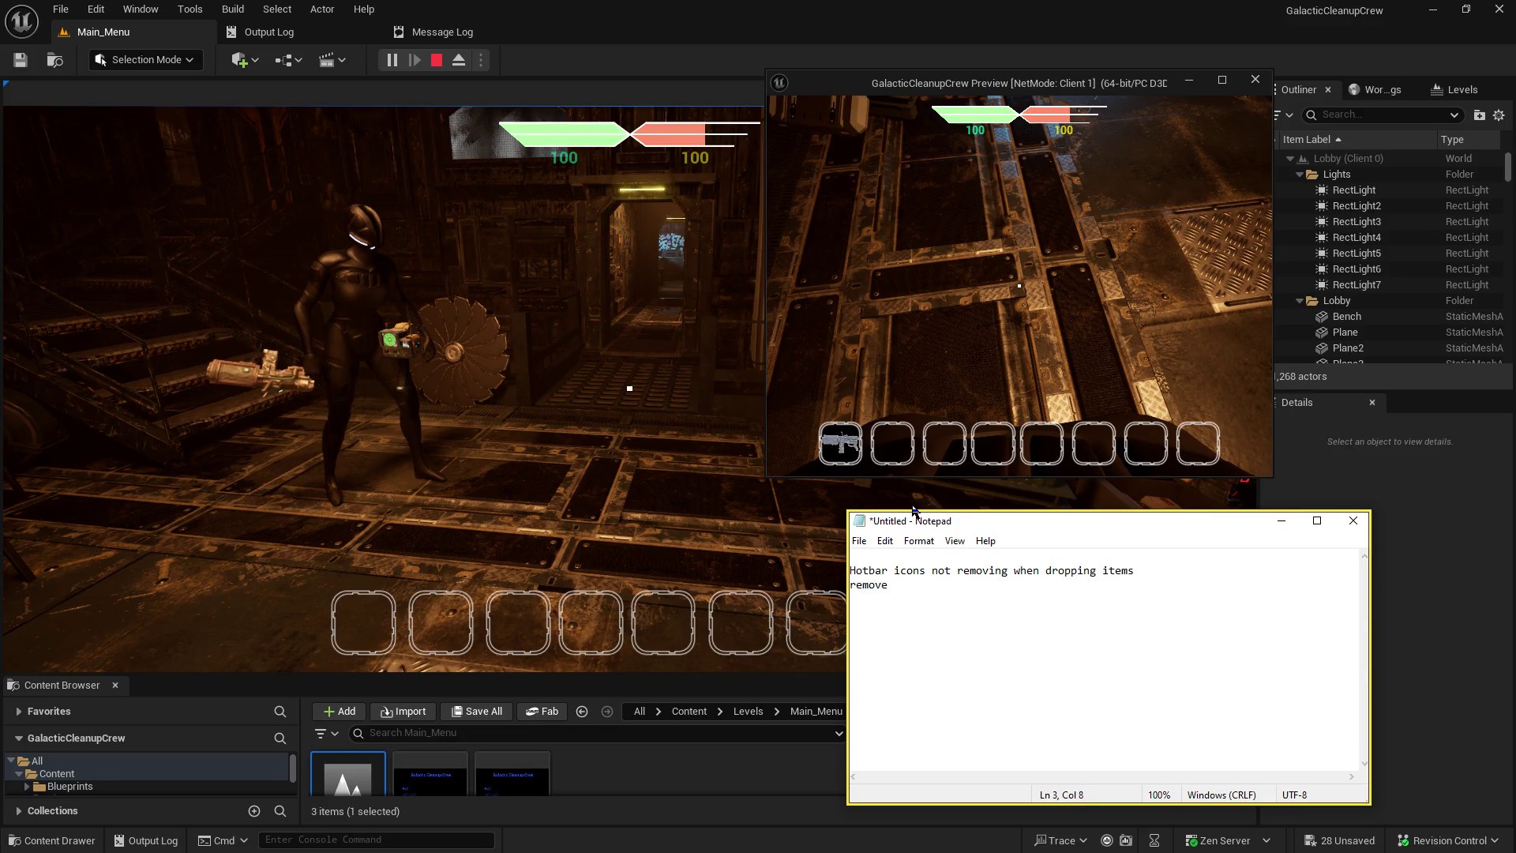
type("default forced/hard wired item in hand")
key("Return")
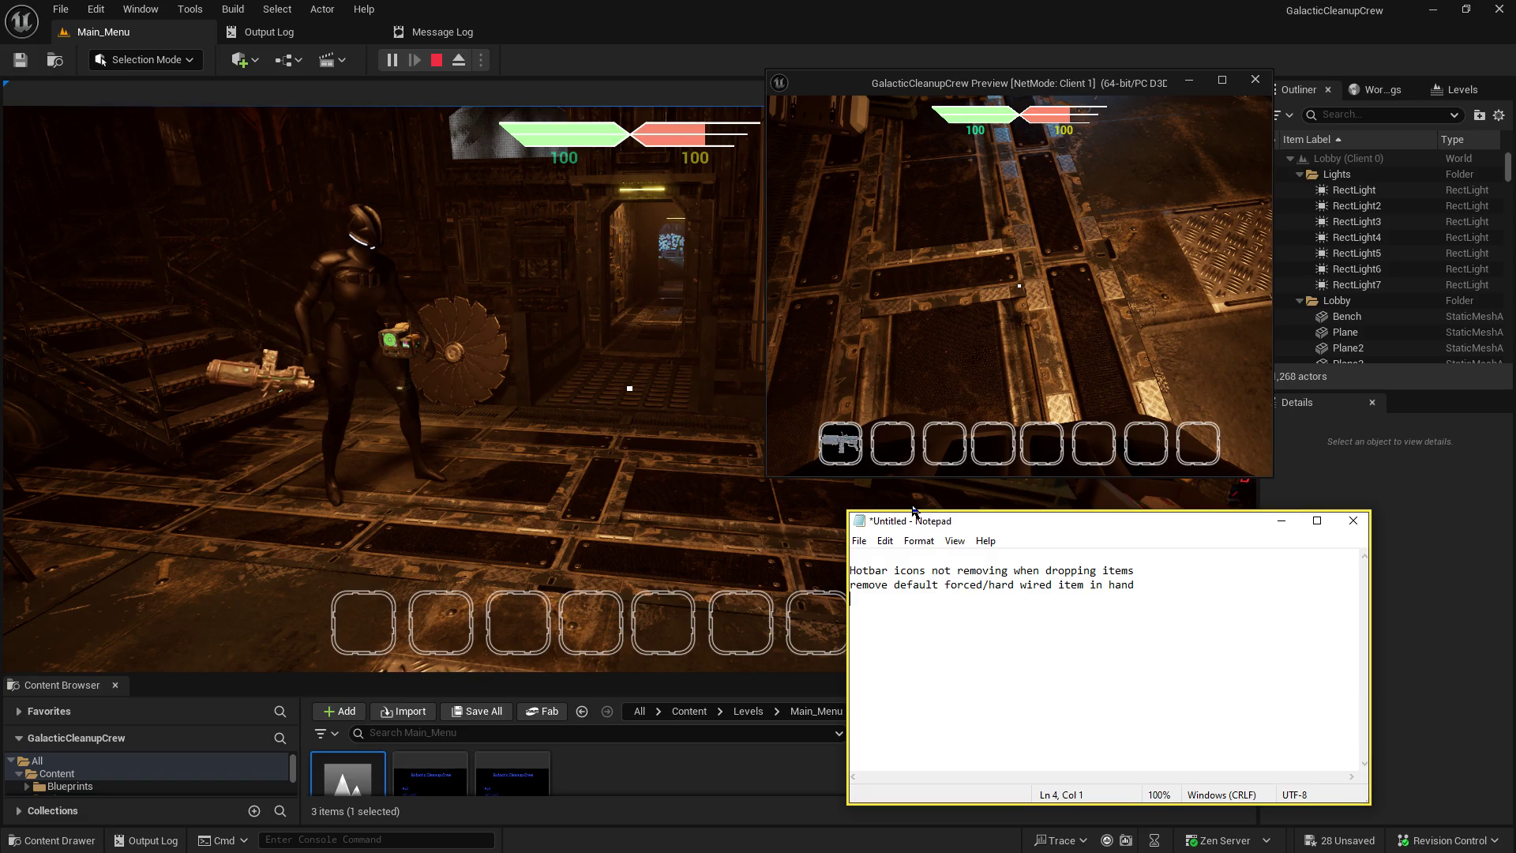
- Look around the play preview toward the lit storage area, then return to Notepad
left_click(936, 233)
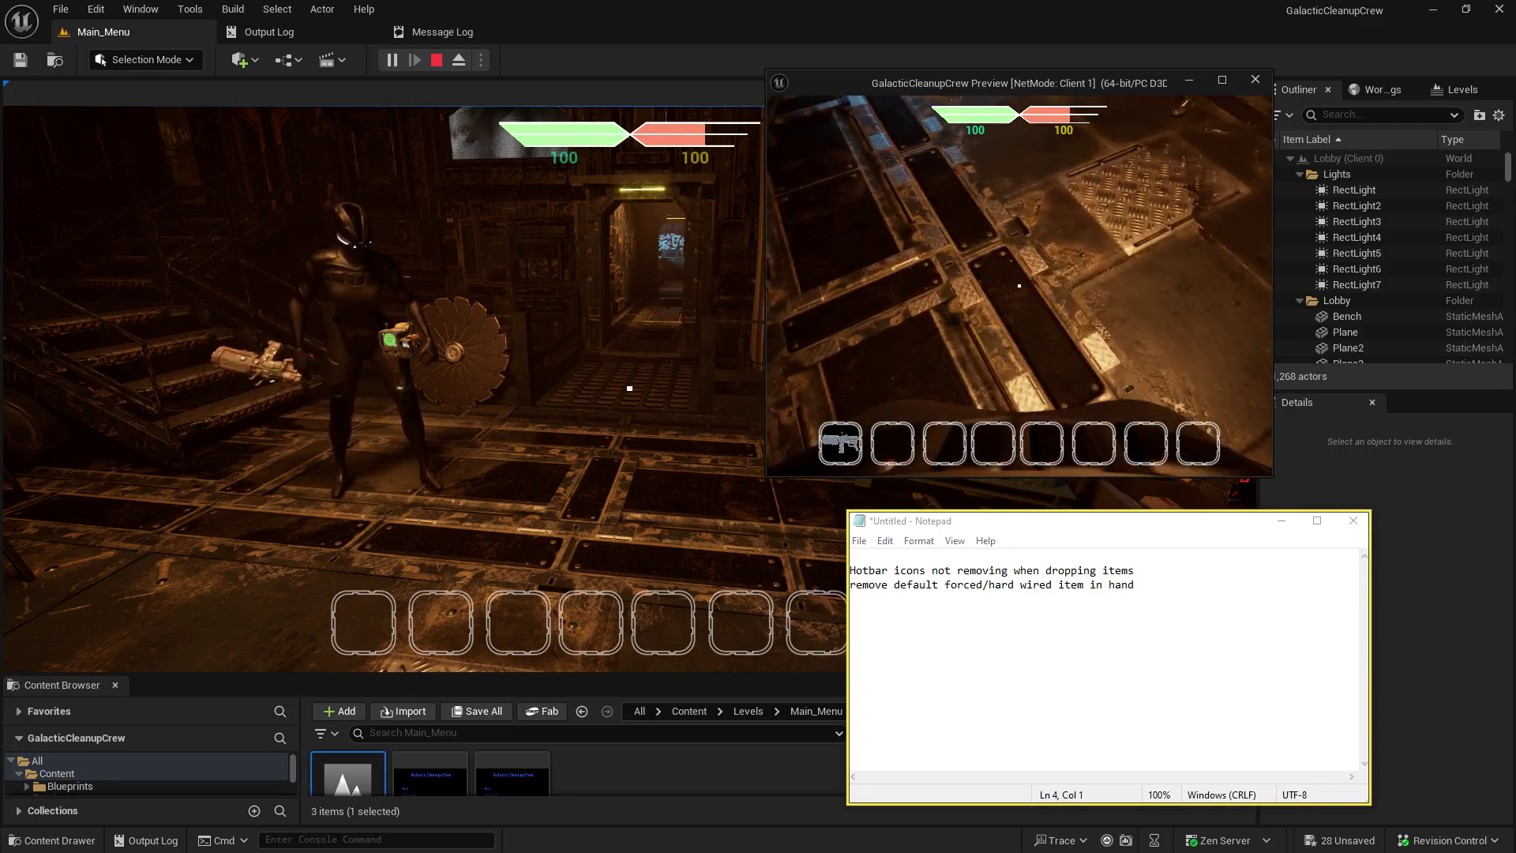
key("alt+Tab")
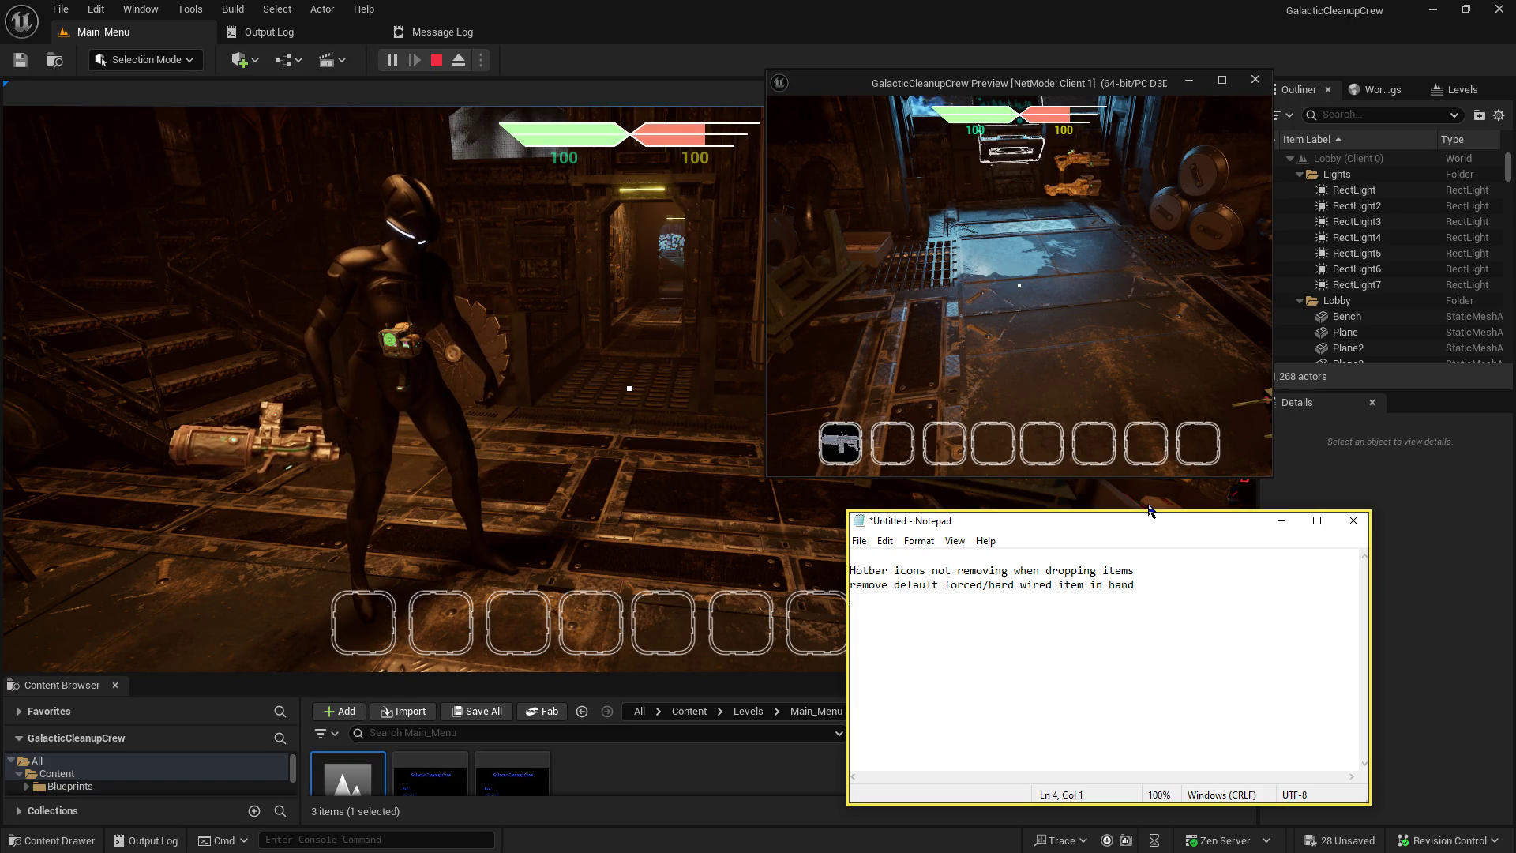
- Add the third note 'look into item alignment in hand' and bring up the editor's Message Log
type("look into ")
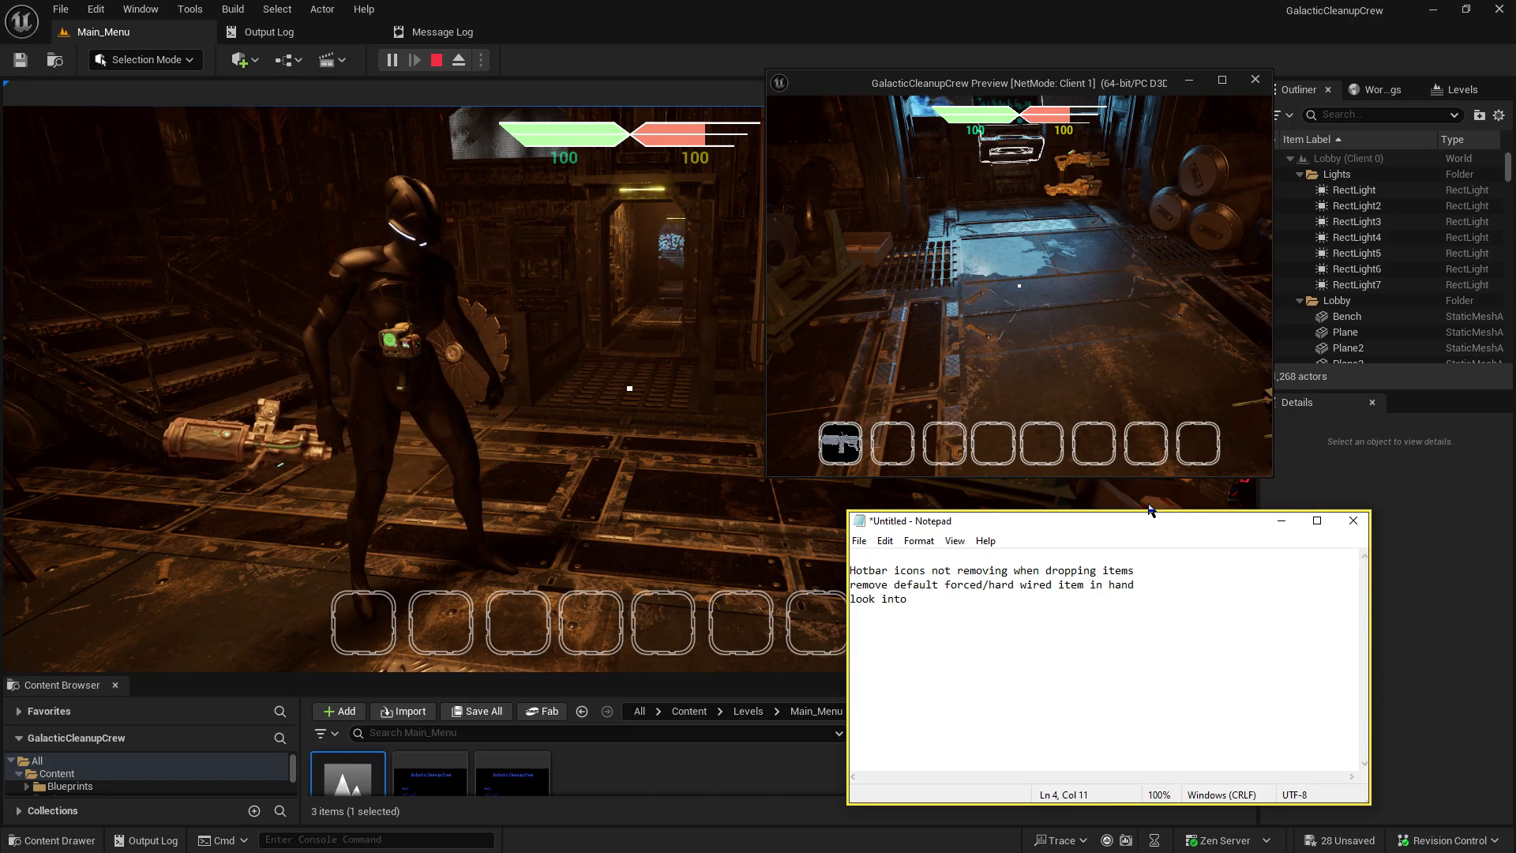
type("item al")
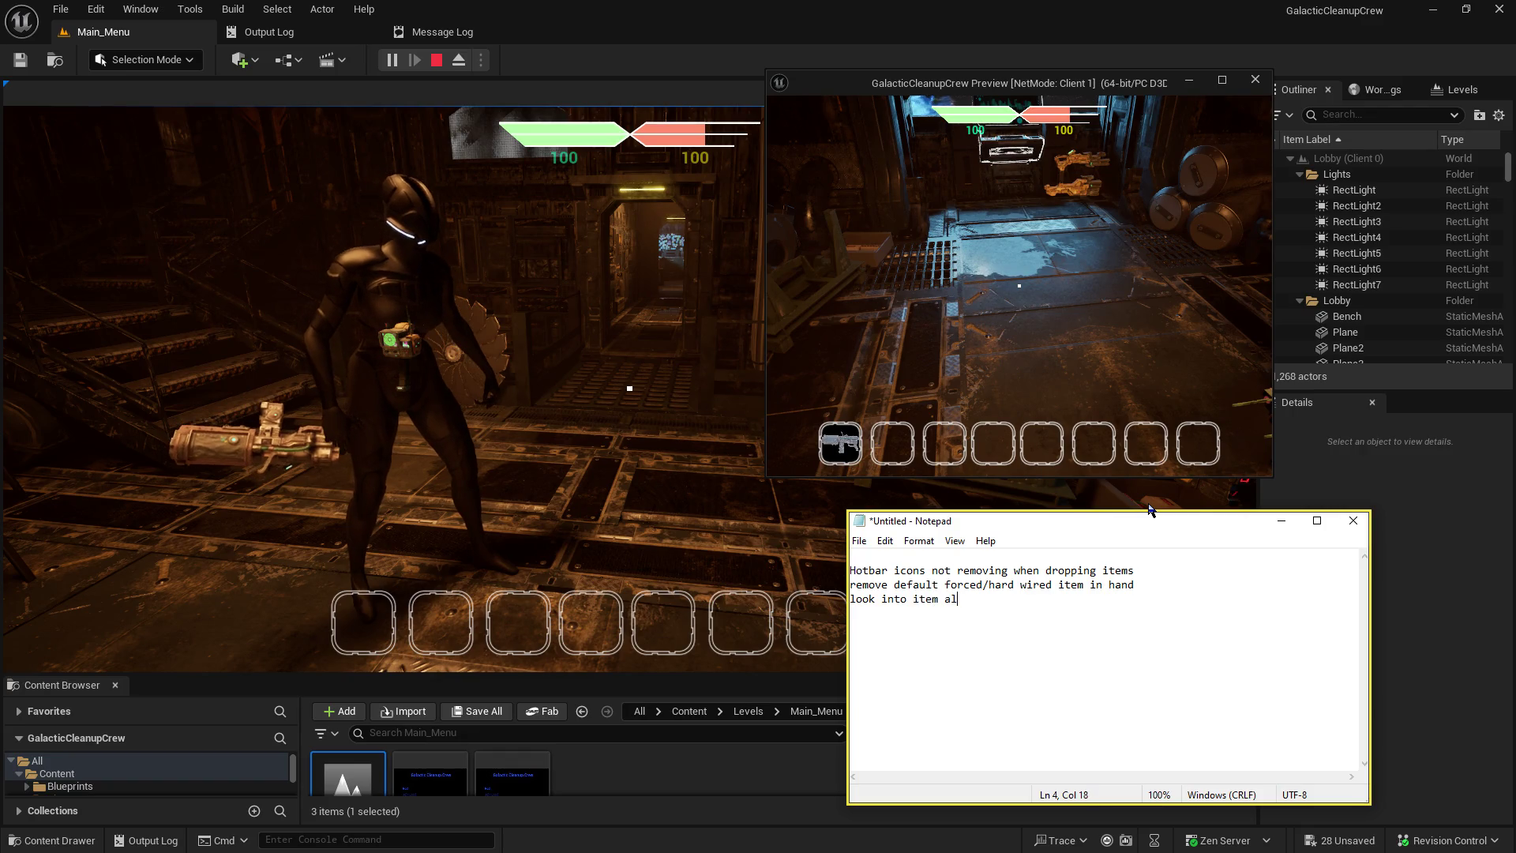
type("ignment in")
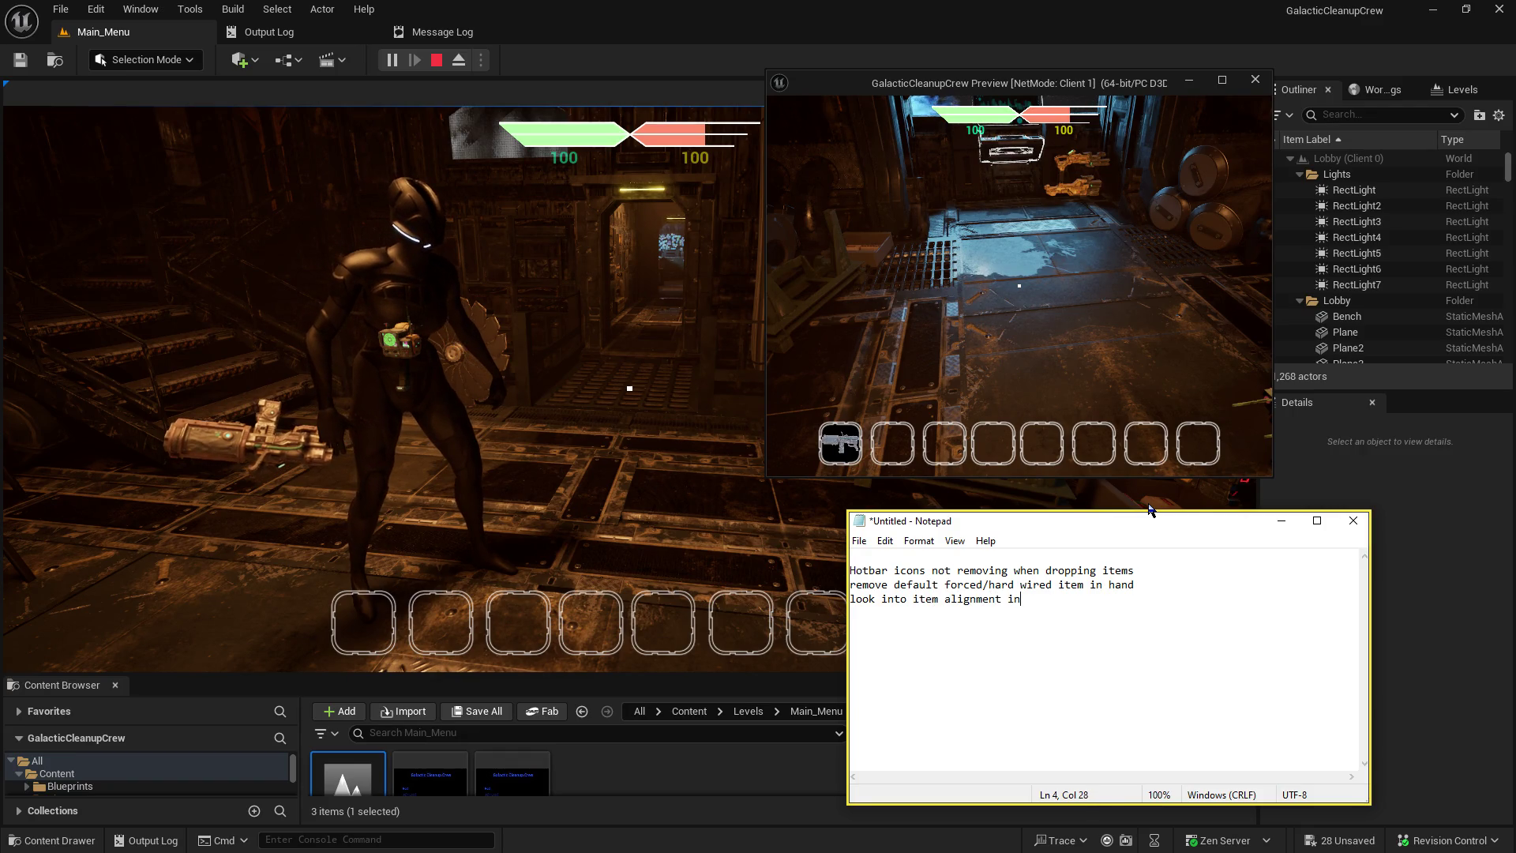
type(" hand")
key("Return")
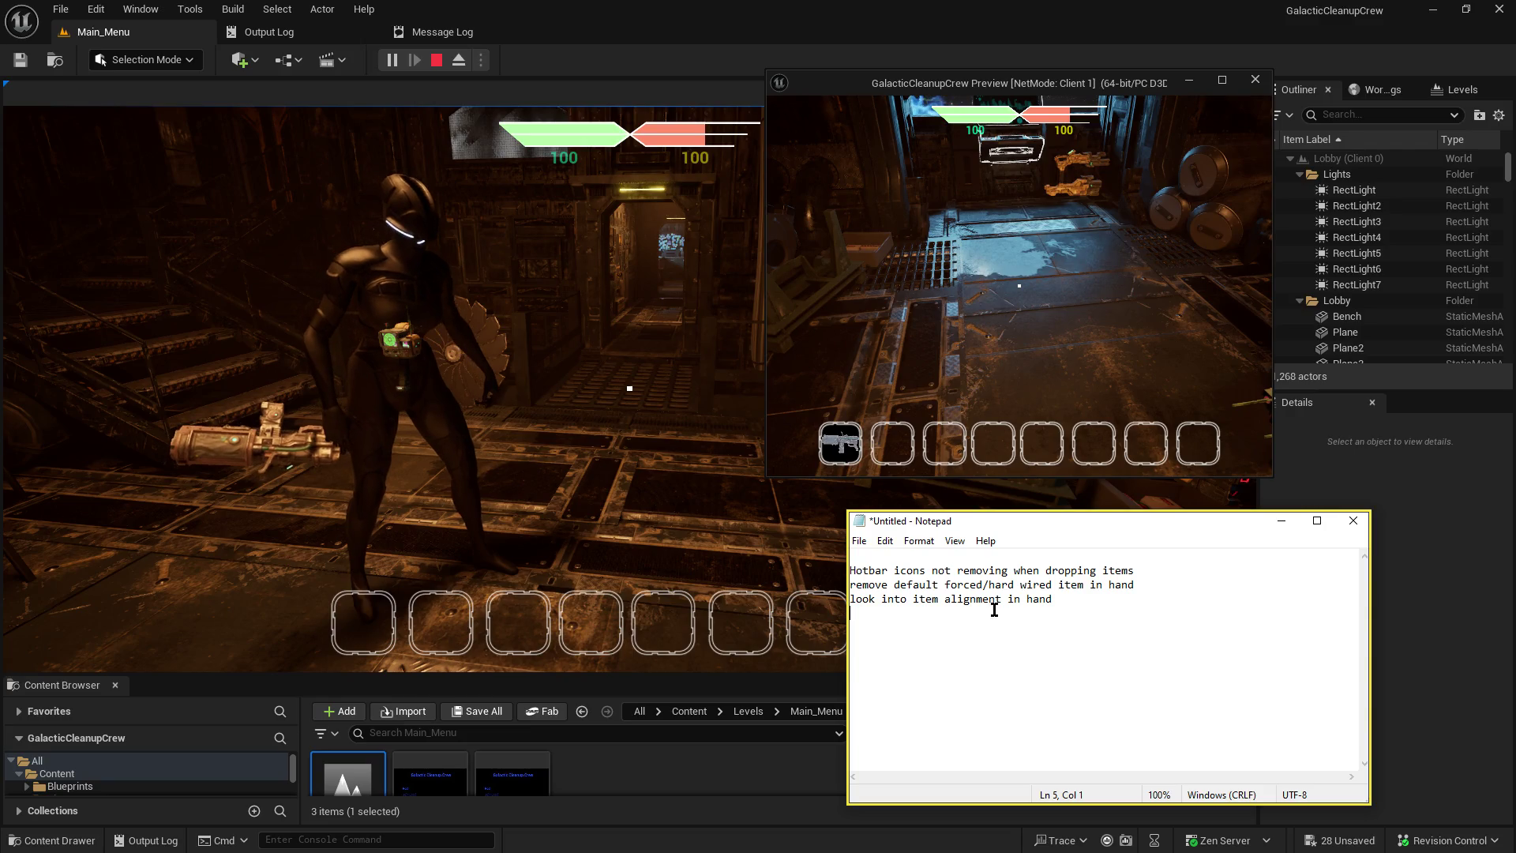
left_click(438, 33)
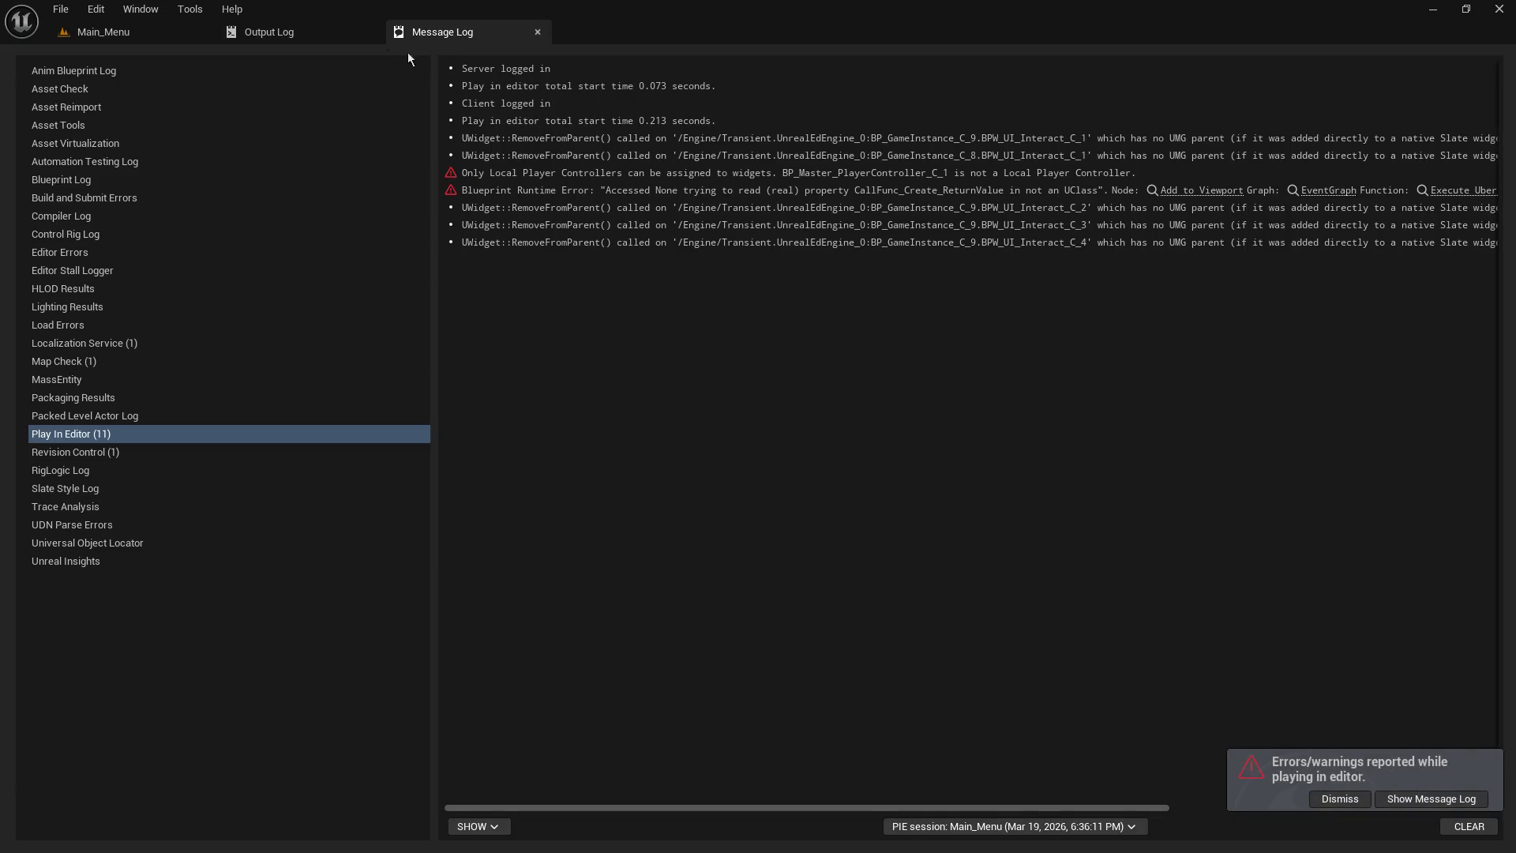
- Switch to the Main_Menu level, enlarge the Content Browser and dismiss the play-in-editor errors notification
left_click(110, 31)
left_click_drag(542, 674, 596, 458)
left_click(1343, 801)
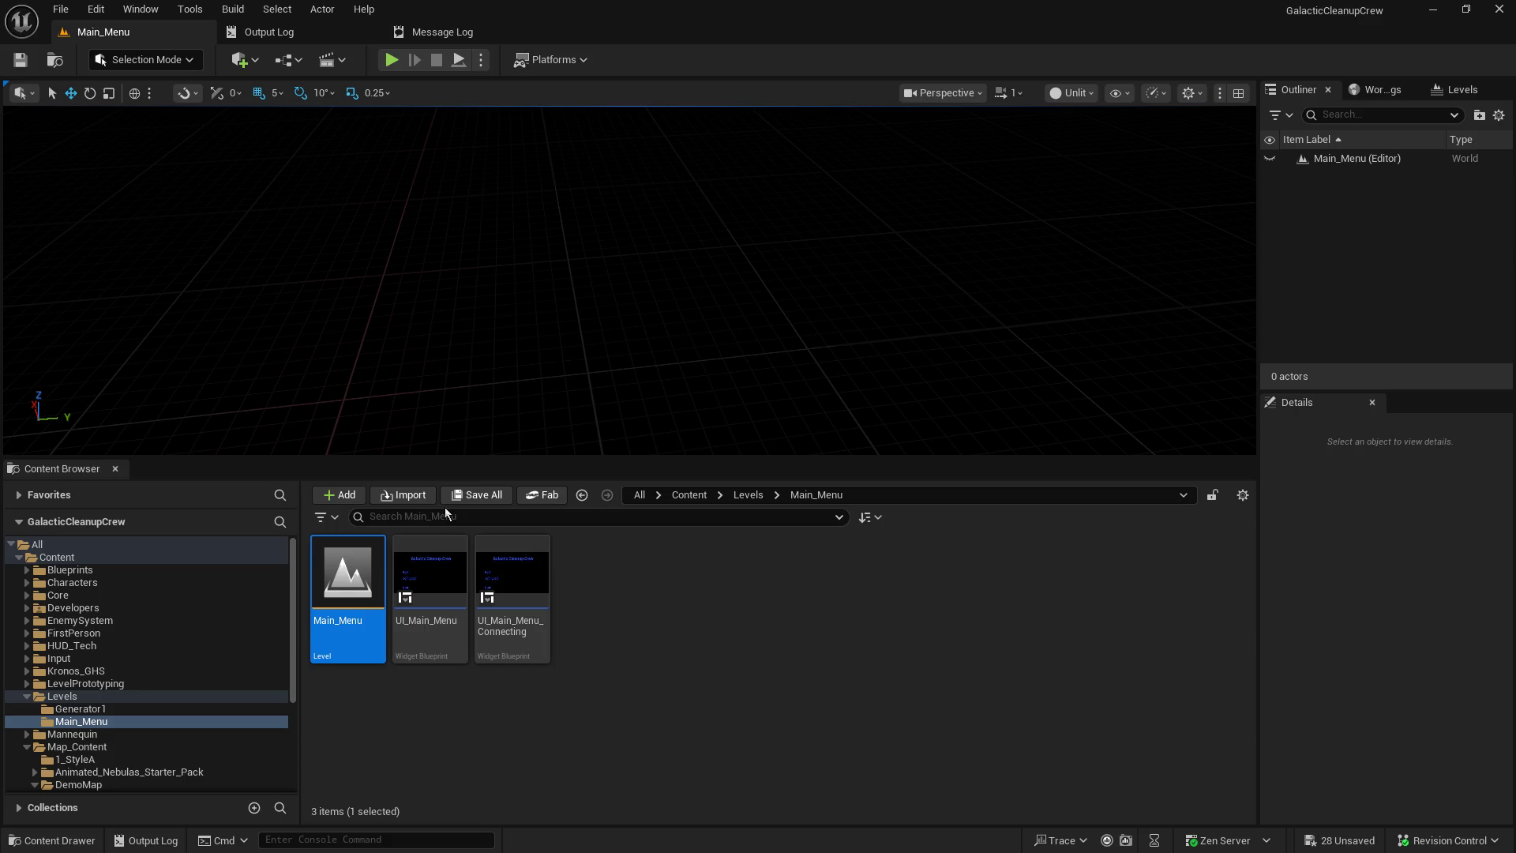
scroll(652, 439, "down", 1)
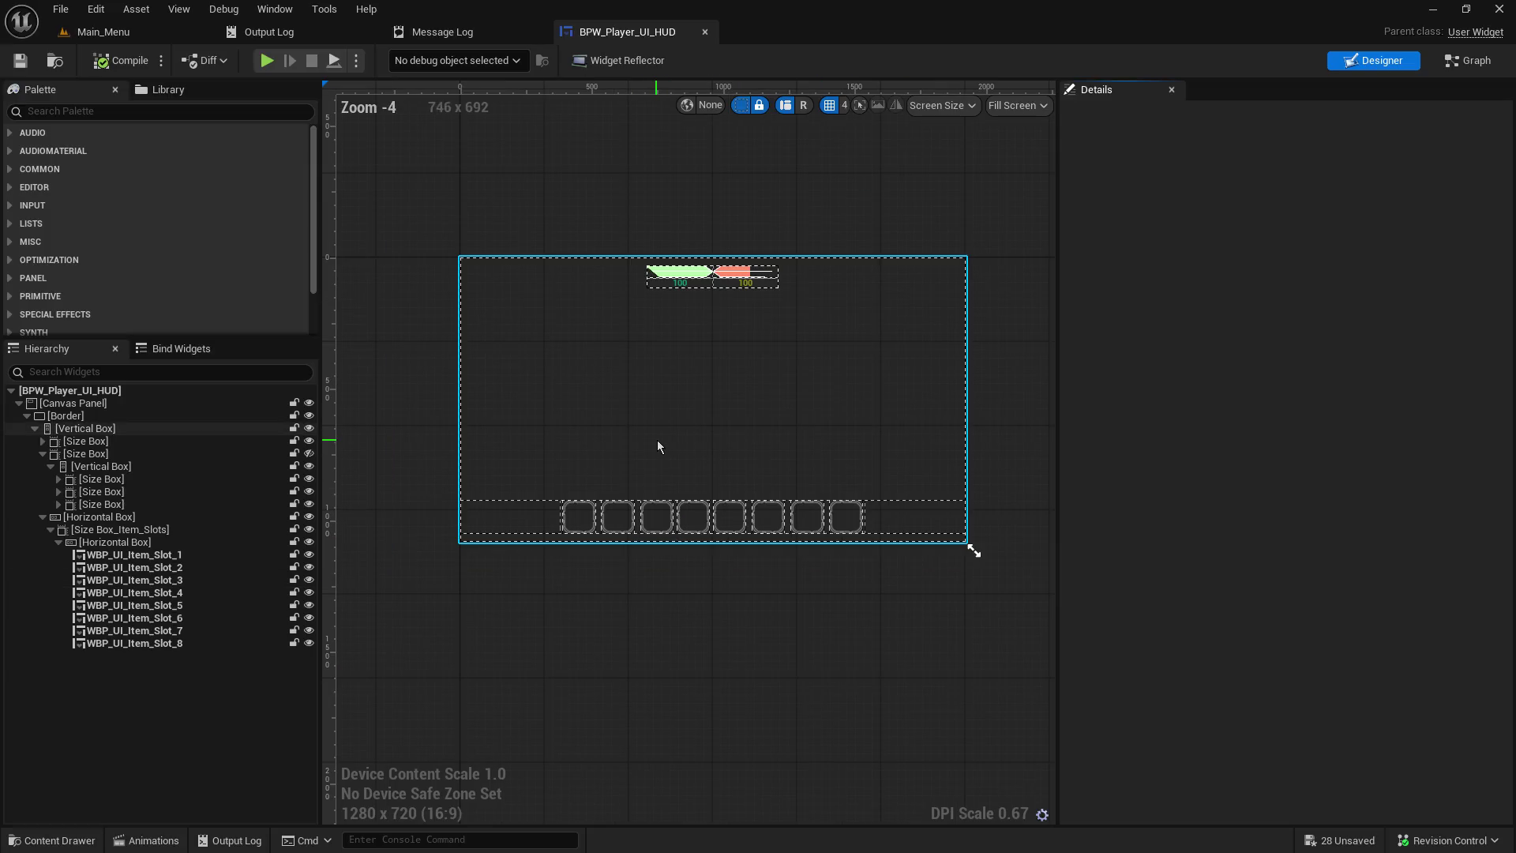
- Open the BPW_Player_UI_HUD EventGraph and centre the Set Slot Image and Set Slot Empty events
left_click(1466, 57)
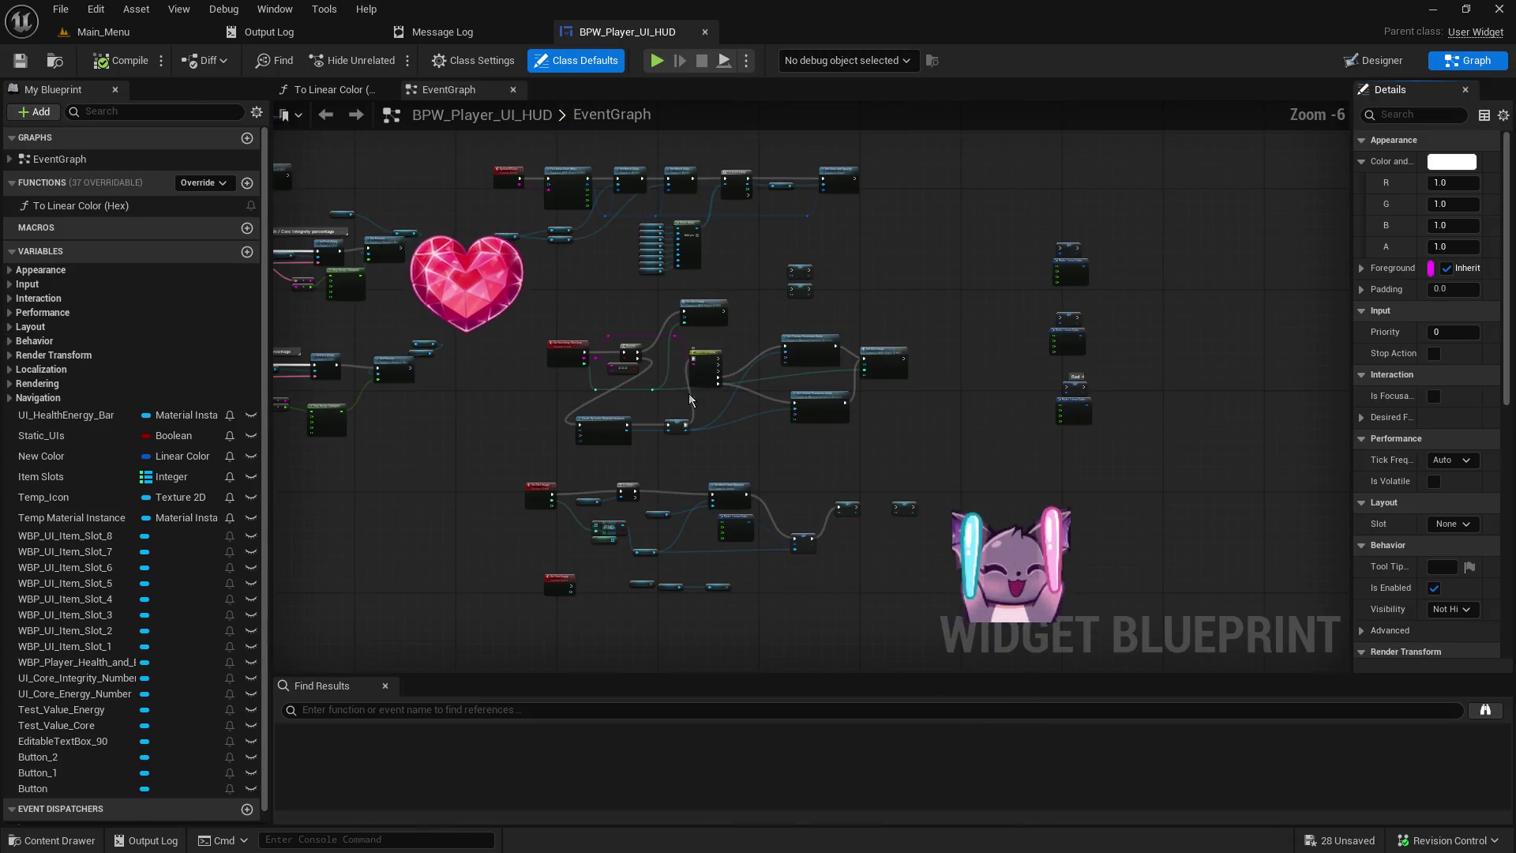
scroll(750, 430, "up", 5)
mouse_move(753, 451)
left_mouse_down()
mouse_move(735, 679)
mouse_move(645, 314)
mouse_move(676, 481)
mouse_move(472, 292)
left_mouse_up()
scroll(676, 481, "down", 4)
scroll(632, 370, "up", 2)
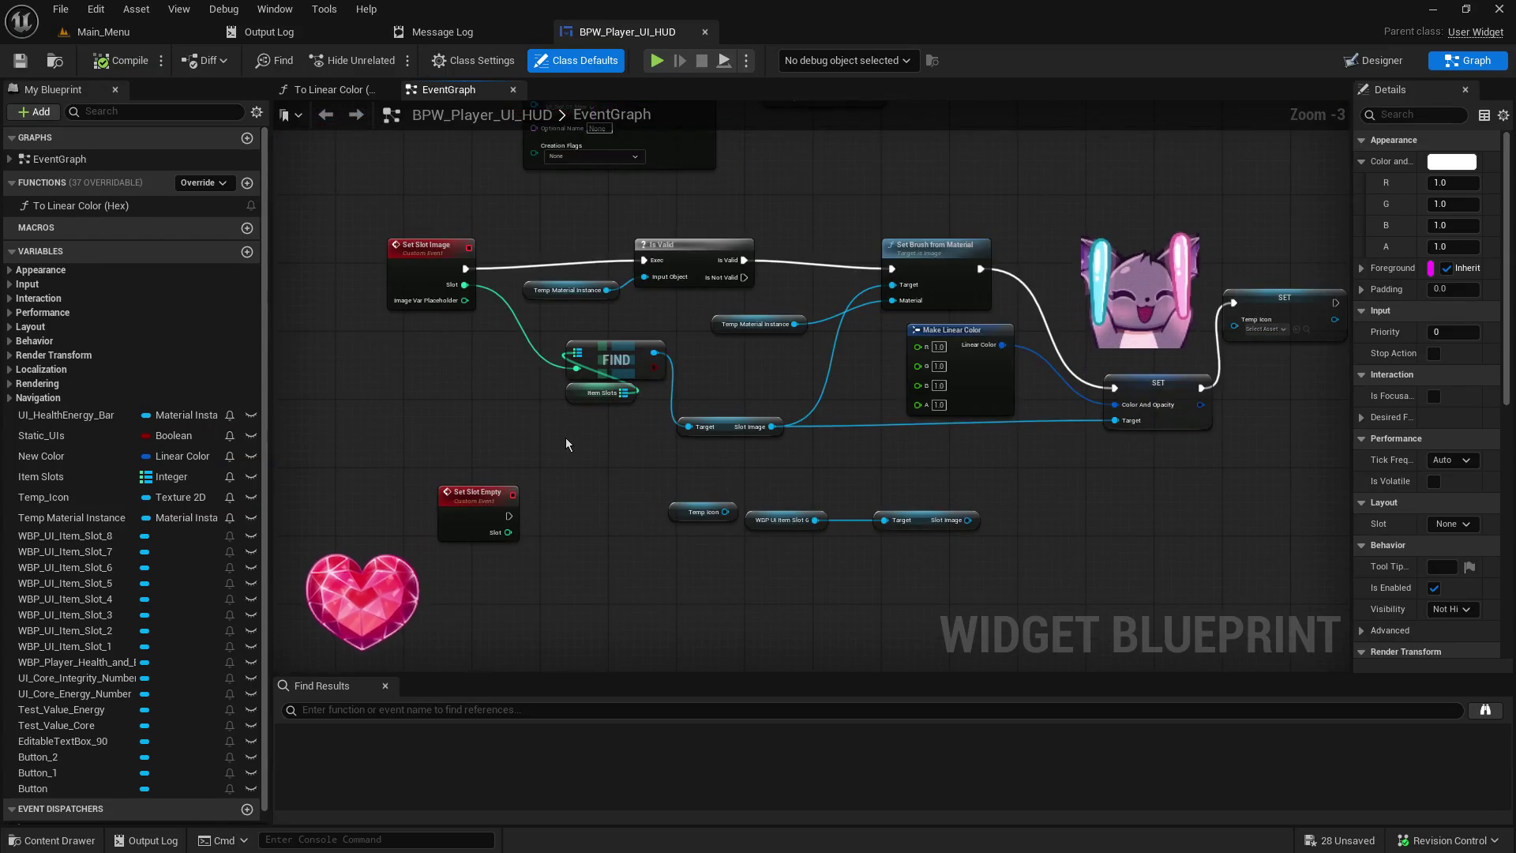
left_click_drag(562, 442, 679, 340)
mouse_move(606, 384)
left_mouse_down()
mouse_move(575, 422)
mouse_move(546, 511)
left_mouse_up()
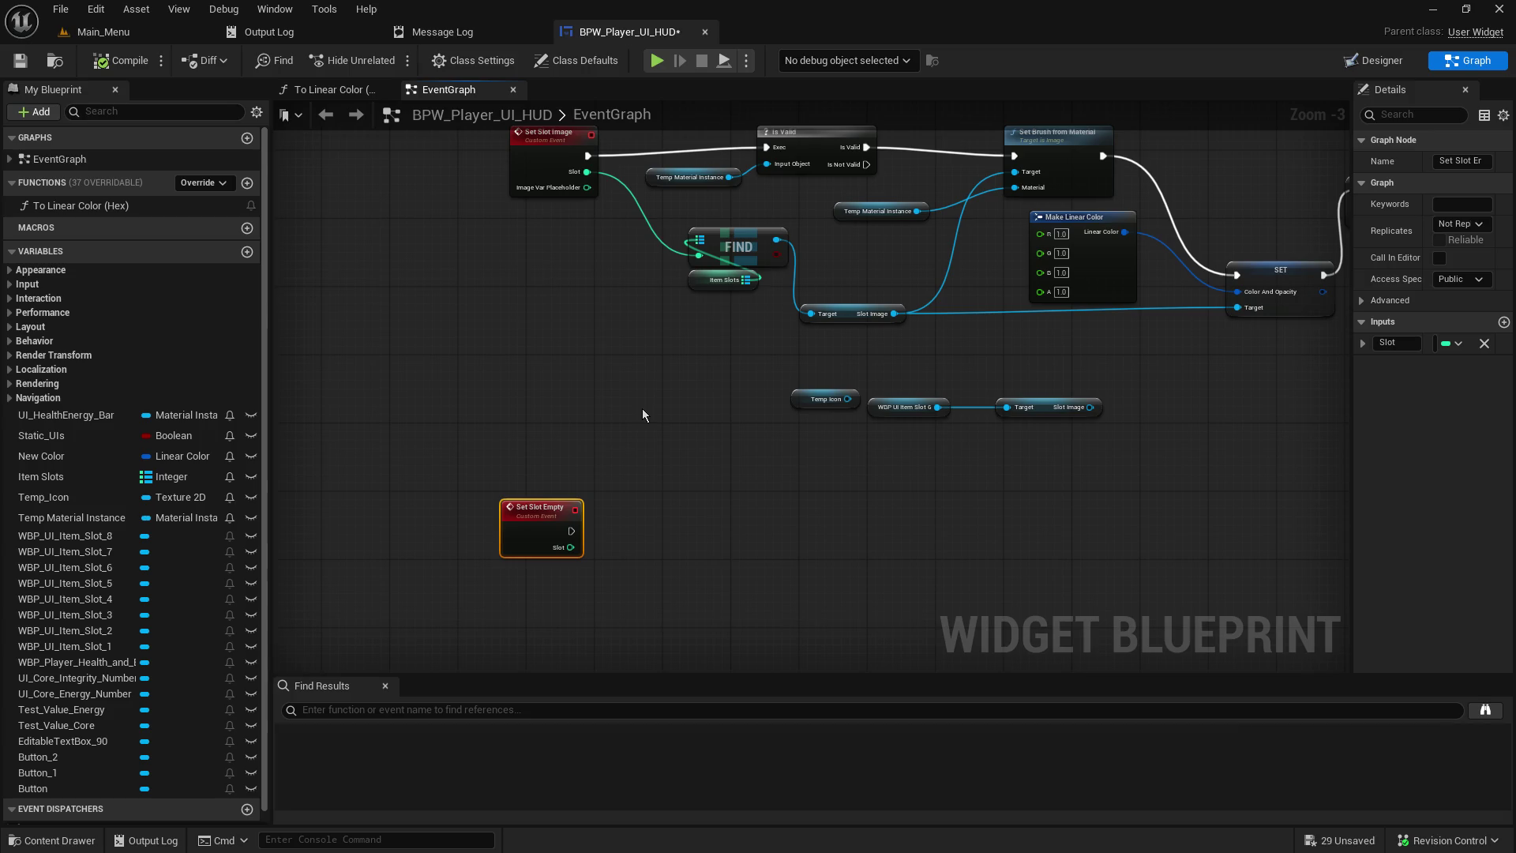
- Pan and zoom around the HUD EventGraph to survey the slot logic and other node groups
mouse_move(418, 404)
left_mouse_down()
mouse_move(462, 621)
mouse_move(411, 437)
left_mouse_up()
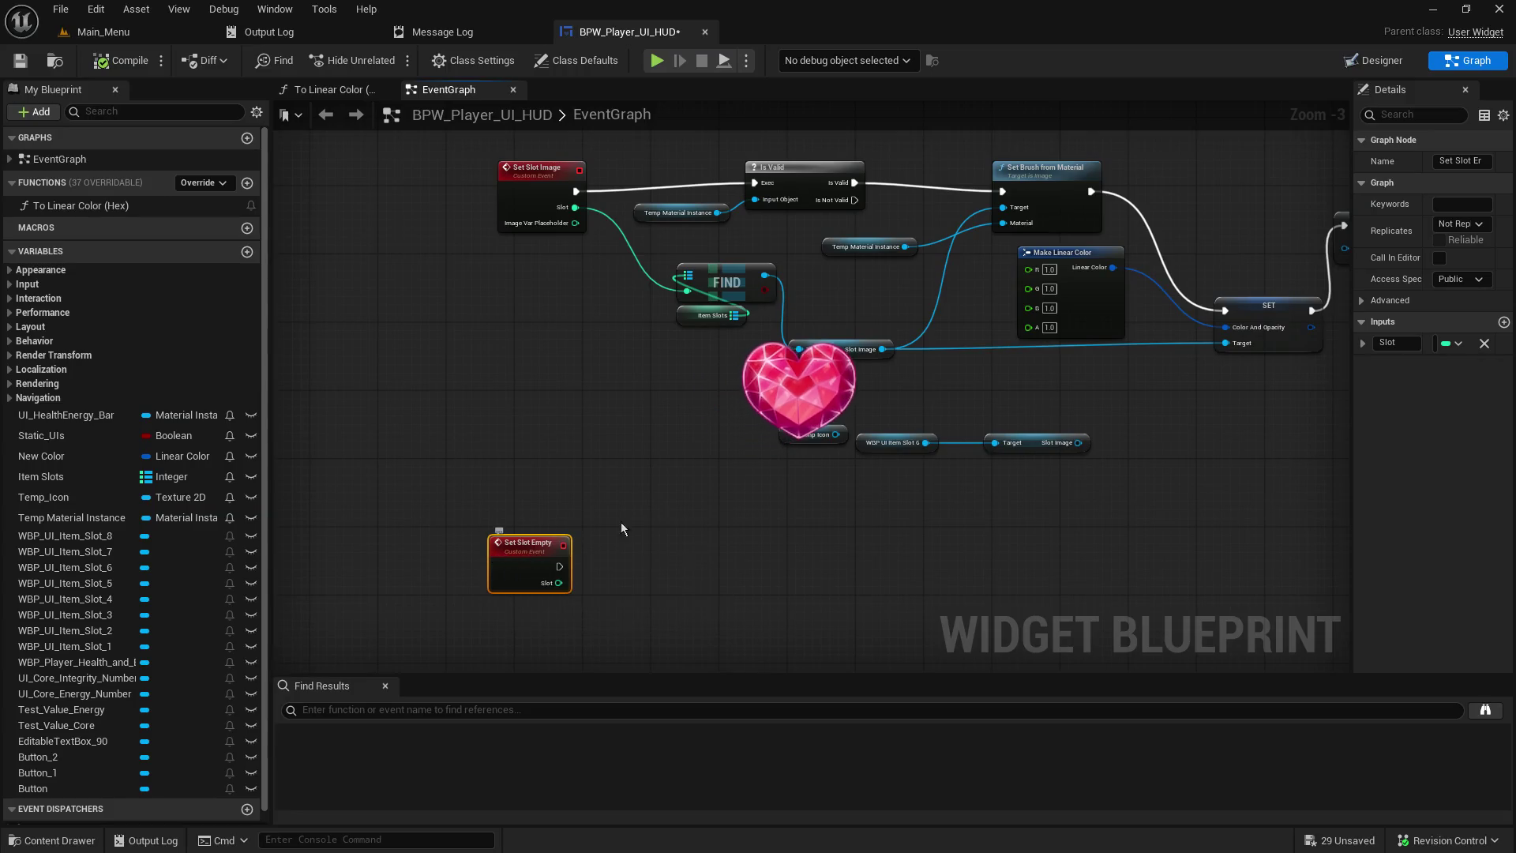
left_click_drag(628, 425, 375, 500)
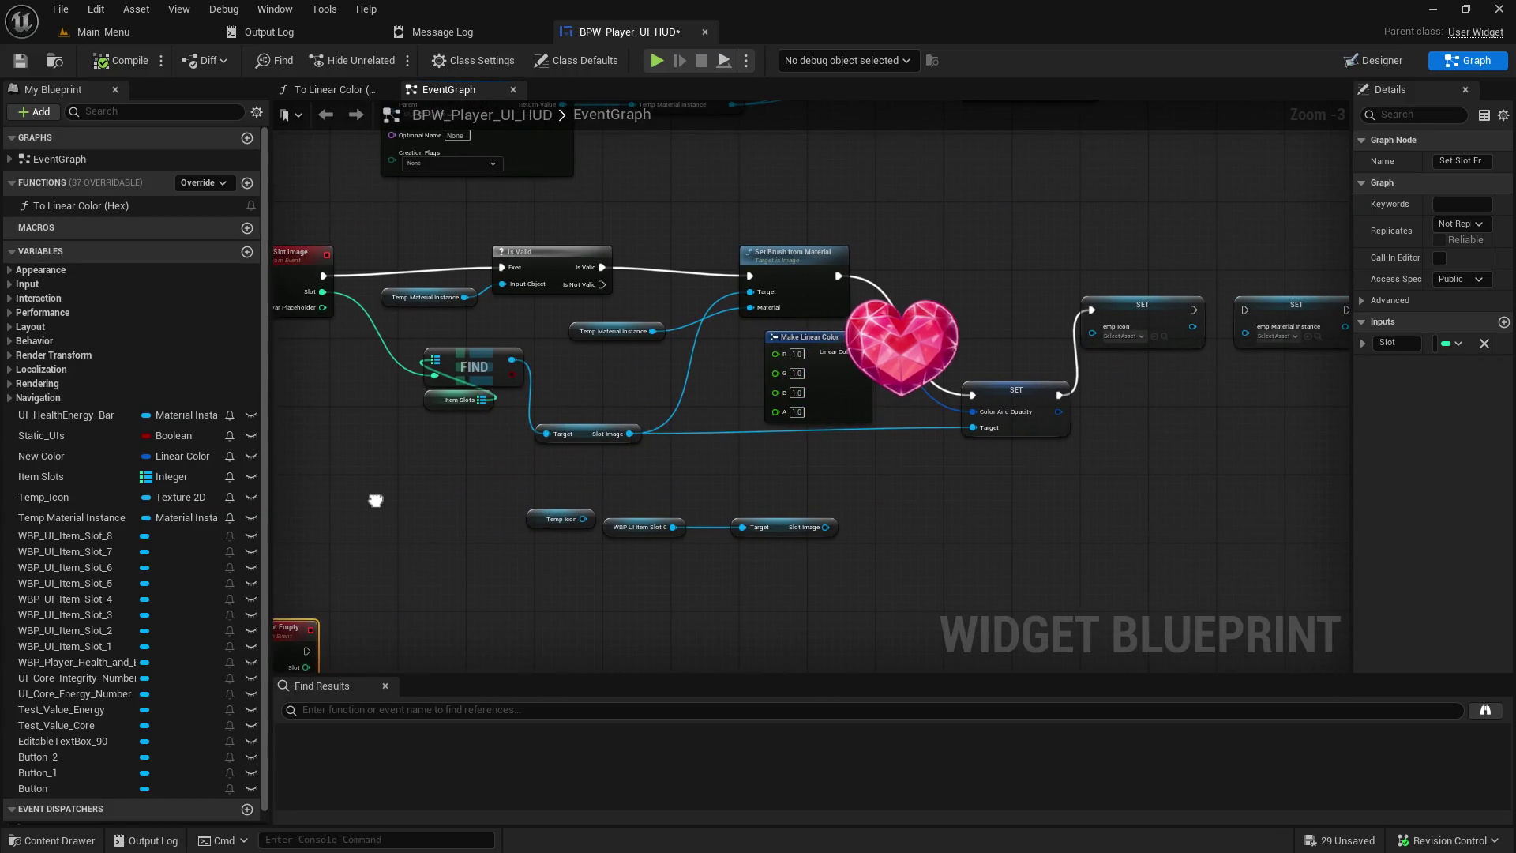
mouse_move(376, 500)
left_mouse_down()
mouse_move(951, 436)
mouse_move(978, 747)
mouse_move(593, 644)
mouse_move(511, 852)
left_mouse_up()
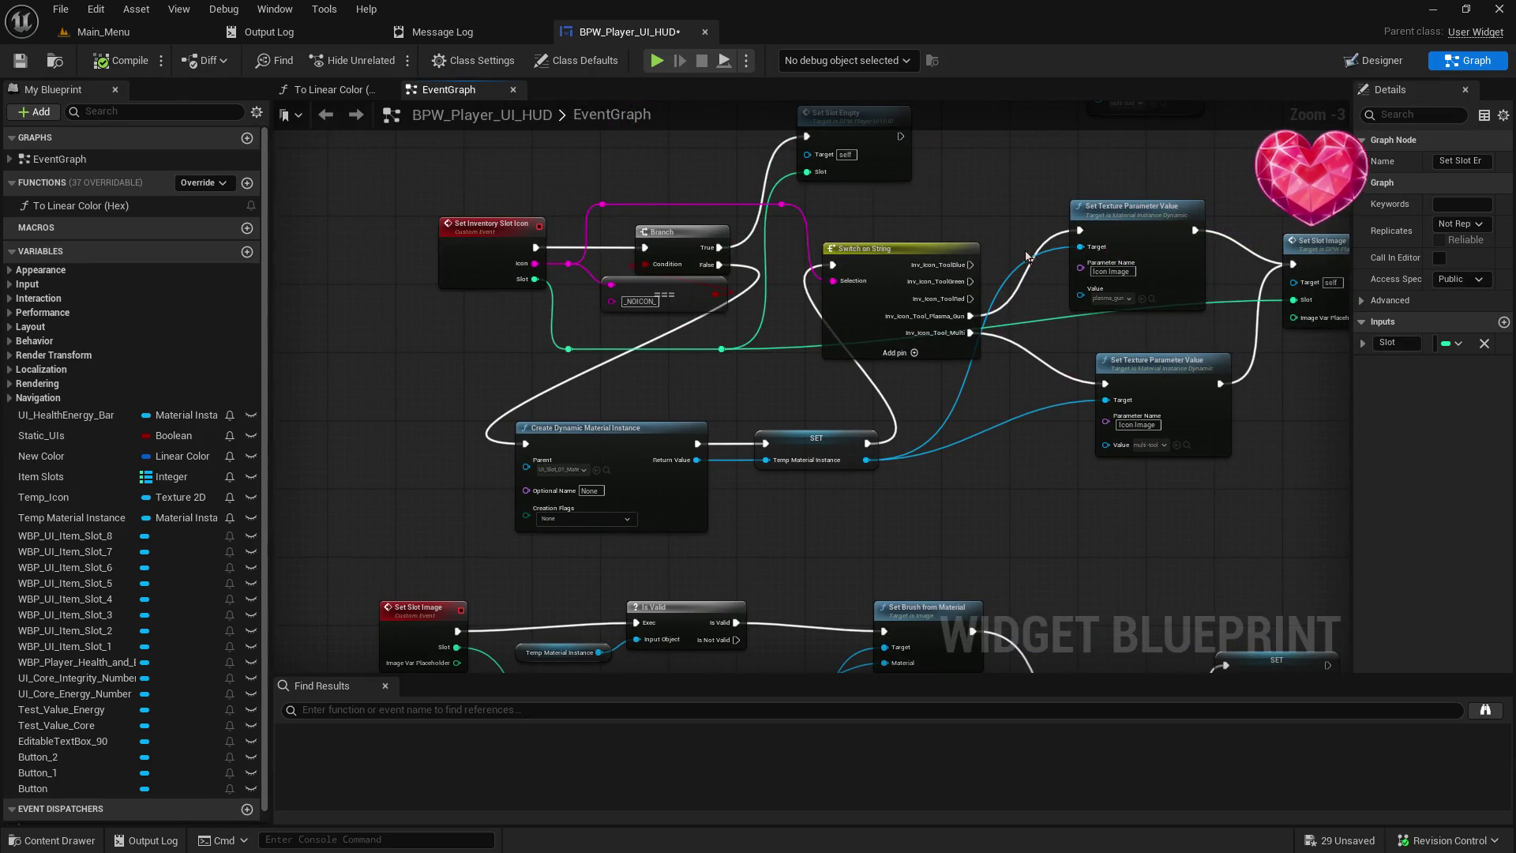
mouse_move(938, 414)
left_mouse_down()
mouse_move(614, 455)
mouse_move(603, 169)
mouse_move(925, 422)
mouse_move(711, 332)
mouse_move(695, 447)
mouse_move(434, 662)
left_mouse_up()
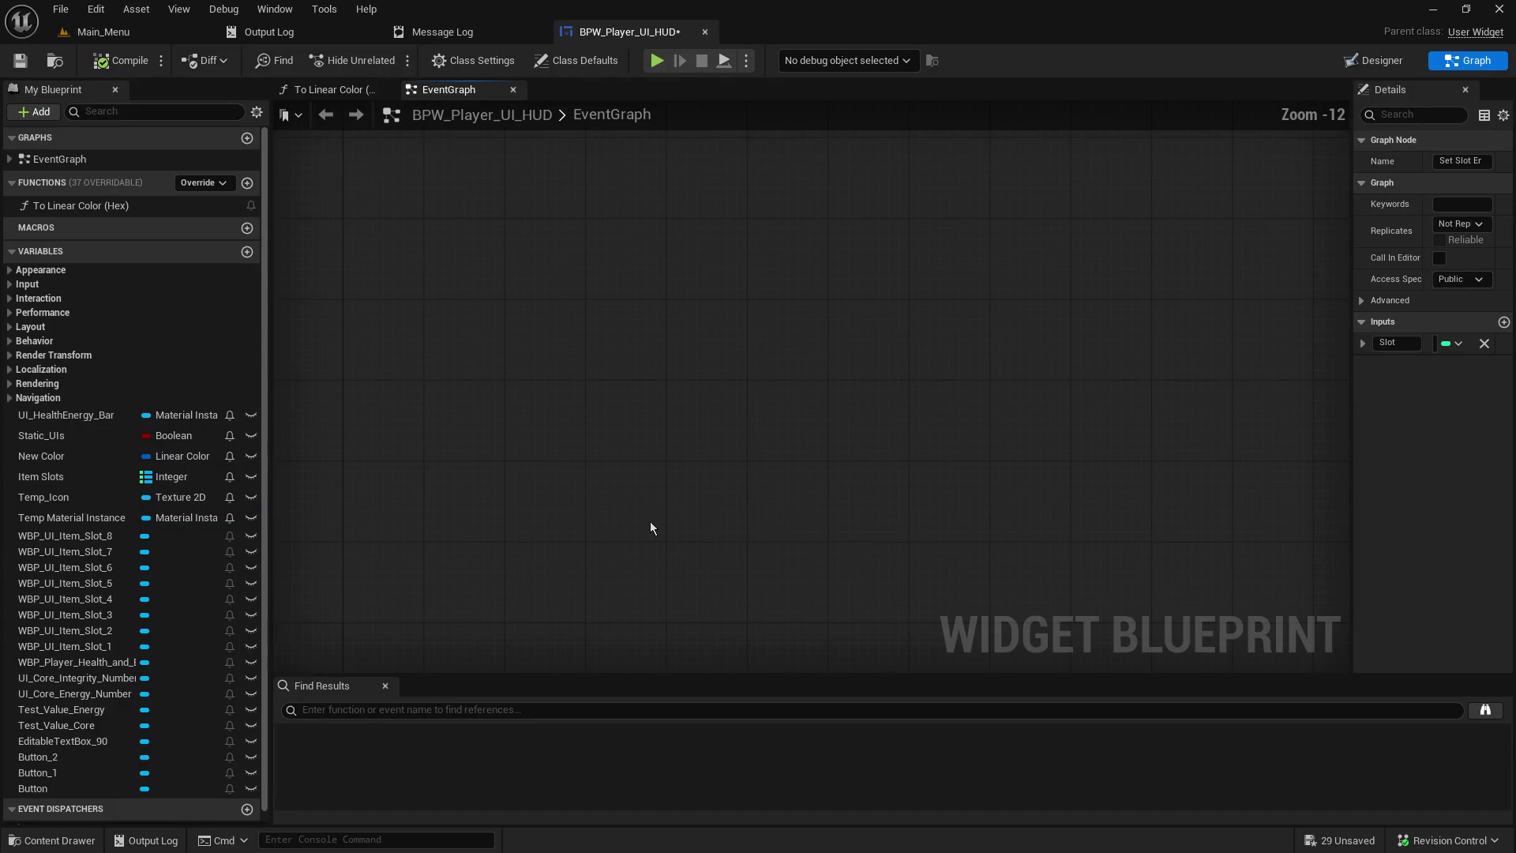
scroll(474, 355, "up", 6)
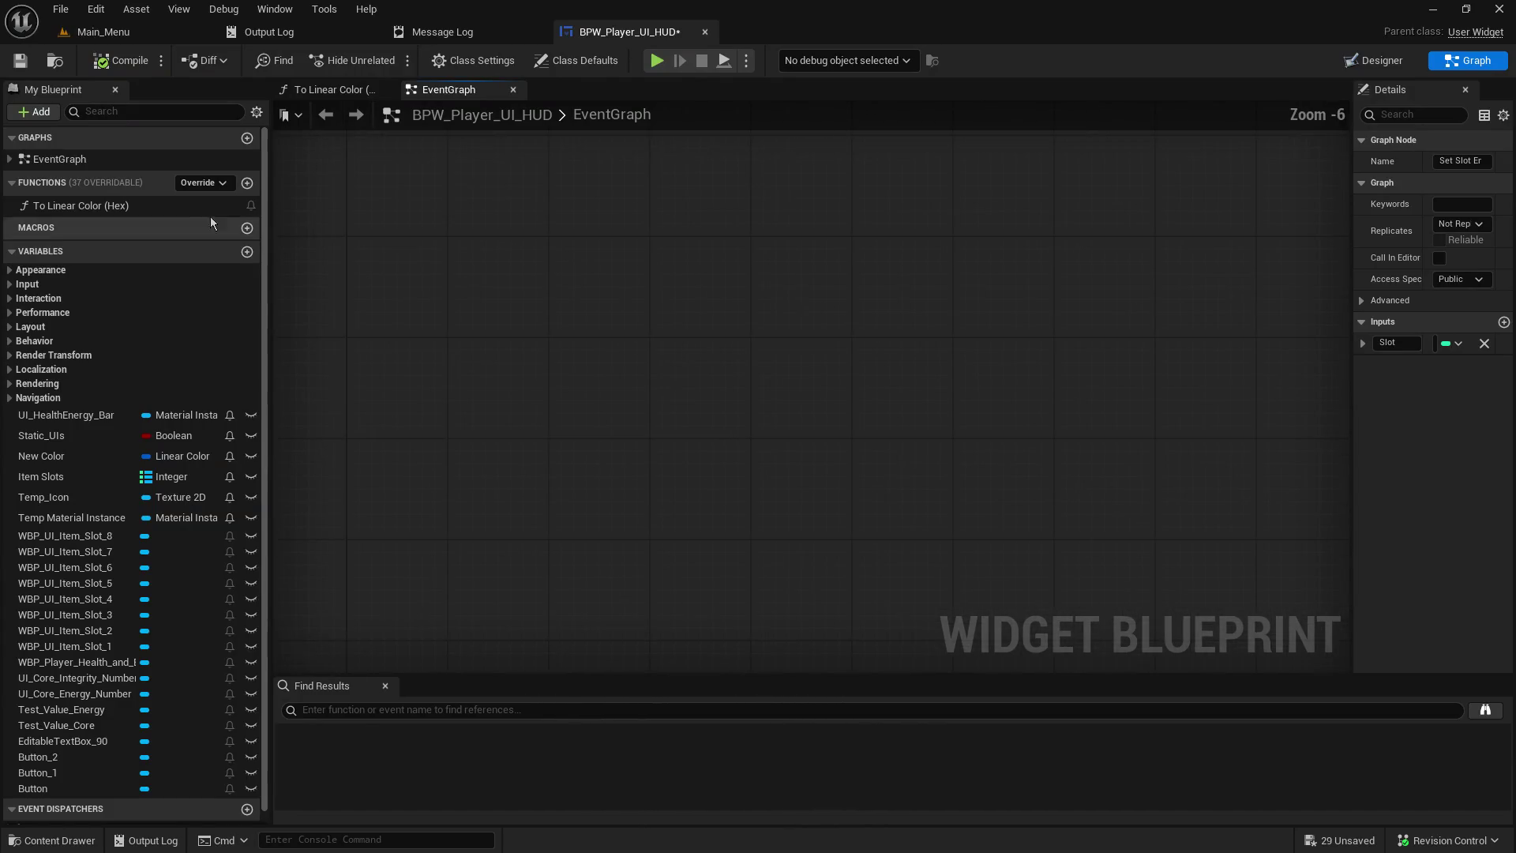
- Jump to Event Pre Construct from the EventGraph list, then nudge Set Slot Empty lower into open space
left_click(87, 159)
left_click(10, 159)
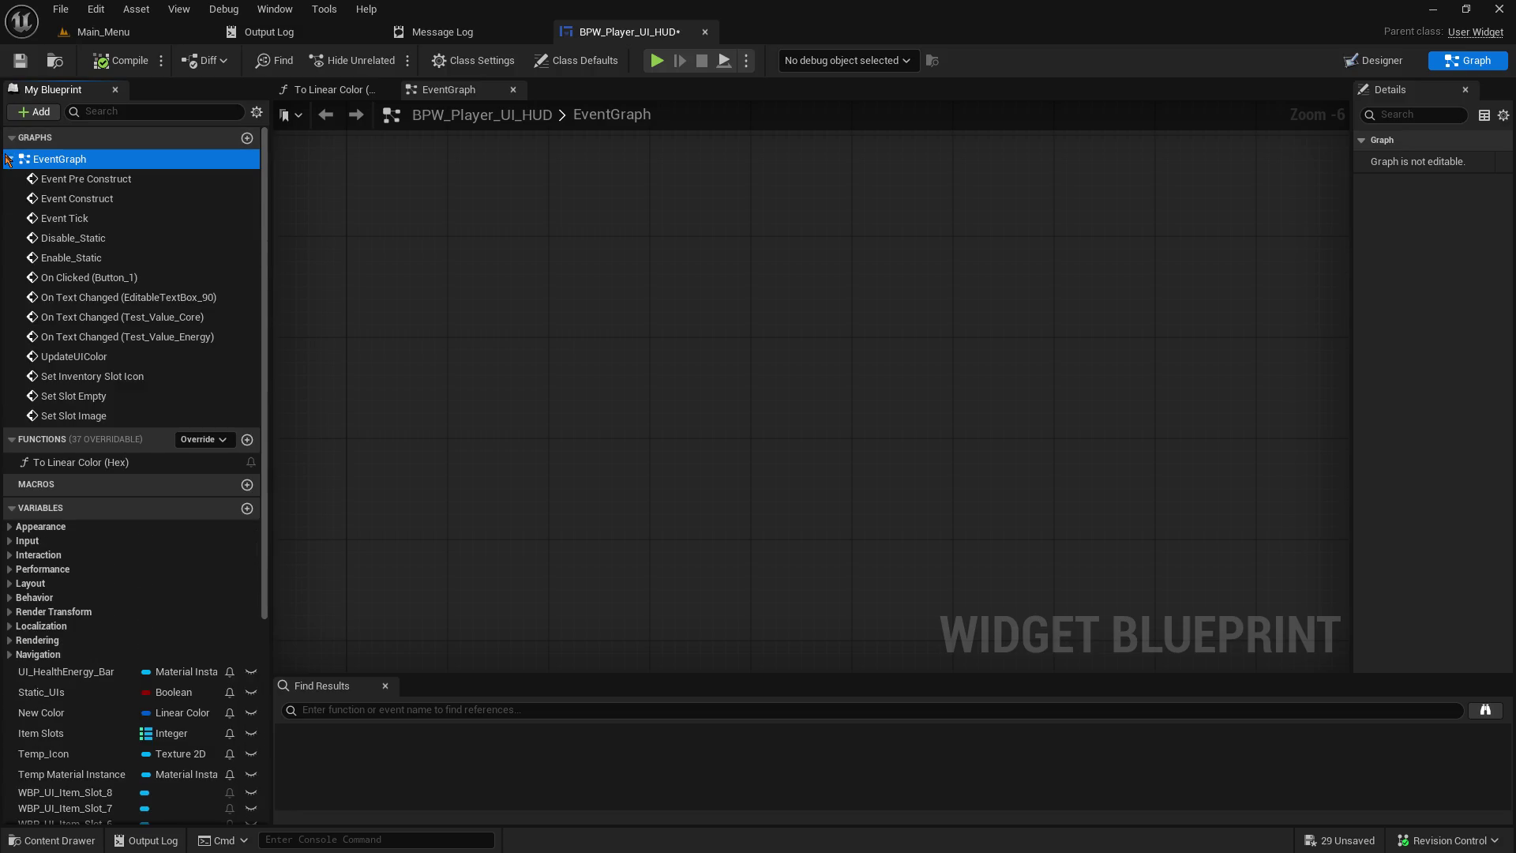
double_click(50, 180)
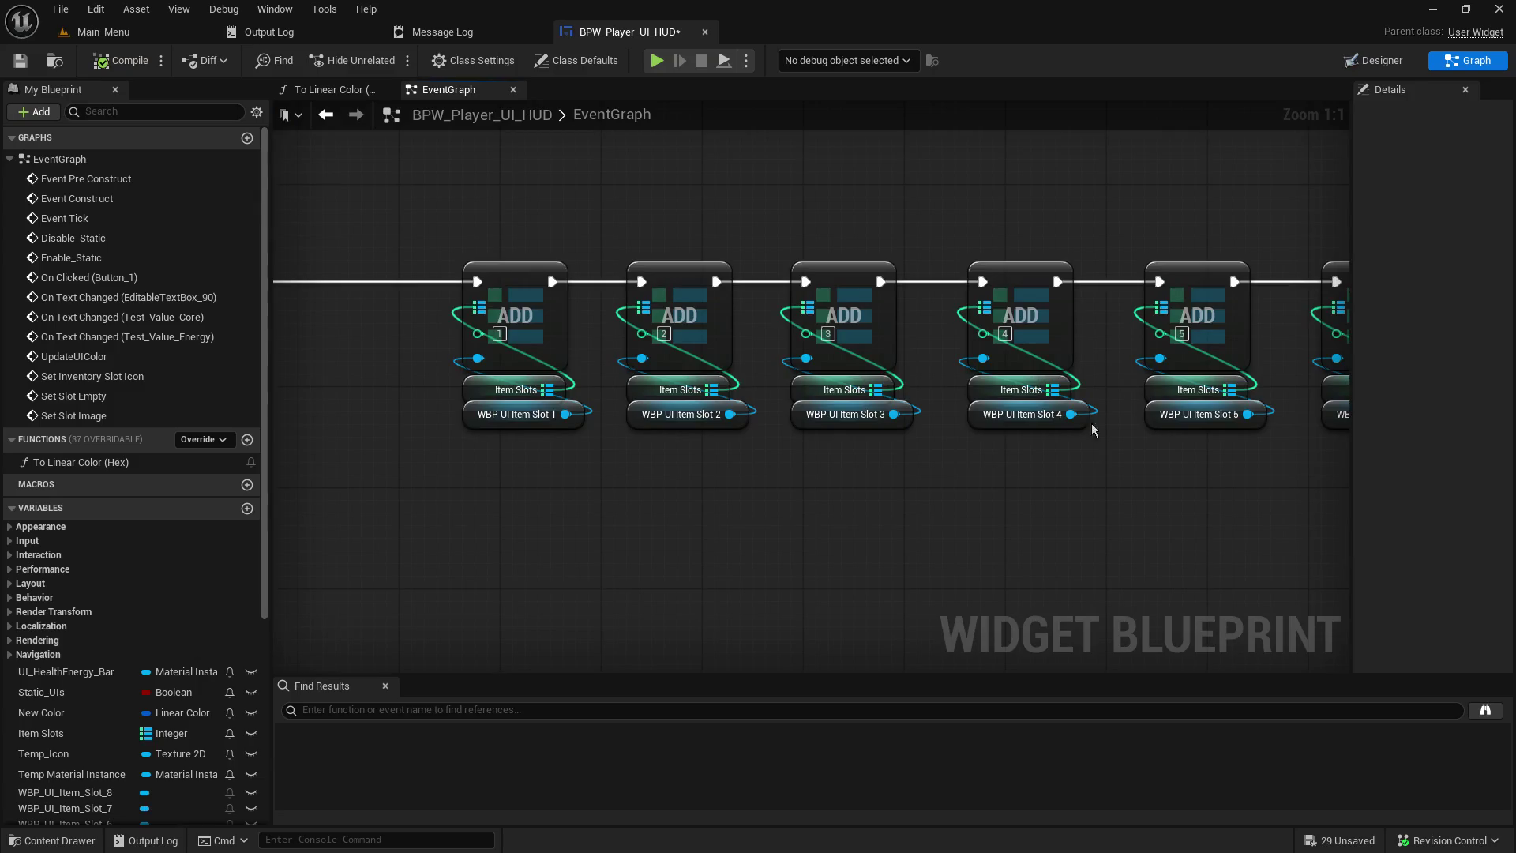
scroll(1108, 419, "down", 5)
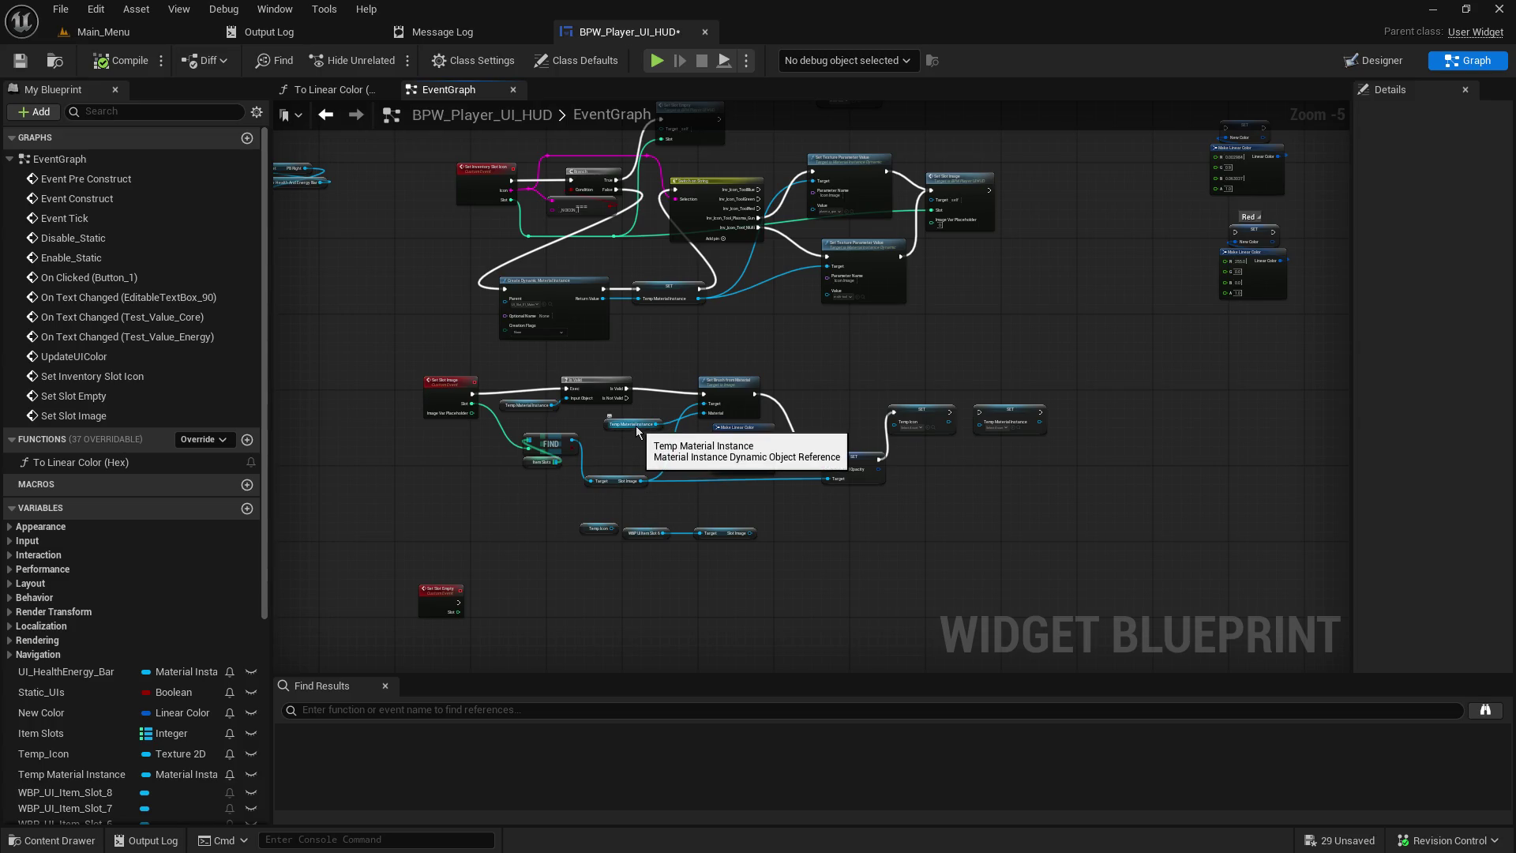
mouse_move(637, 425)
left_mouse_down()
mouse_move(794, 663)
mouse_move(758, 253)
mouse_move(681, 275)
left_mouse_up()
mouse_move(483, 494)
left_mouse_down()
mouse_move(471, 542)
mouse_move(488, 526)
left_mouse_up()
left_click(544, 576)
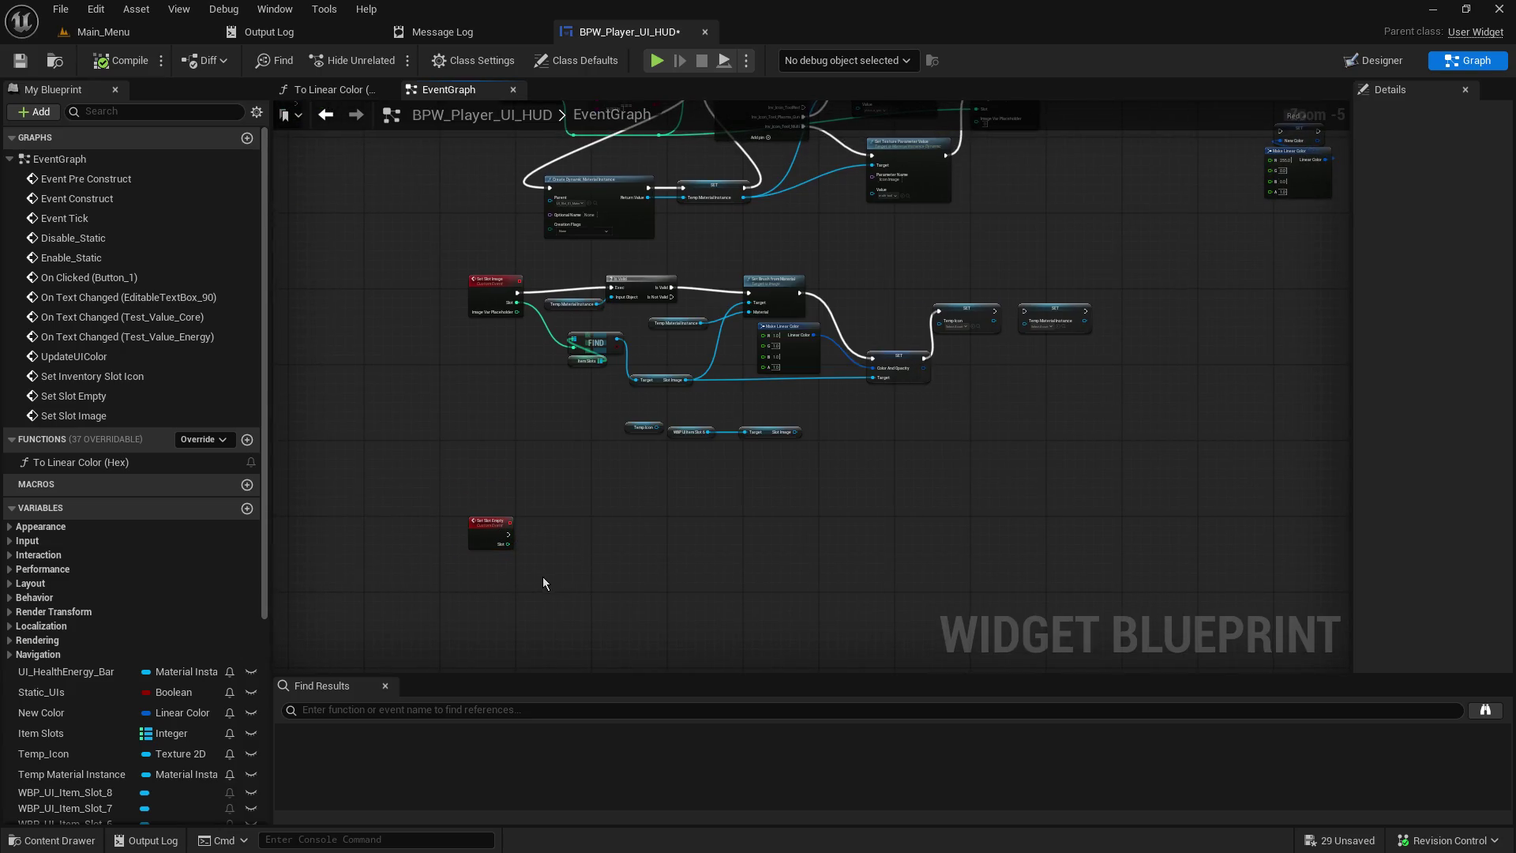
scroll(543, 577, "up", 4)
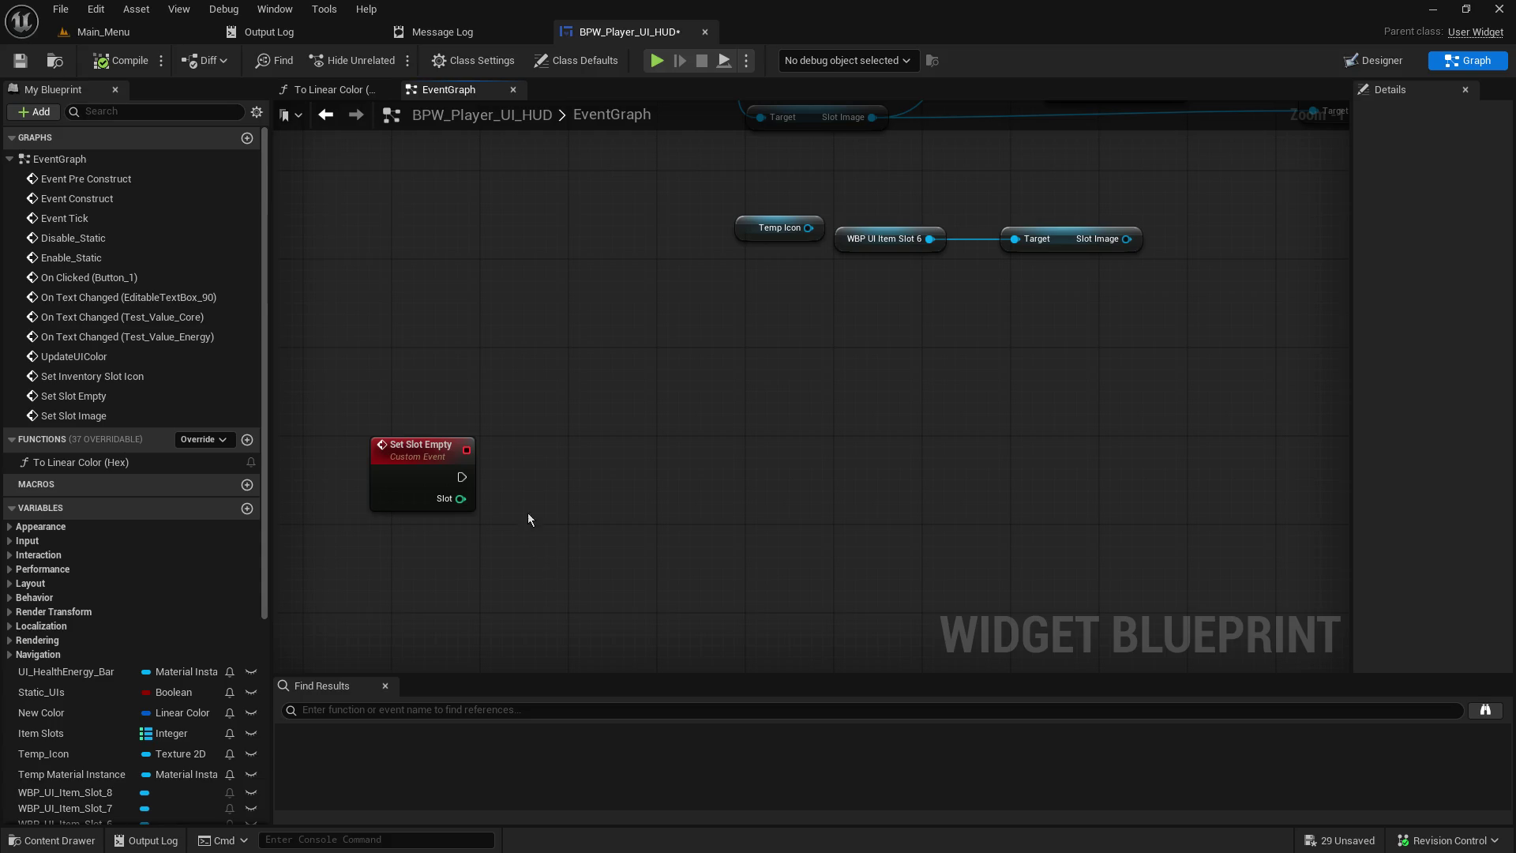
mouse_move(412, 450)
left_mouse_down()
mouse_move(485, 413)
mouse_move(424, 449)
left_mouse_up()
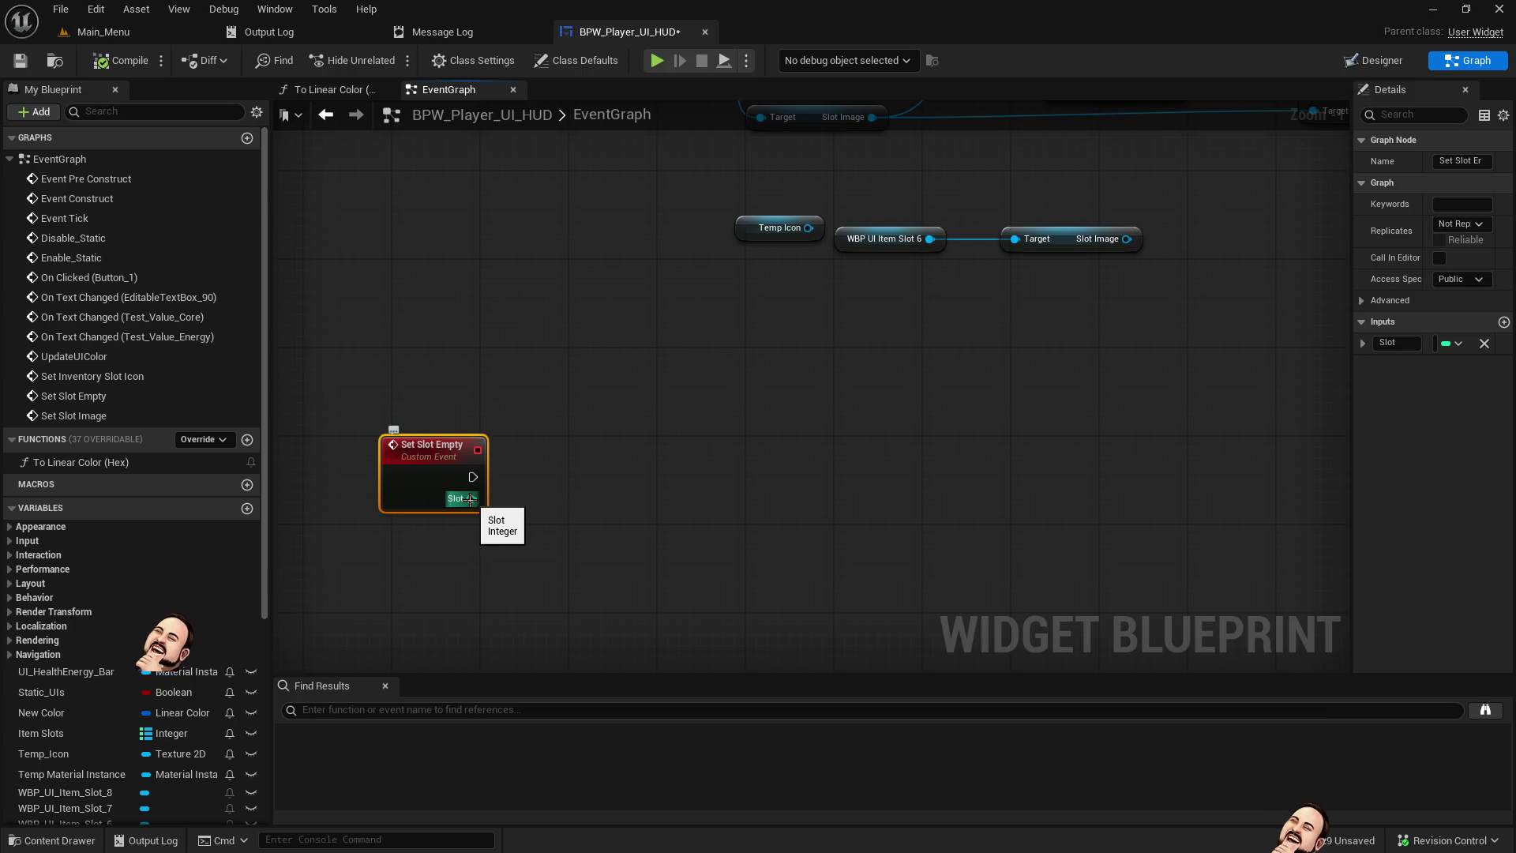
left_click(557, 485)
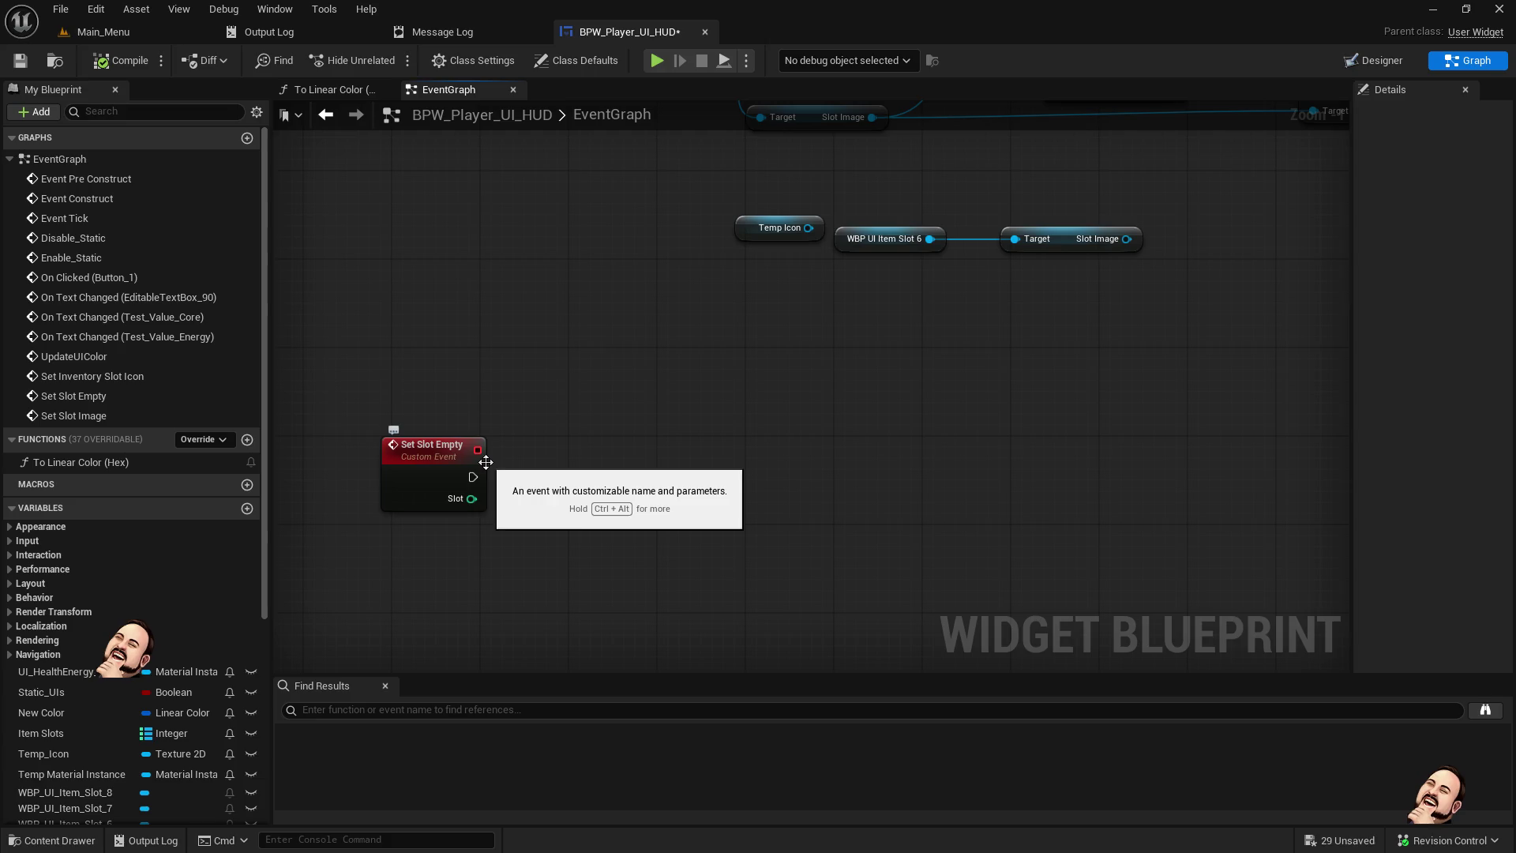
left_click_drag(528, 382, 485, 780)
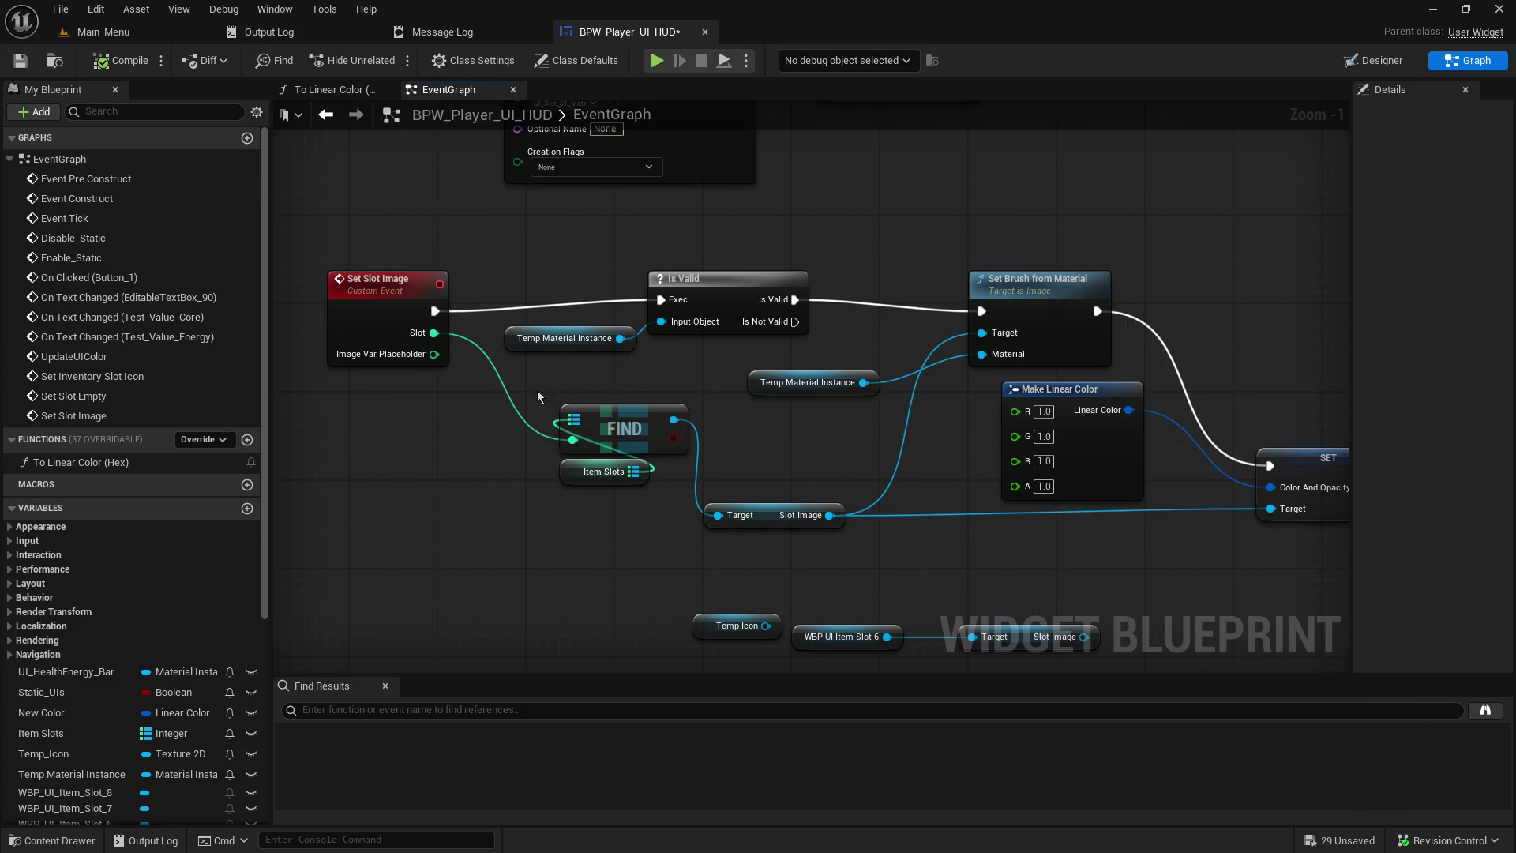
mouse_move(600, 551)
left_mouse_down()
mouse_move(461, 510)
mouse_move(552, 424)
mouse_move(88, 485)
mouse_move(491, 448)
mouse_move(576, 271)
mouse_move(594, 161)
left_mouse_up()
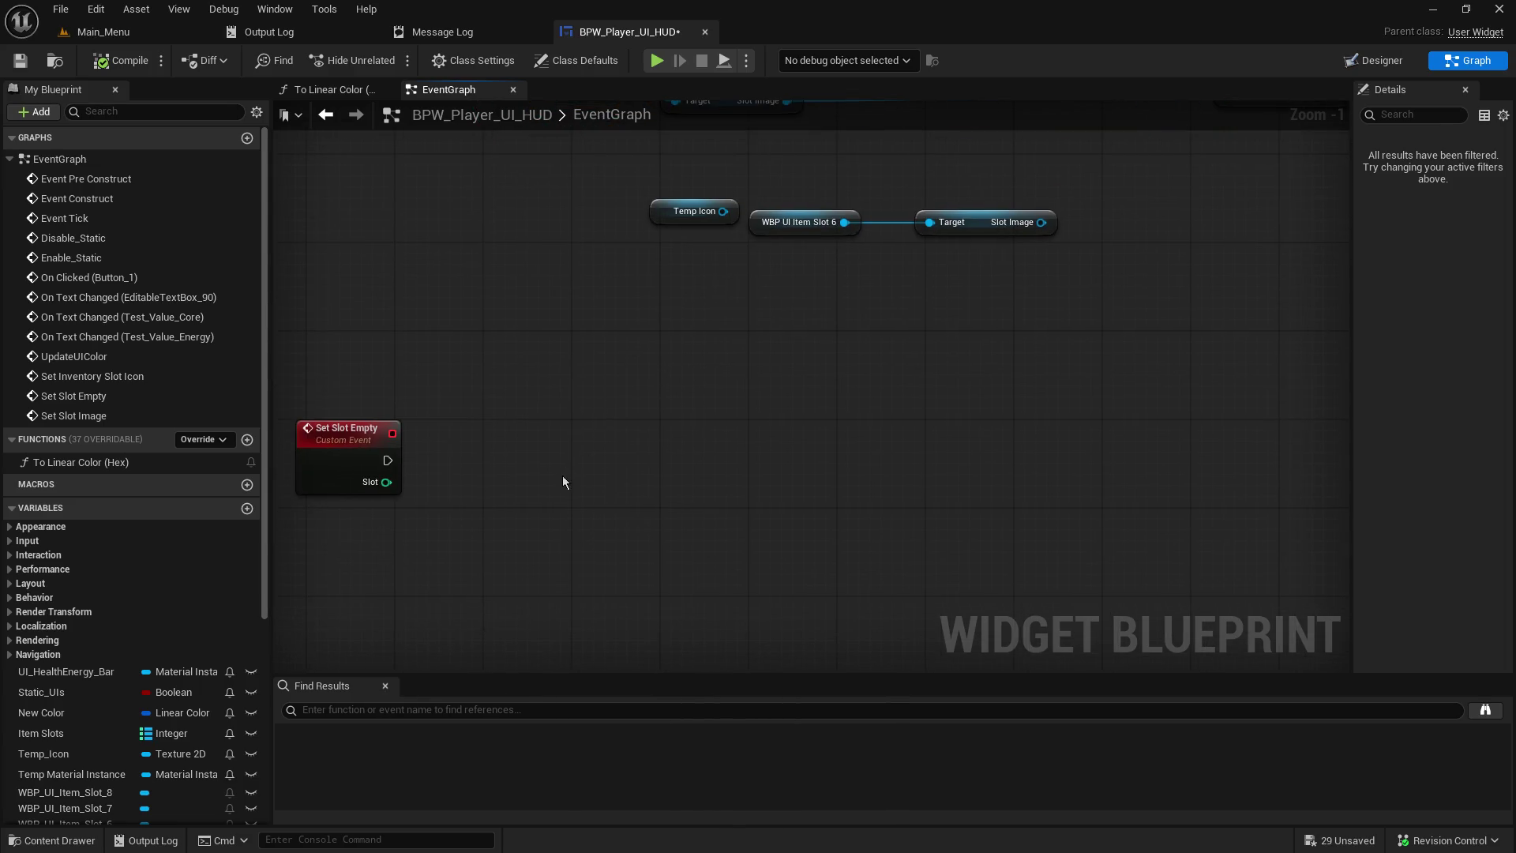
- Paste the FIND and Item Slots nodes, wire Set Slot Empty's Slot into FIND, and place them beside the event
key("ctrl+v")
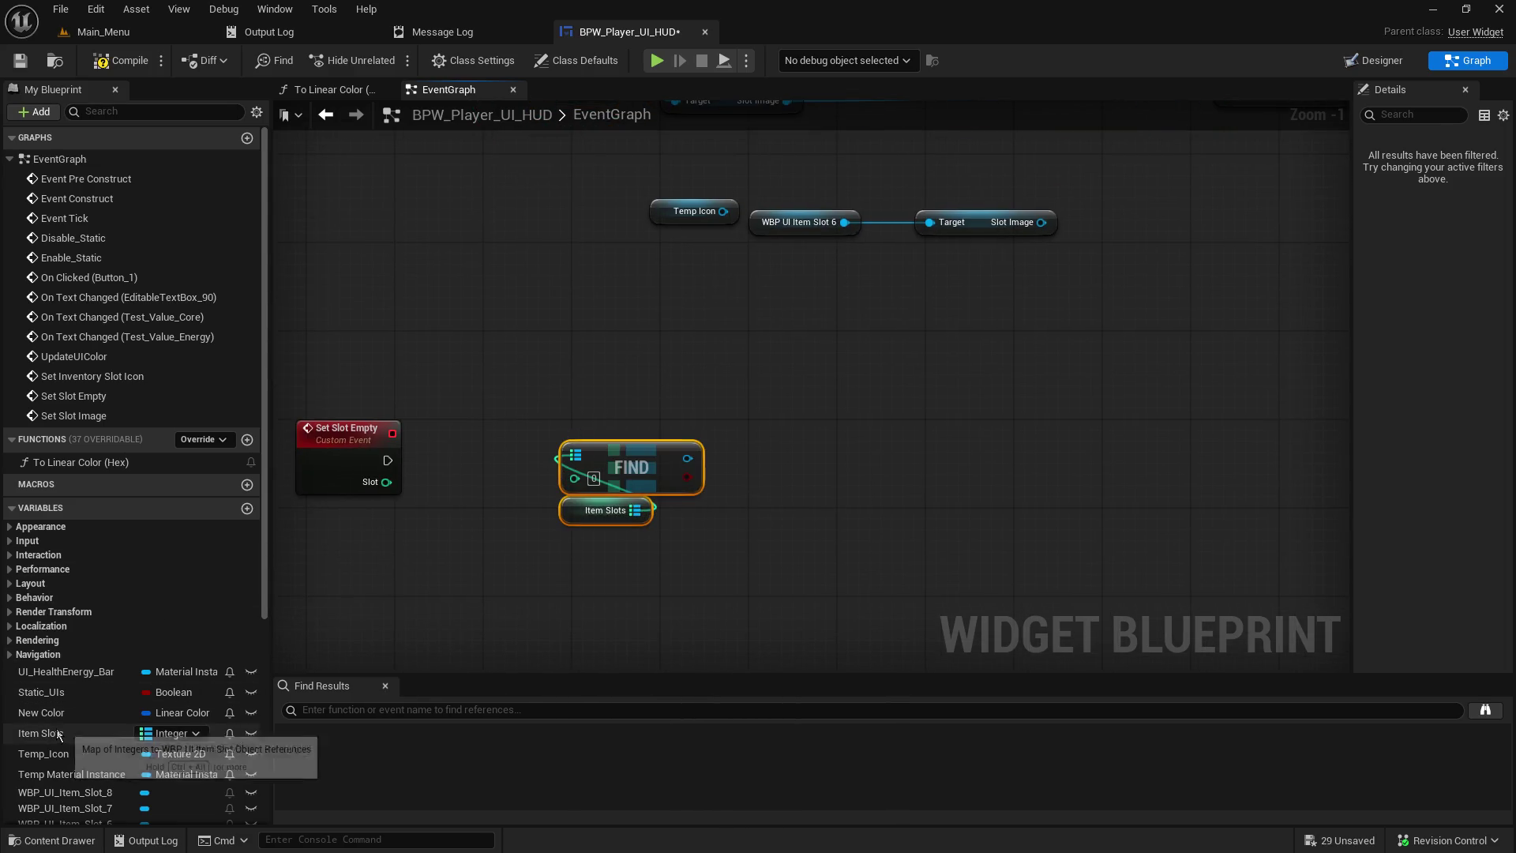
left_click(47, 733)
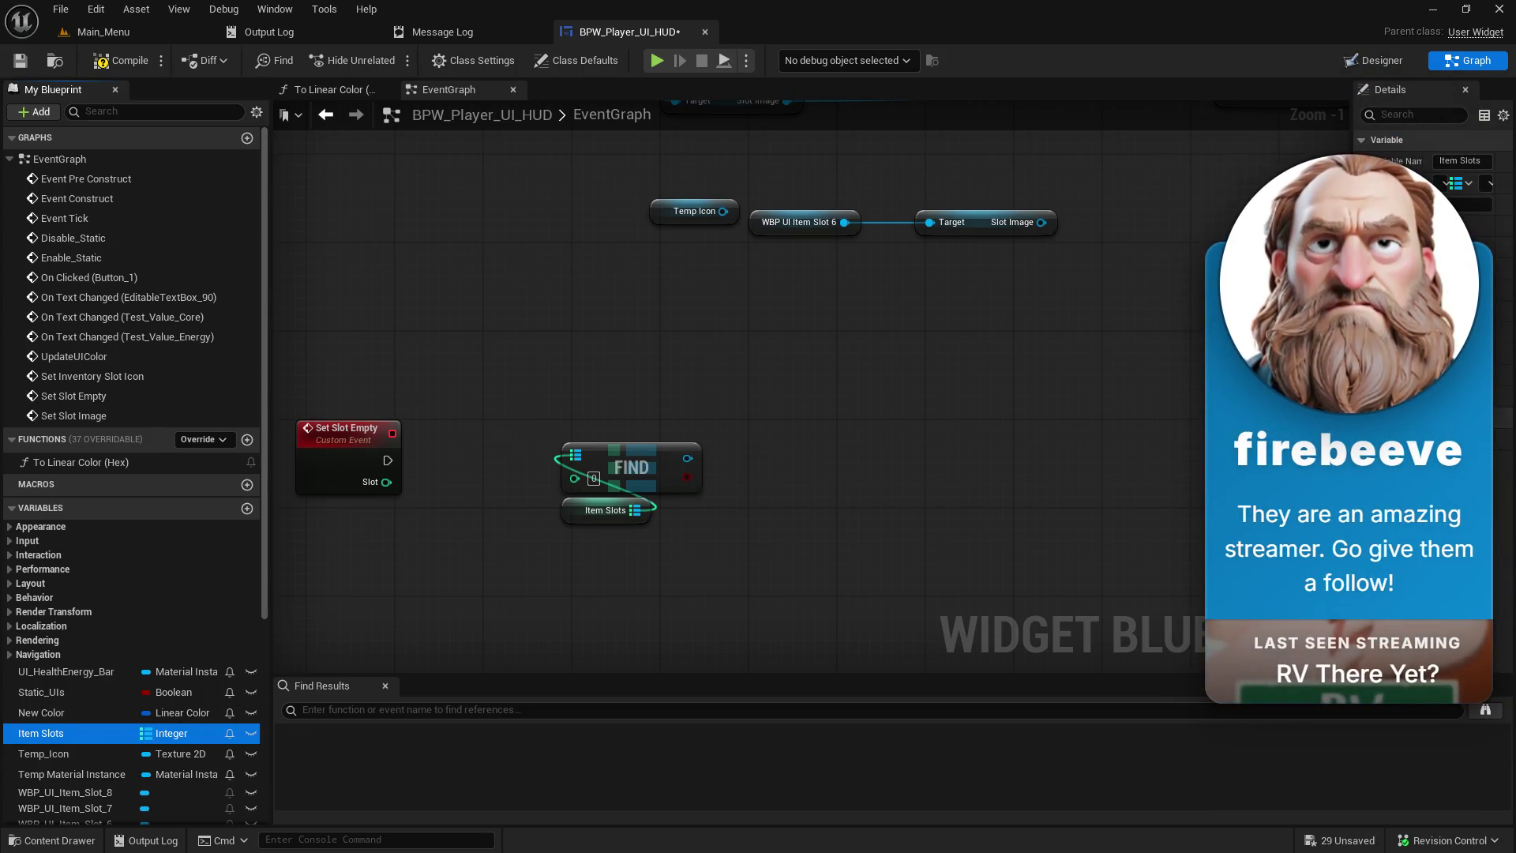
left_click_drag(624, 395, 715, 568)
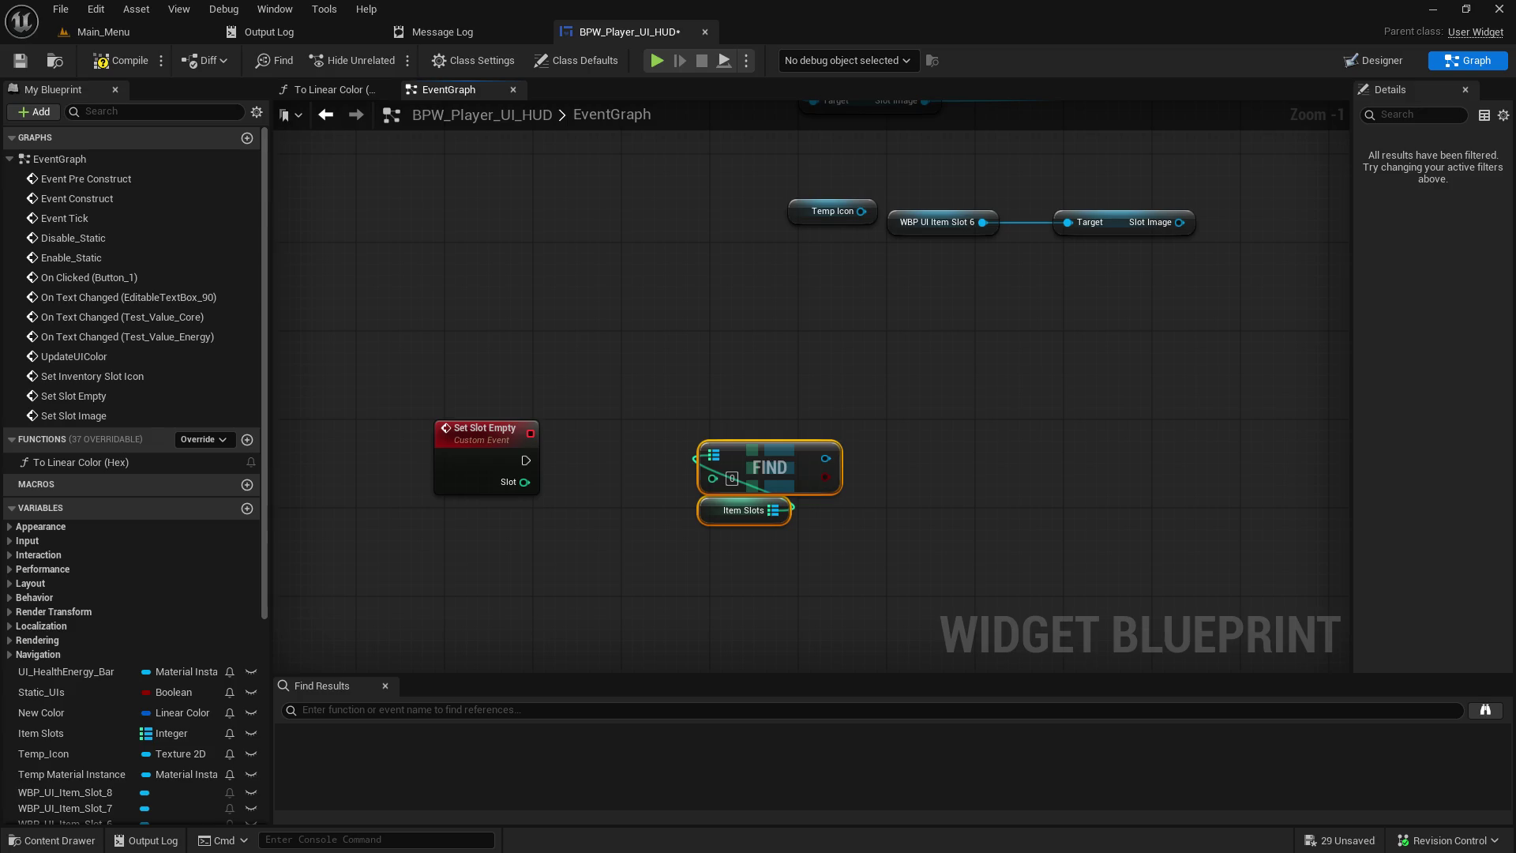
left_click(752, 364)
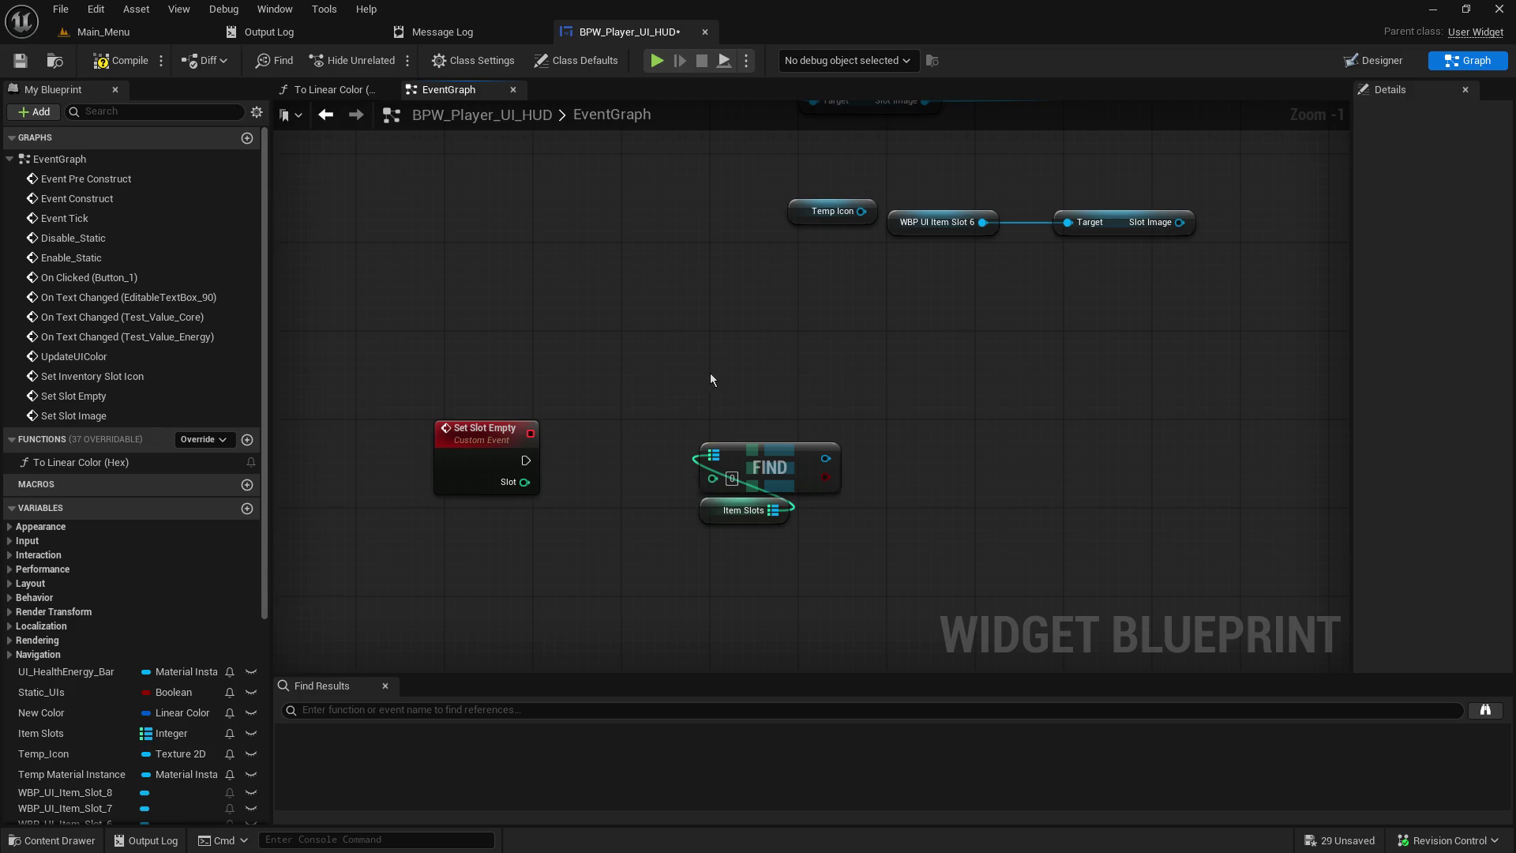
left_click(711, 512)
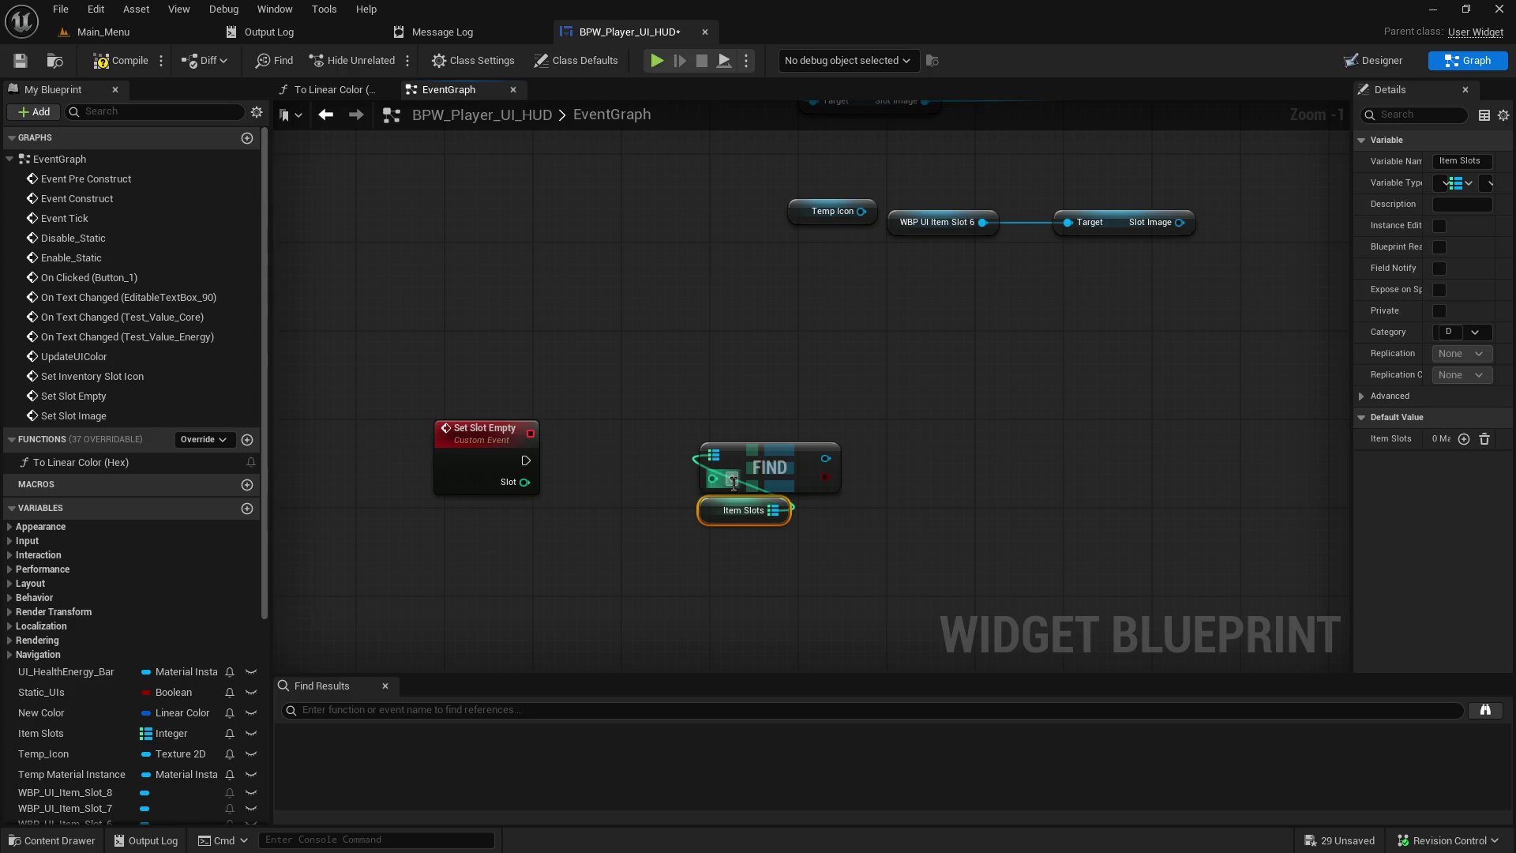
mouse_move(525, 482)
left_mouse_down()
mouse_move(715, 503)
mouse_move(713, 479)
left_mouse_up()
left_click_drag(737, 413, 775, 591)
mouse_move(749, 459)
left_mouse_down()
mouse_move(632, 571)
mouse_move(638, 525)
left_mouse_up()
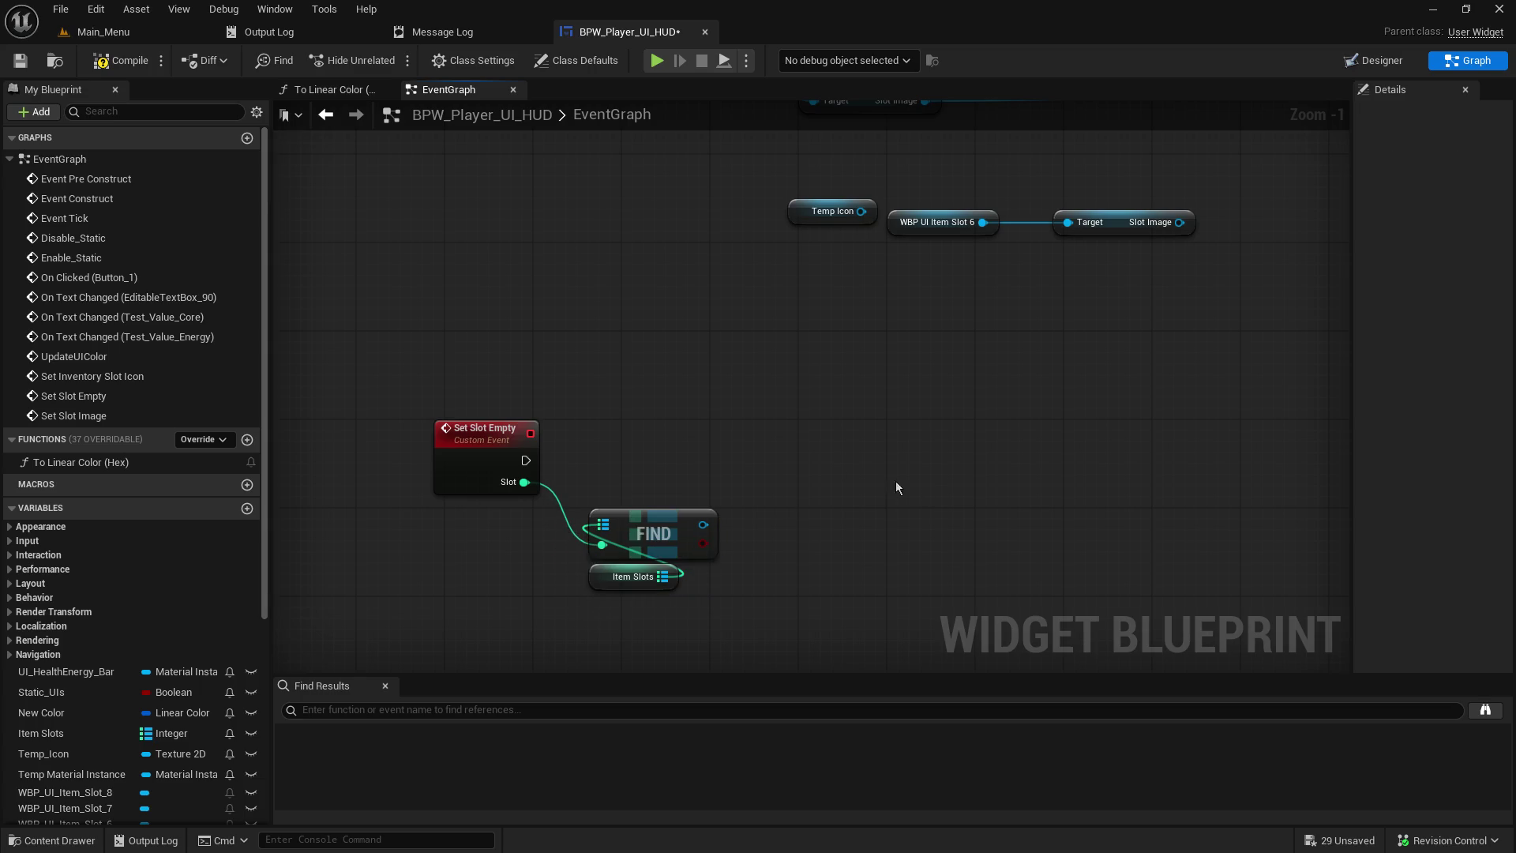
- Check the ADD chain's Item Slots getter, discard a trial wire from FIND, and pan to the Set Slot Image chain
mouse_move(738, 344)
left_mouse_down()
mouse_move(545, 558)
mouse_move(745, 381)
left_mouse_up()
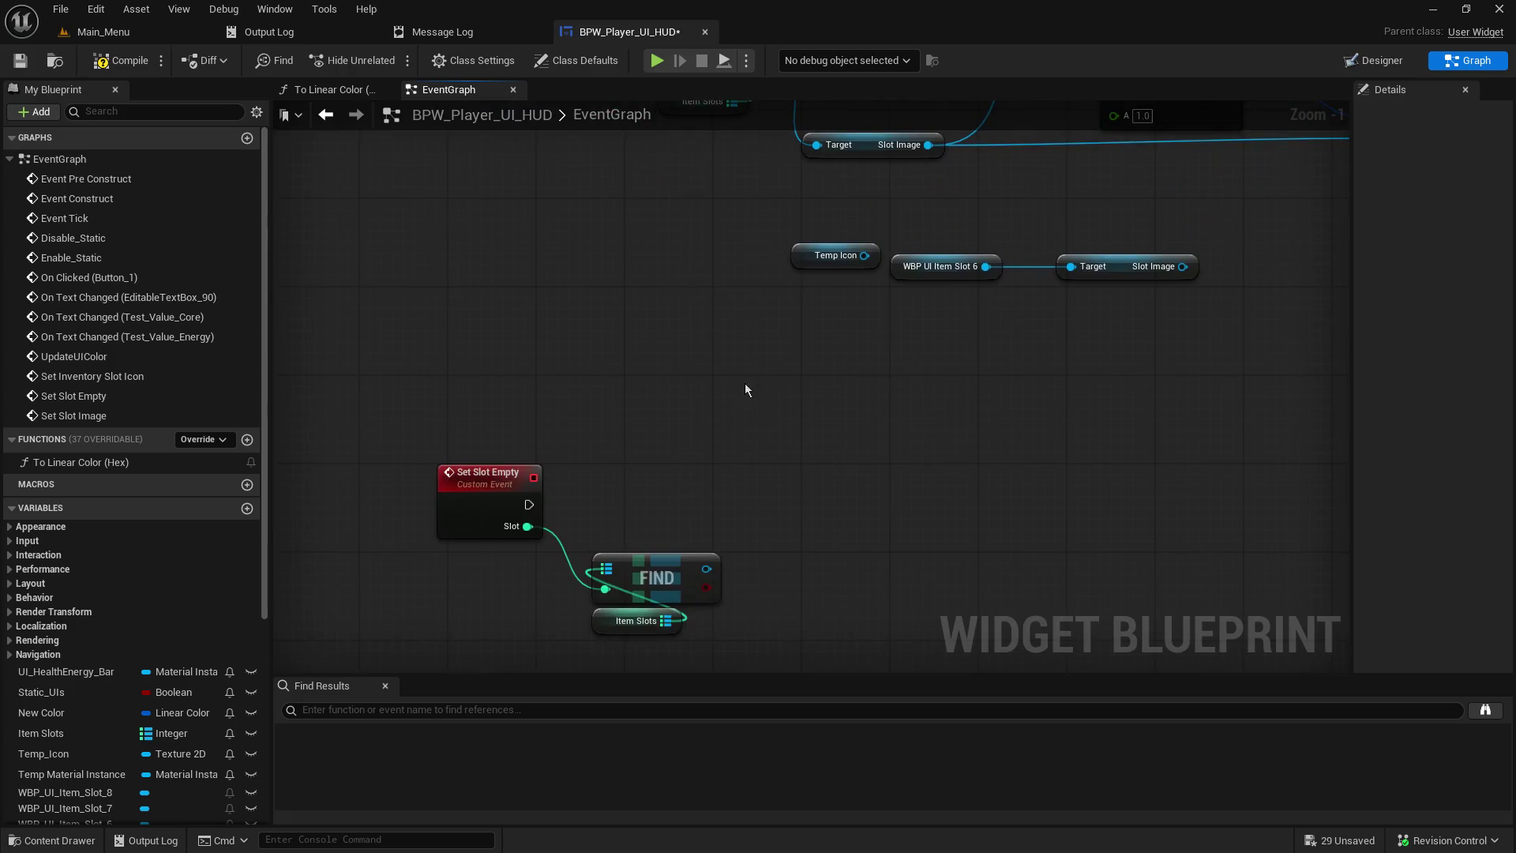
scroll(666, 324, "down", 9)
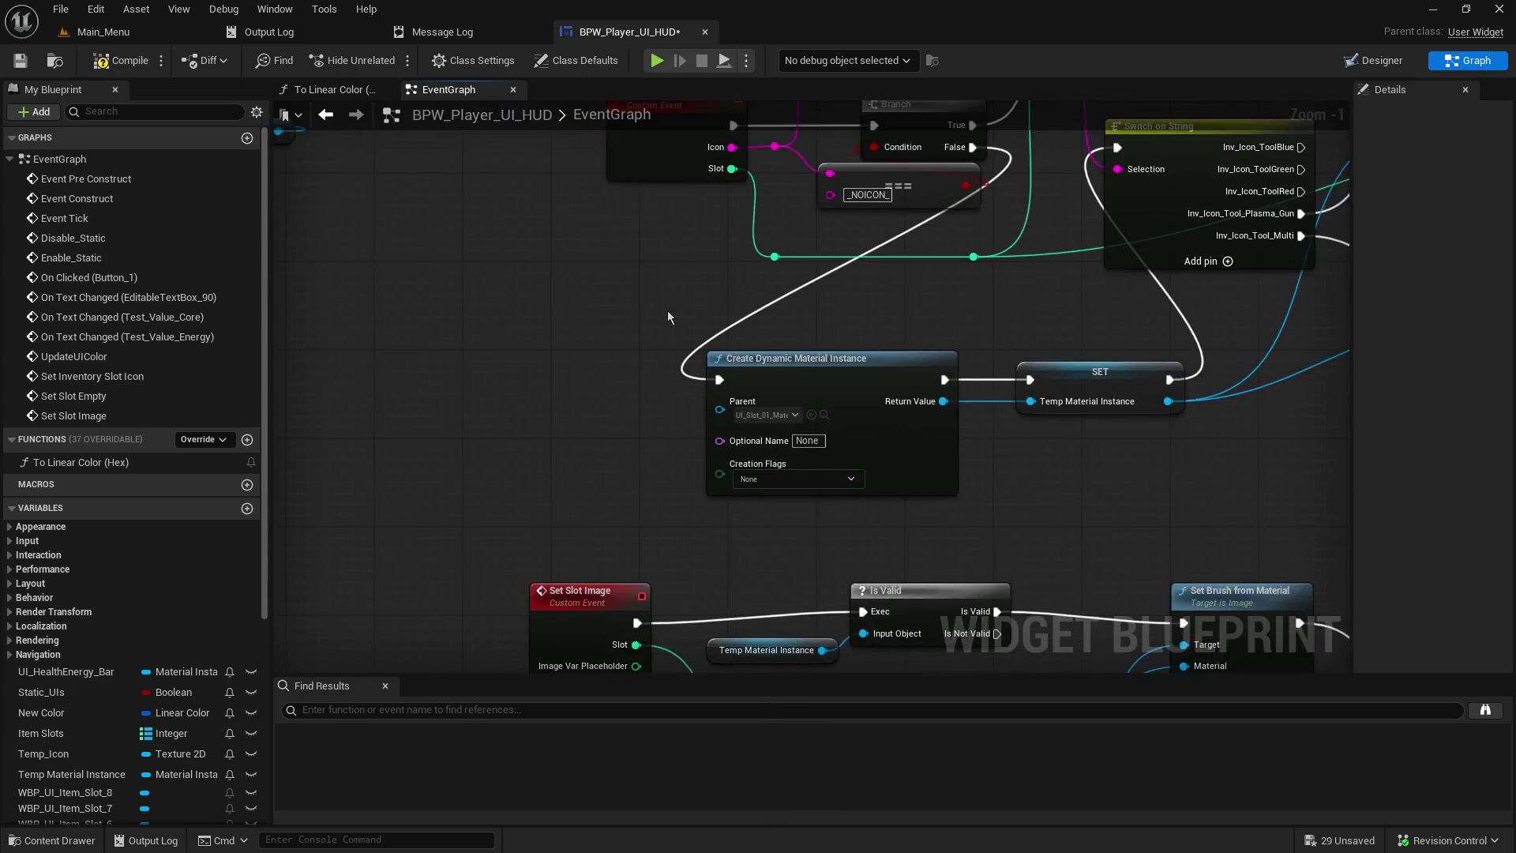
scroll(657, 286, "up", 8)
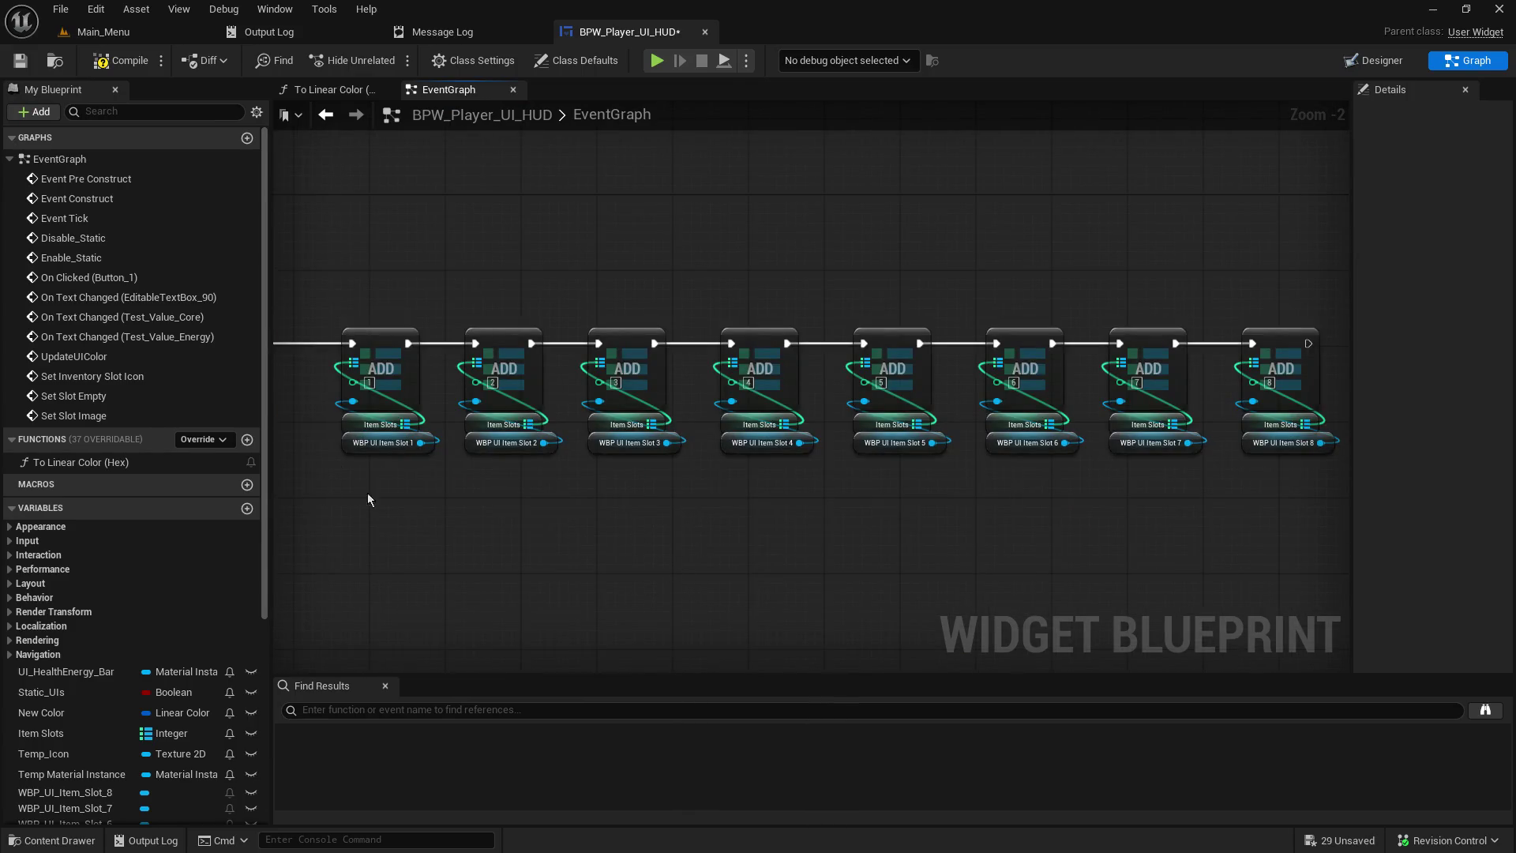
left_click(349, 428)
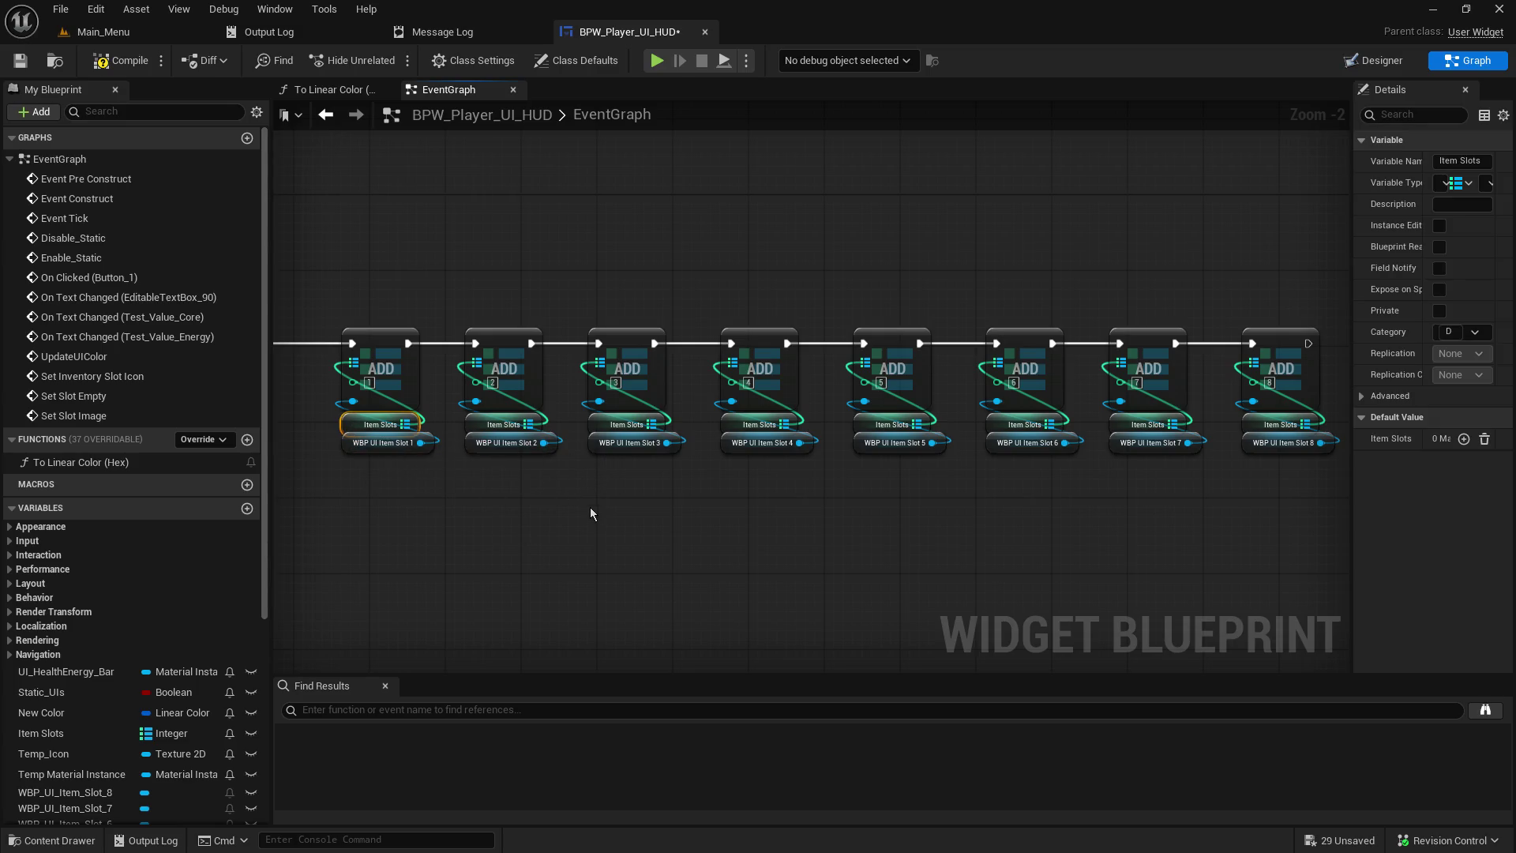
scroll(592, 505, "down", 2)
left_click_drag(725, 609, 874, 430)
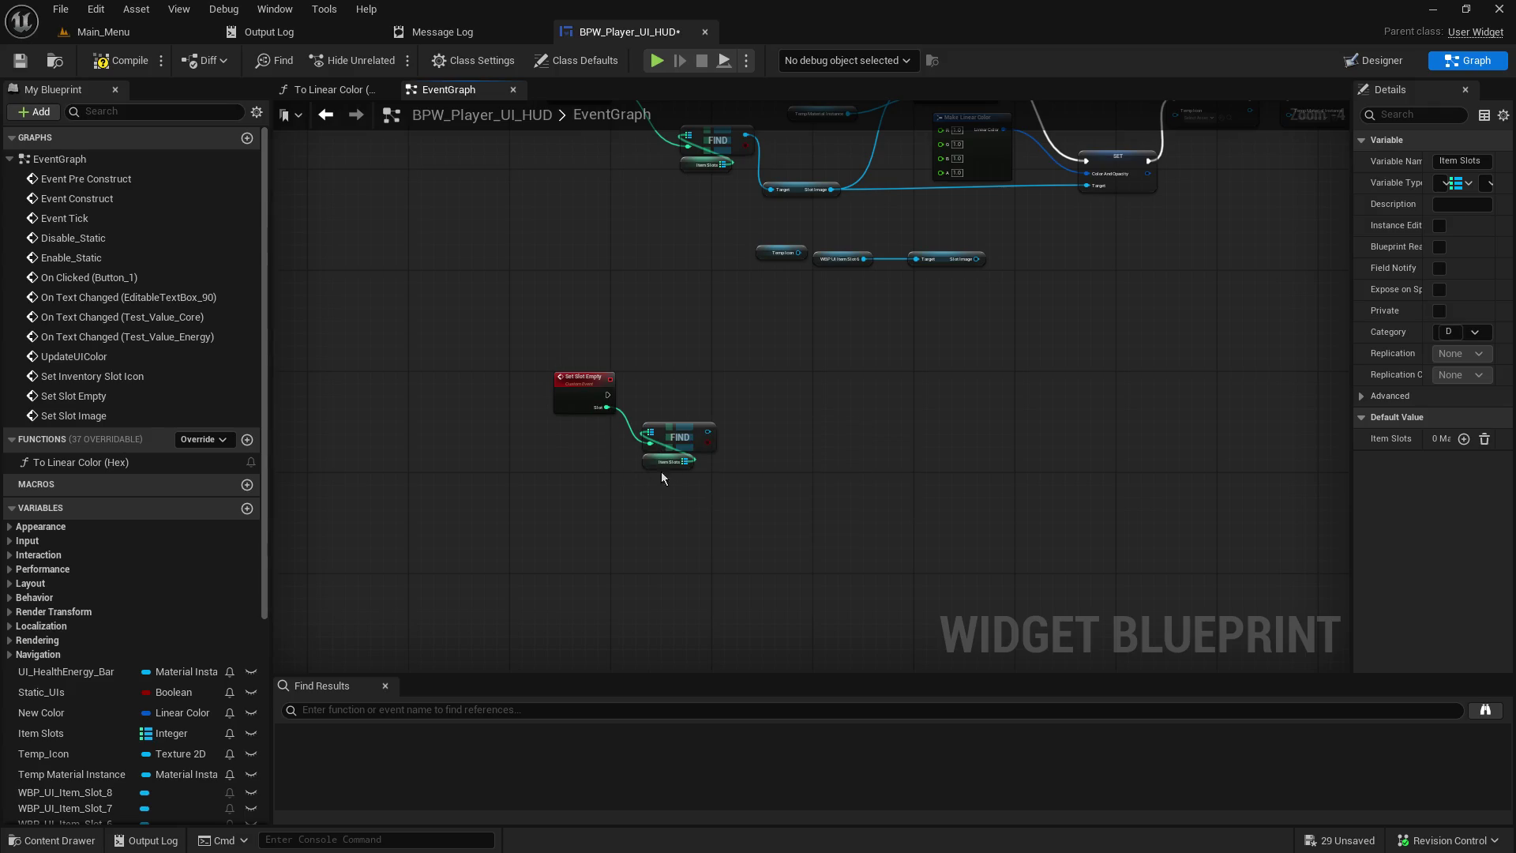
scroll(714, 470, "up", 4)
mouse_move(701, 391)
left_mouse_down()
mouse_move(894, 362)
mouse_move(824, 368)
left_mouse_up()
mouse_move(1082, 399)
left_mouse_down()
mouse_move(916, 257)
mouse_move(847, 318)
left_mouse_up()
mouse_move(1100, 441)
left_mouse_down()
mouse_move(640, 637)
mouse_move(1337, 448)
mouse_move(791, 415)
left_mouse_up()
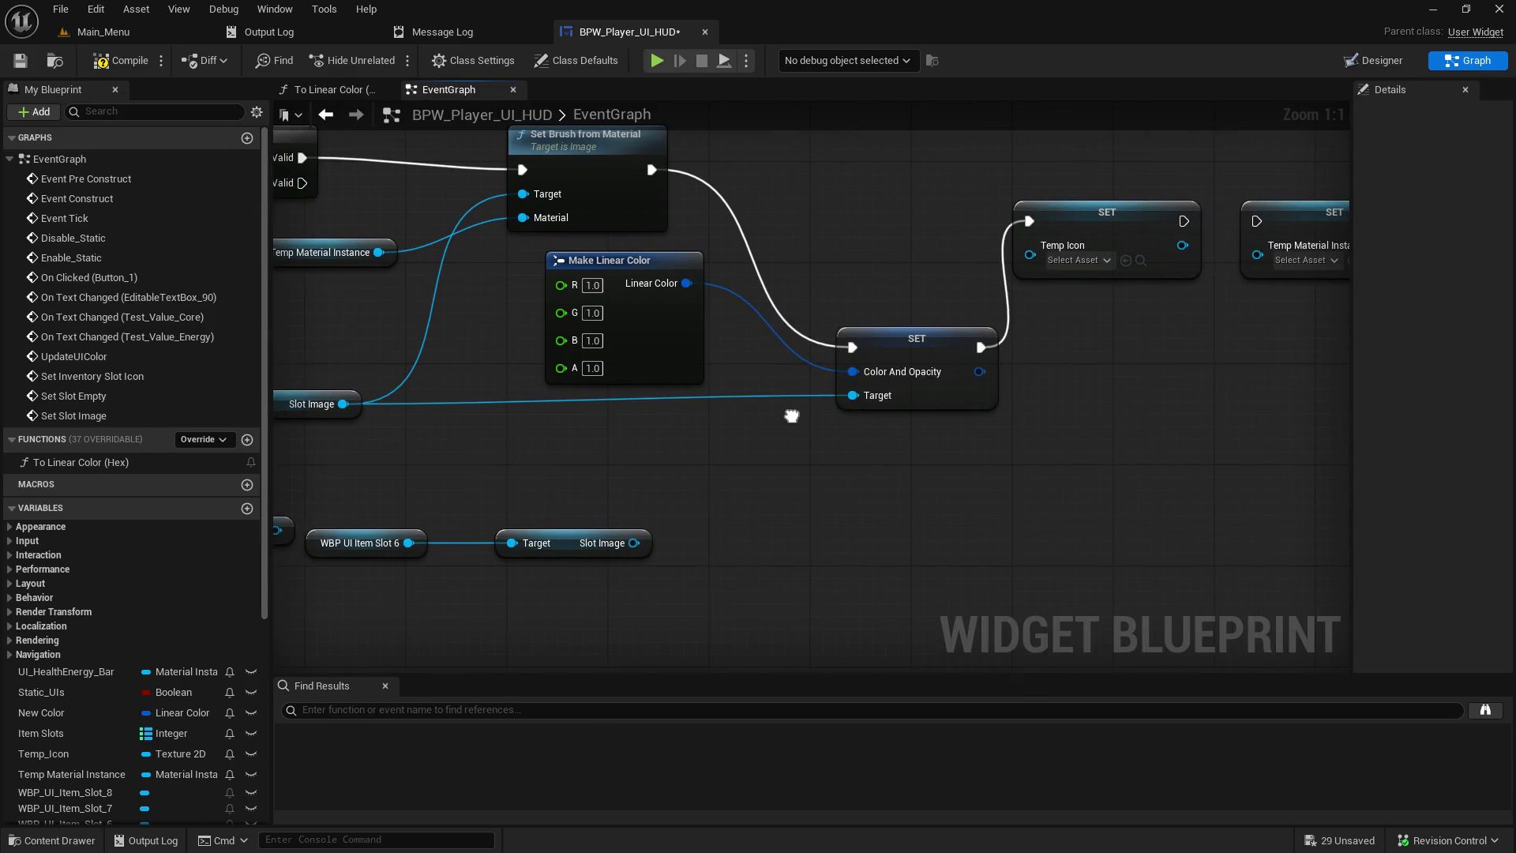
- Copy Set Brush from Material from the Set Slot Image chain and paste it beside Set Slot Empty
left_click_drag(792, 415, 808, 471)
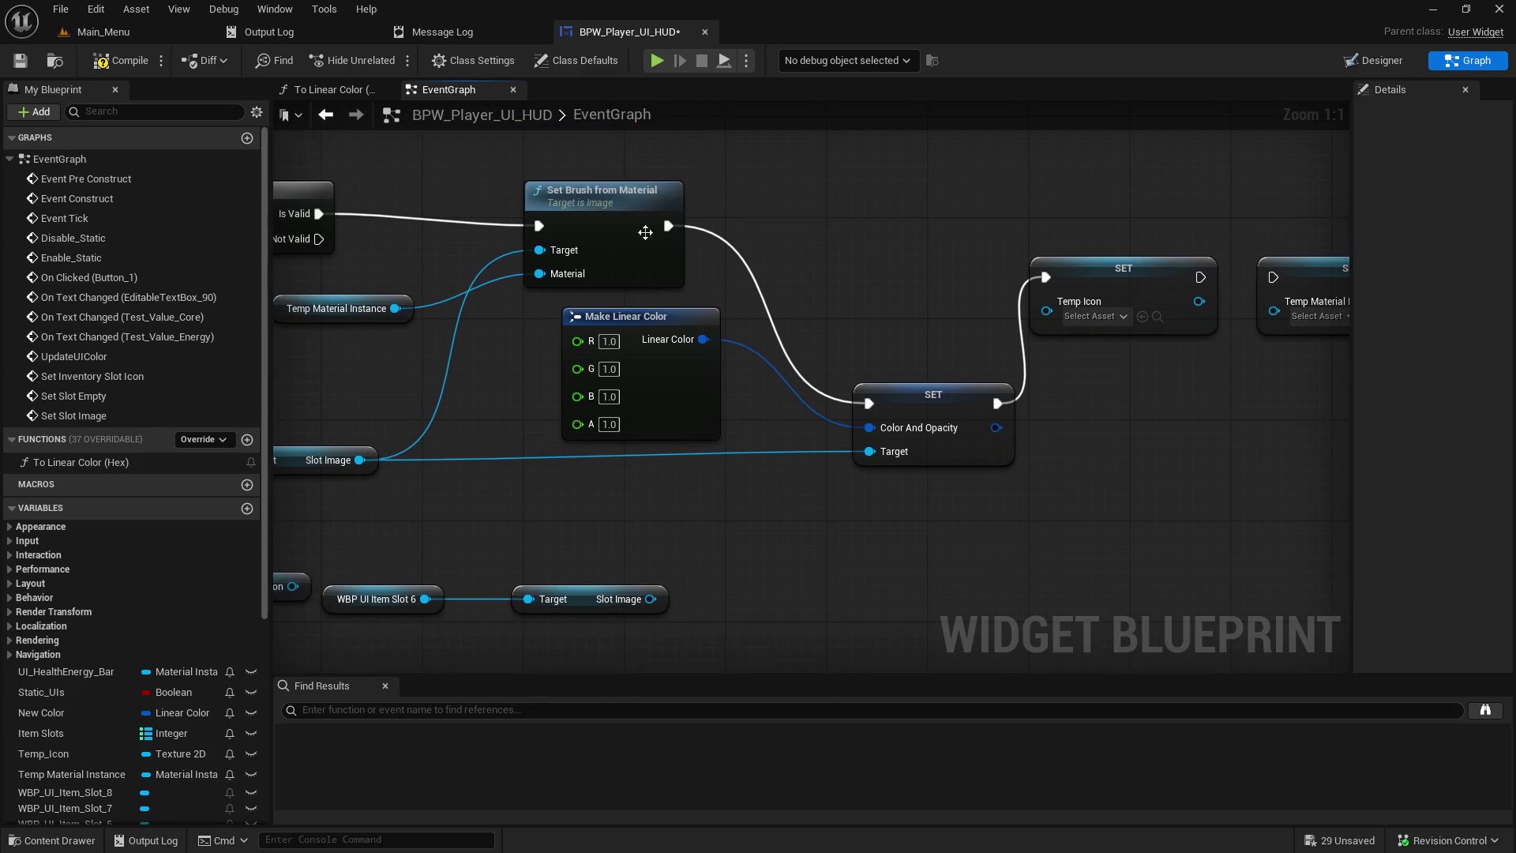
left_click(649, 236)
left_click_drag(569, 461, 1049, 452)
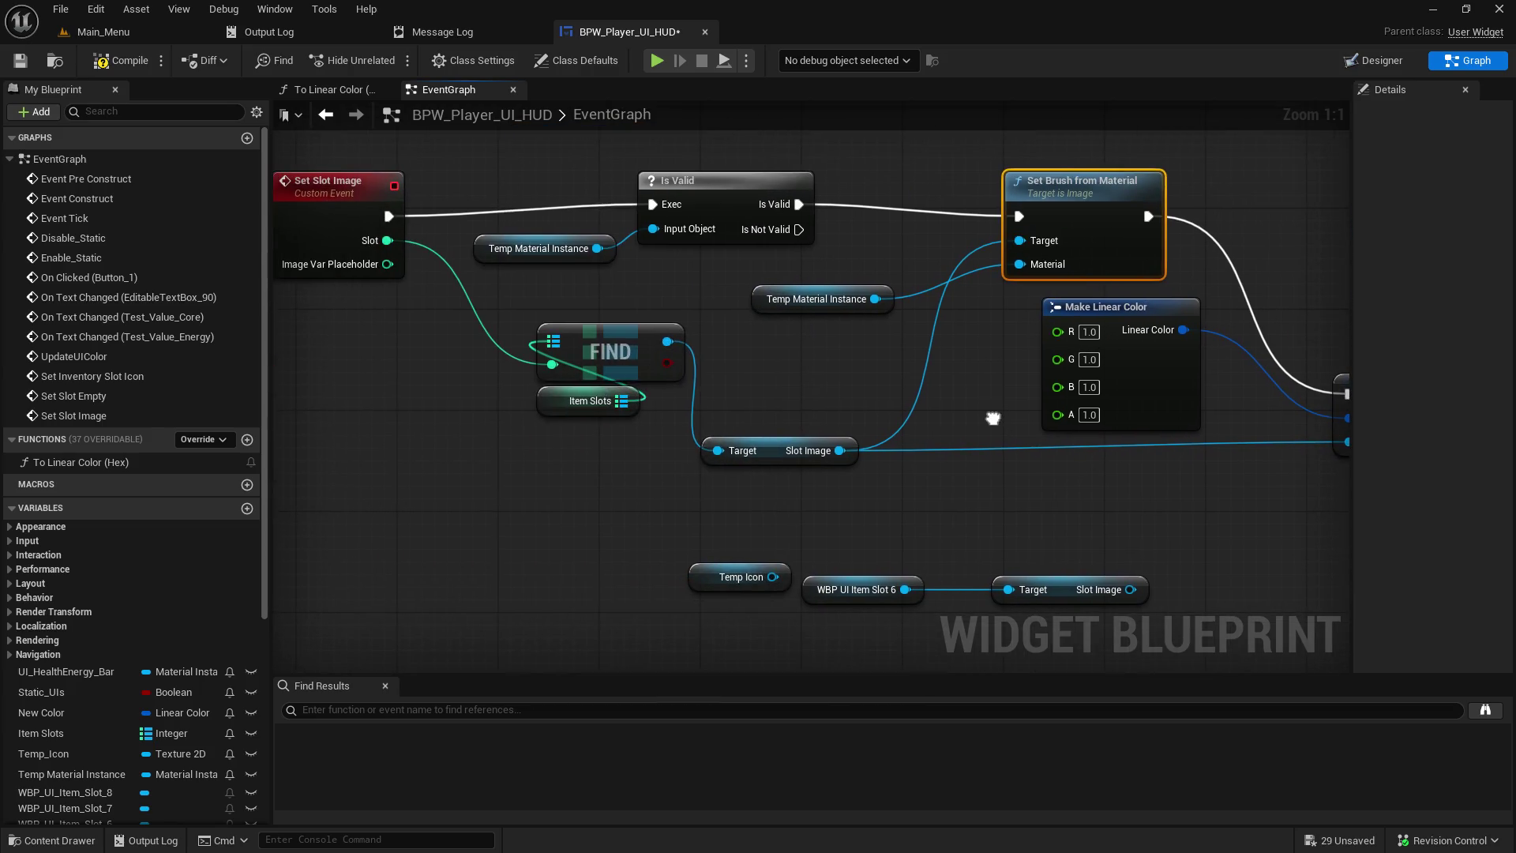
mouse_move(949, 515)
left_mouse_down()
mouse_move(672, 491)
mouse_move(628, 514)
left_mouse_up()
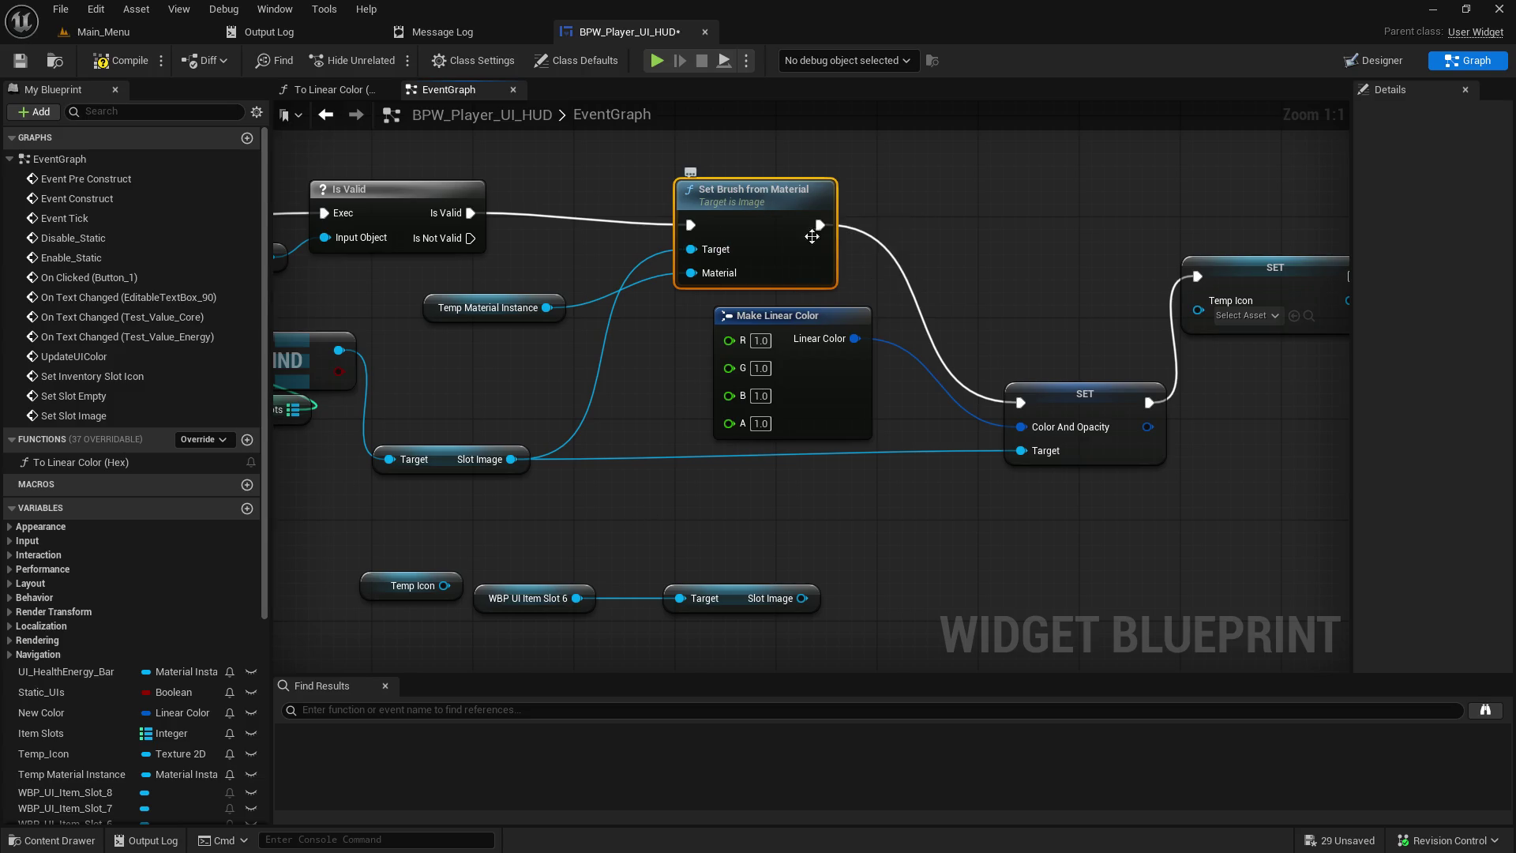
mouse_move(1015, 528)
left_mouse_down()
mouse_move(1230, 118)
mouse_move(1382, 51)
left_mouse_up()
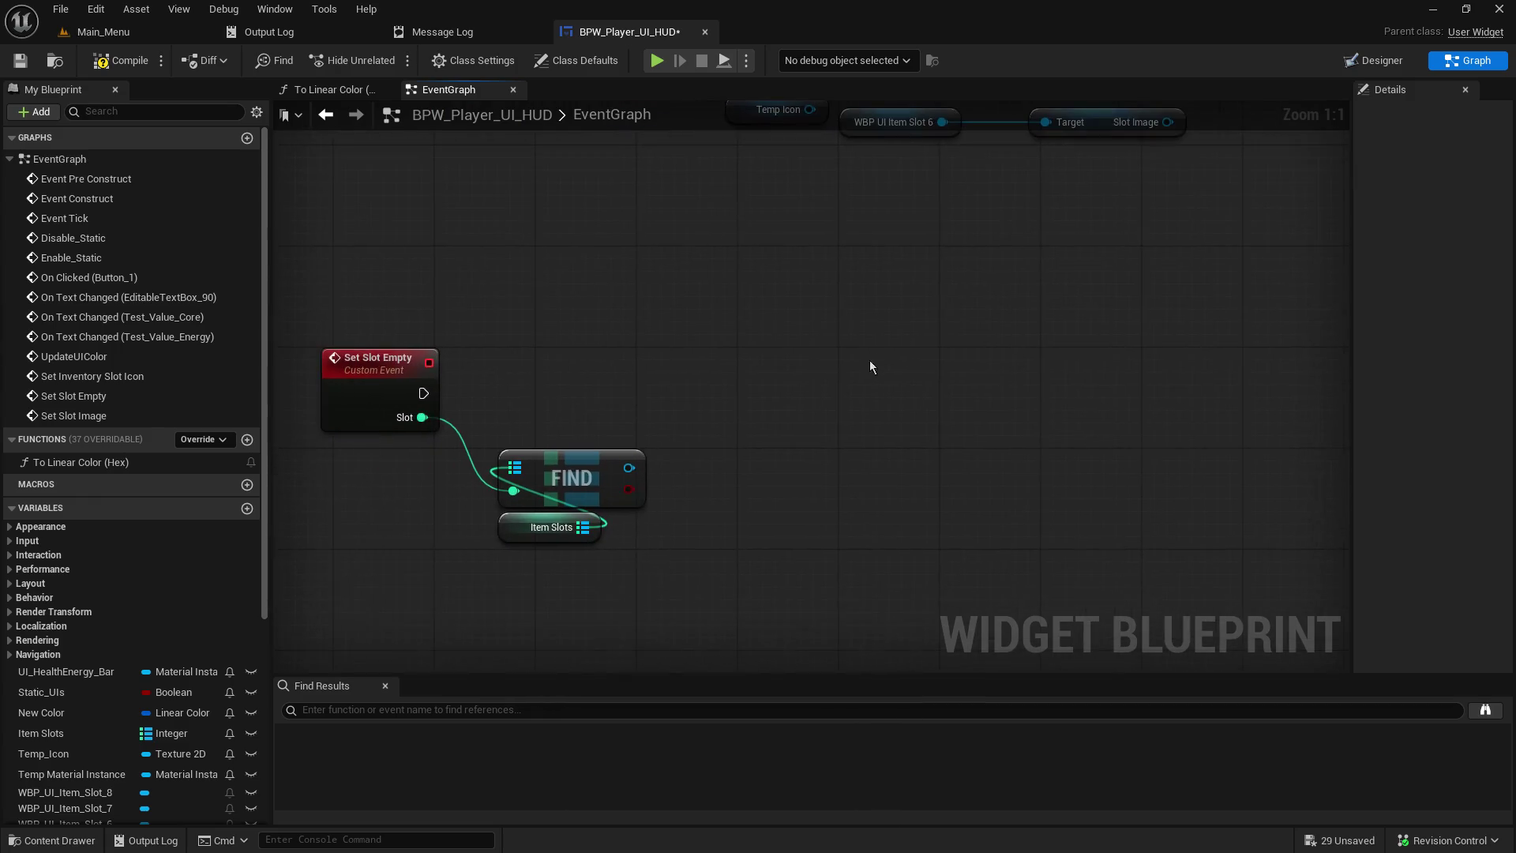
key("ctrl+v")
- Run Set Slot Empty into Set Brush from Material, targeting the found slot's PB Slot Border
left_click_drag(796, 460, 708, 333)
left_click_drag(424, 392, 715, 368)
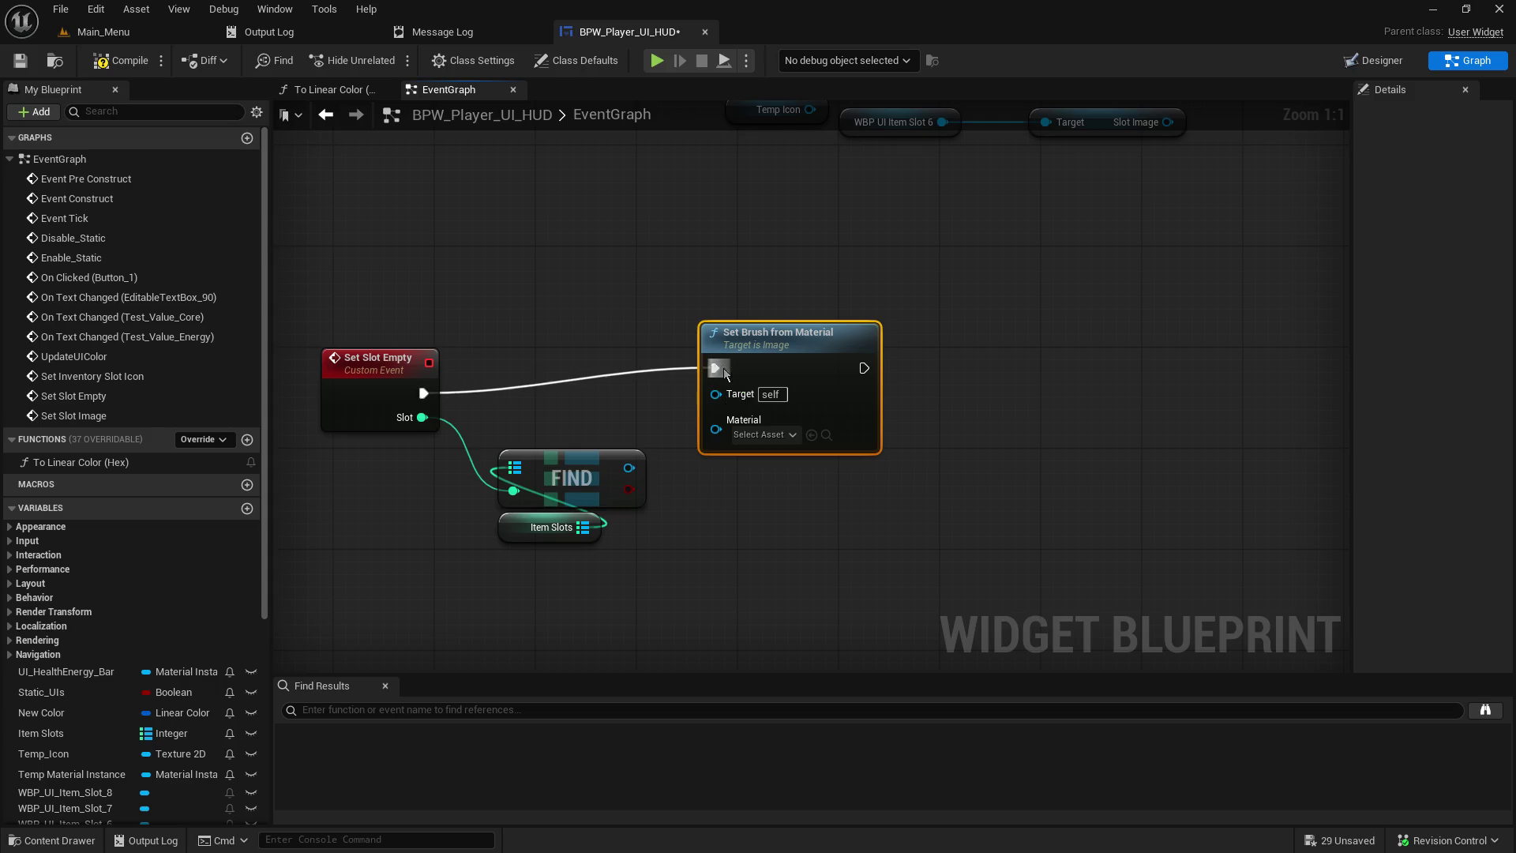
mouse_move(629, 468)
left_mouse_down()
mouse_move(753, 419)
mouse_move(715, 394)
left_mouse_up()
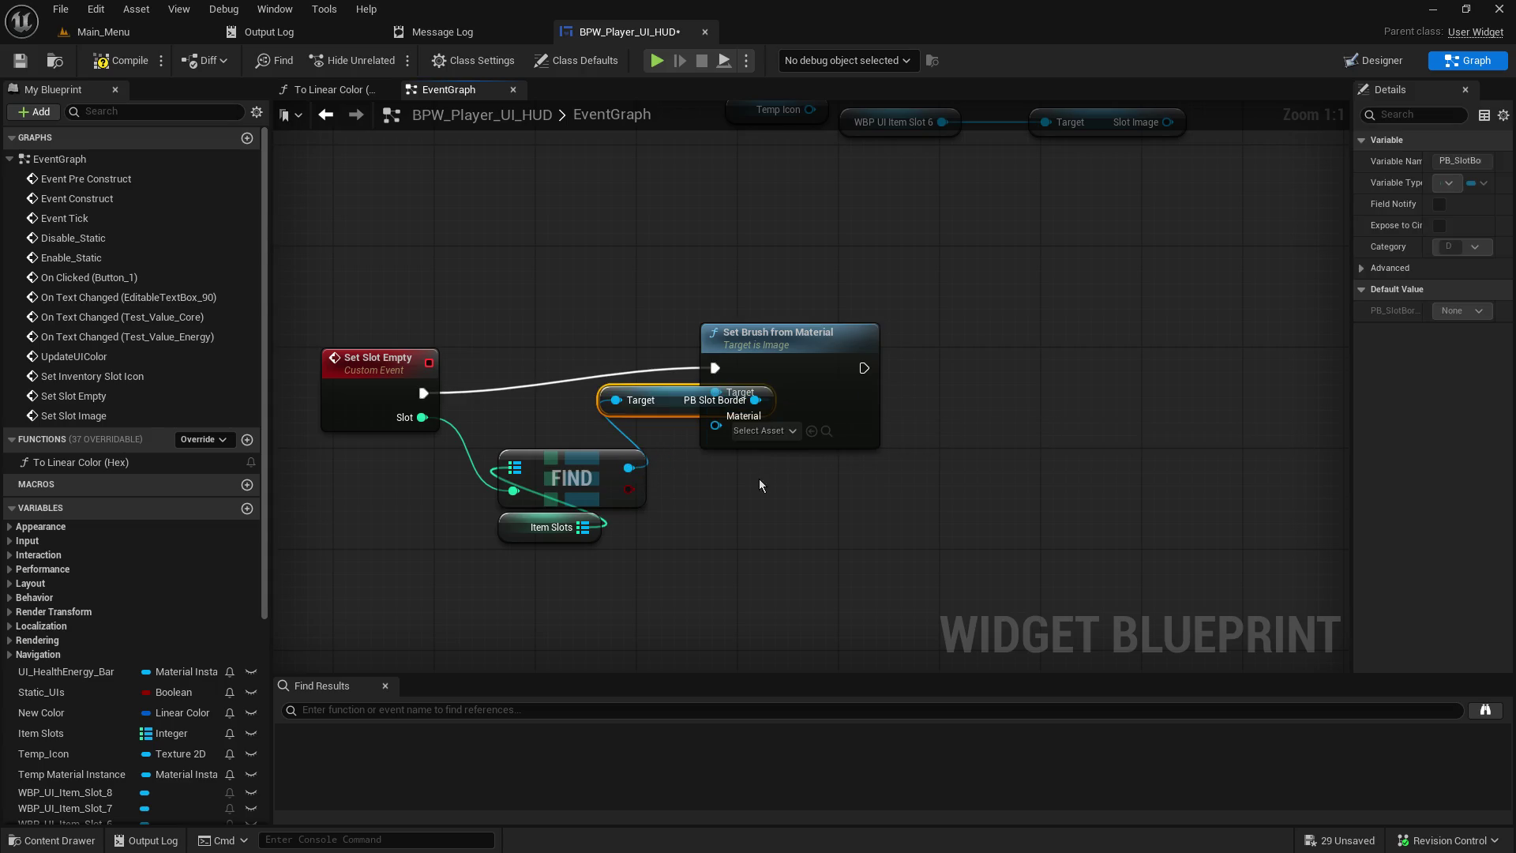
left_click_drag(761, 338, 862, 338)
mouse_move(677, 414)
left_mouse_down()
mouse_move(740, 553)
mouse_move(750, 500)
left_mouse_up()
left_click_drag(889, 350, 997, 366)
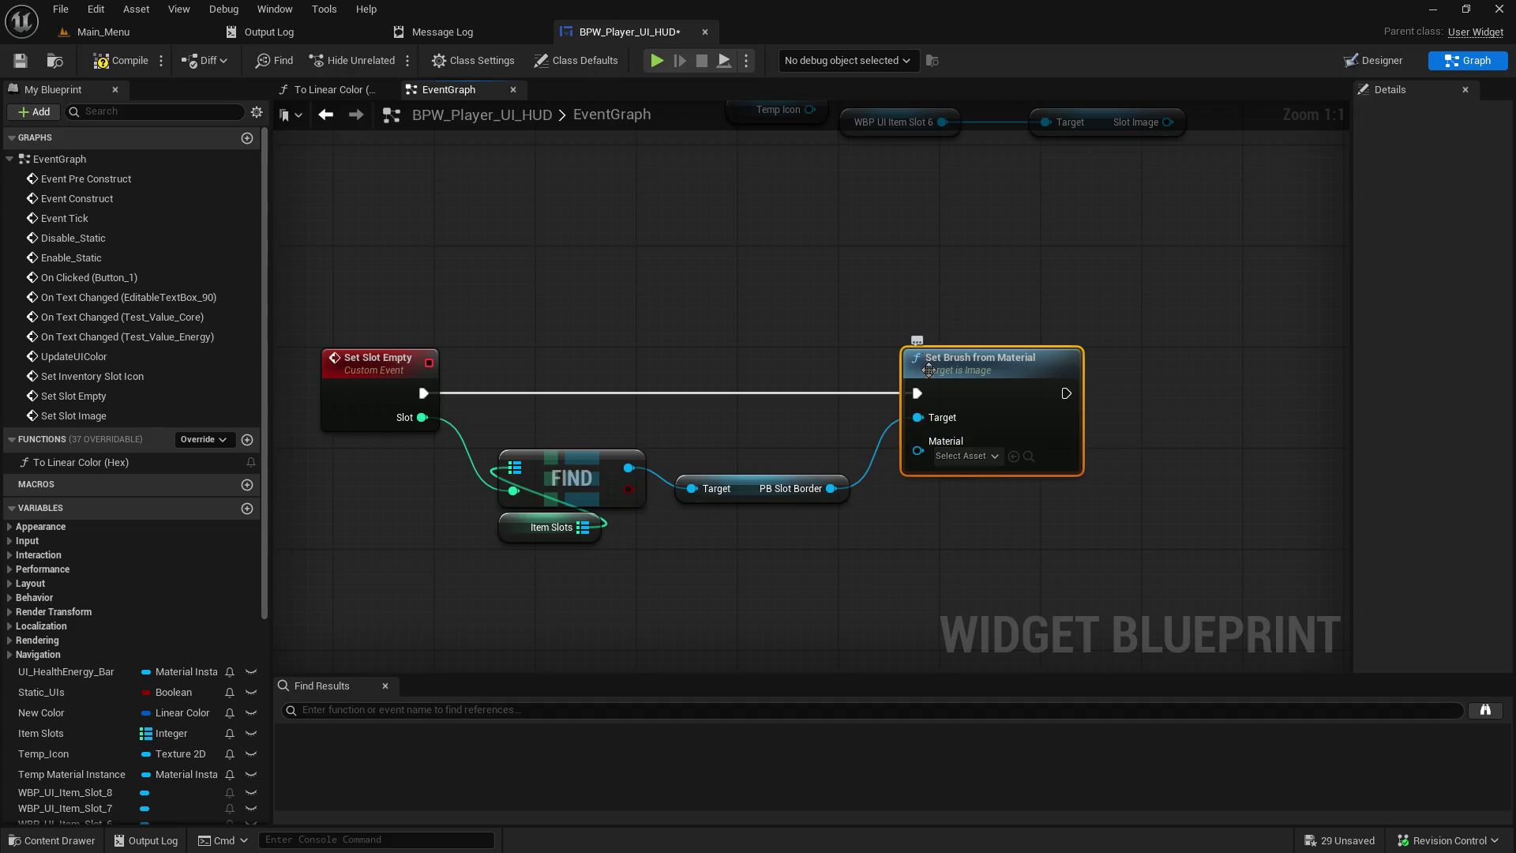
key("Home")
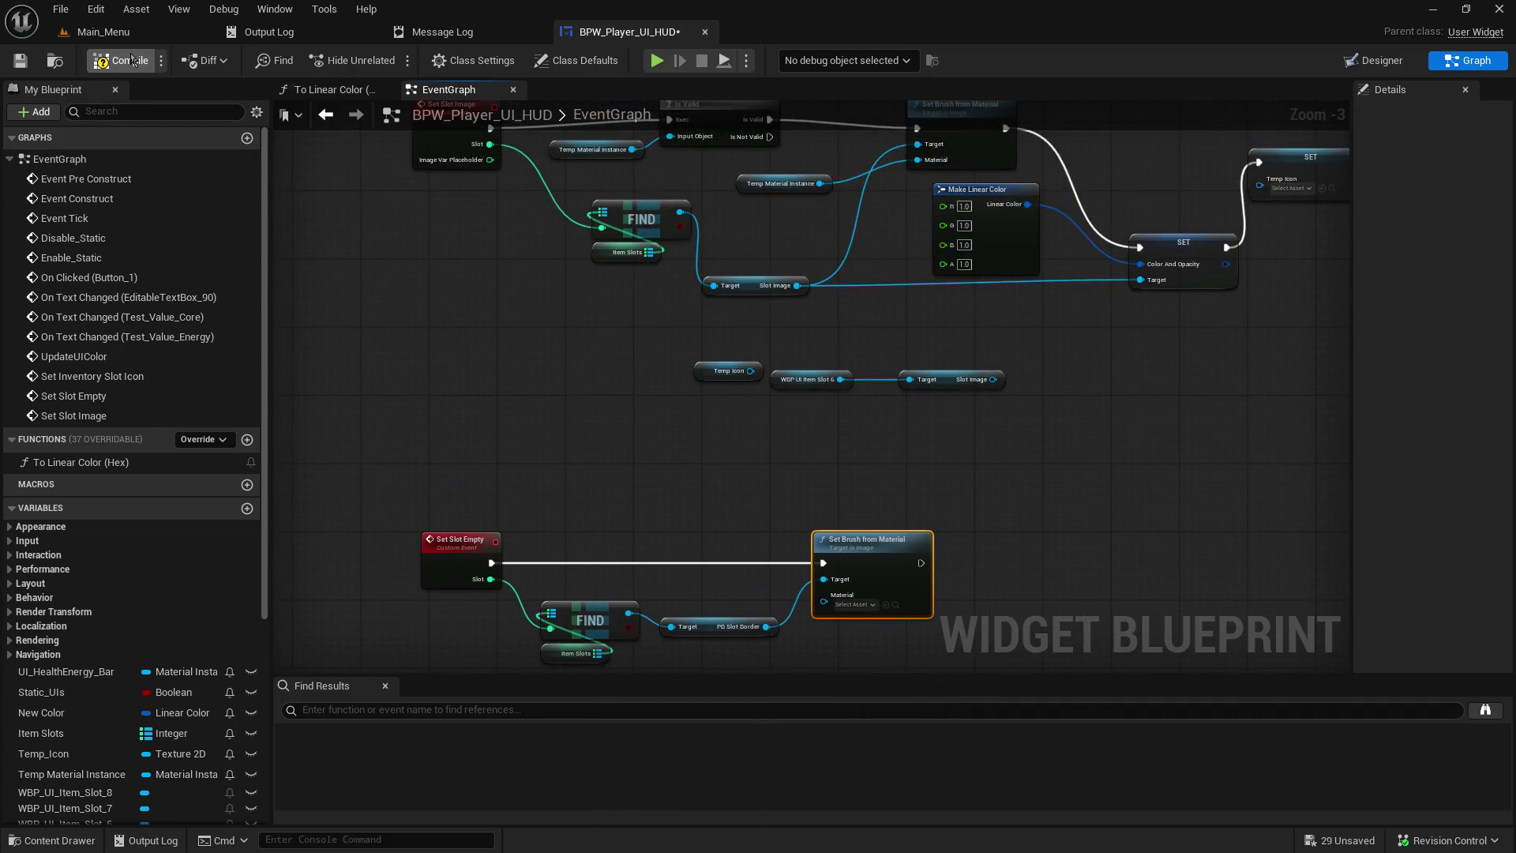
- Find all references to the Set Slot Empty event by name
left_click_drag(561, 398, 541, 849)
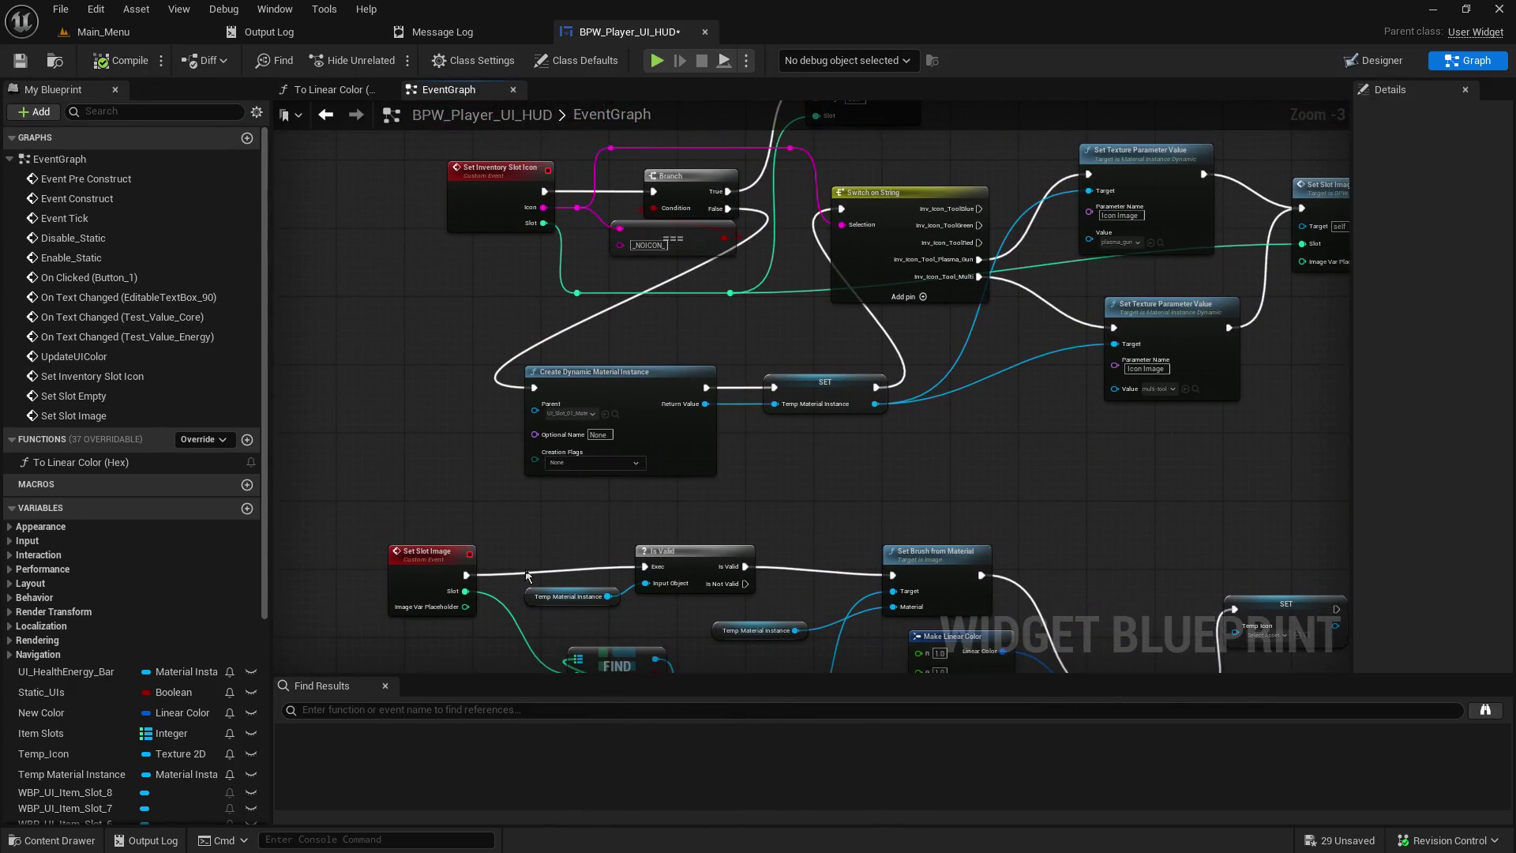
scroll(523, 544, "down", 4)
scroll(523, 545, "up", 5)
mouse_move(500, 581)
left_mouse_down()
mouse_move(719, 121)
mouse_move(744, 102)
left_mouse_up()
right_click(677, 540)
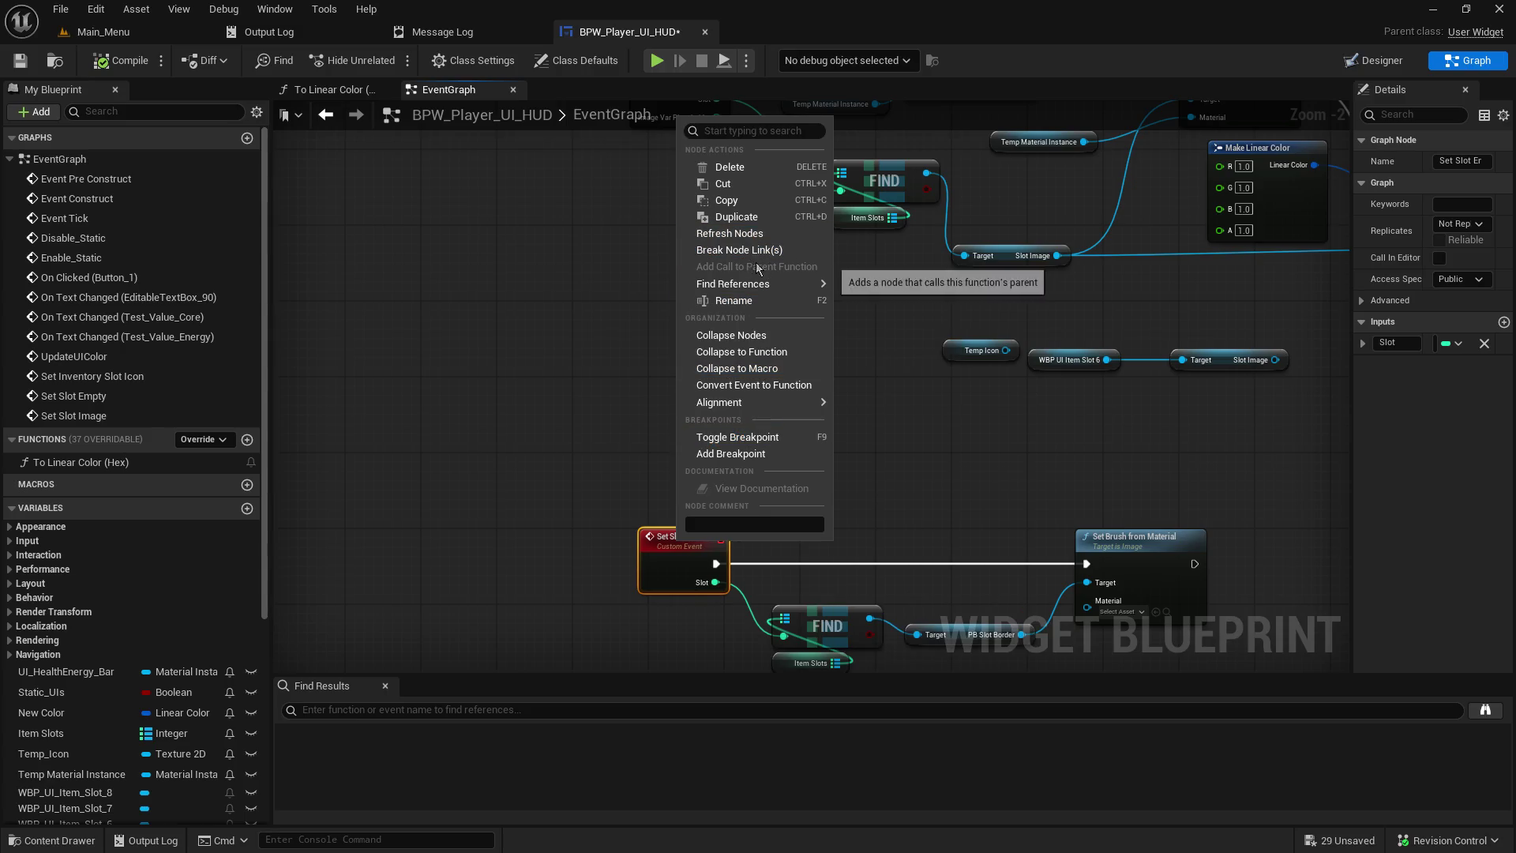
mouse_move(763, 283)
left_click(885, 291)
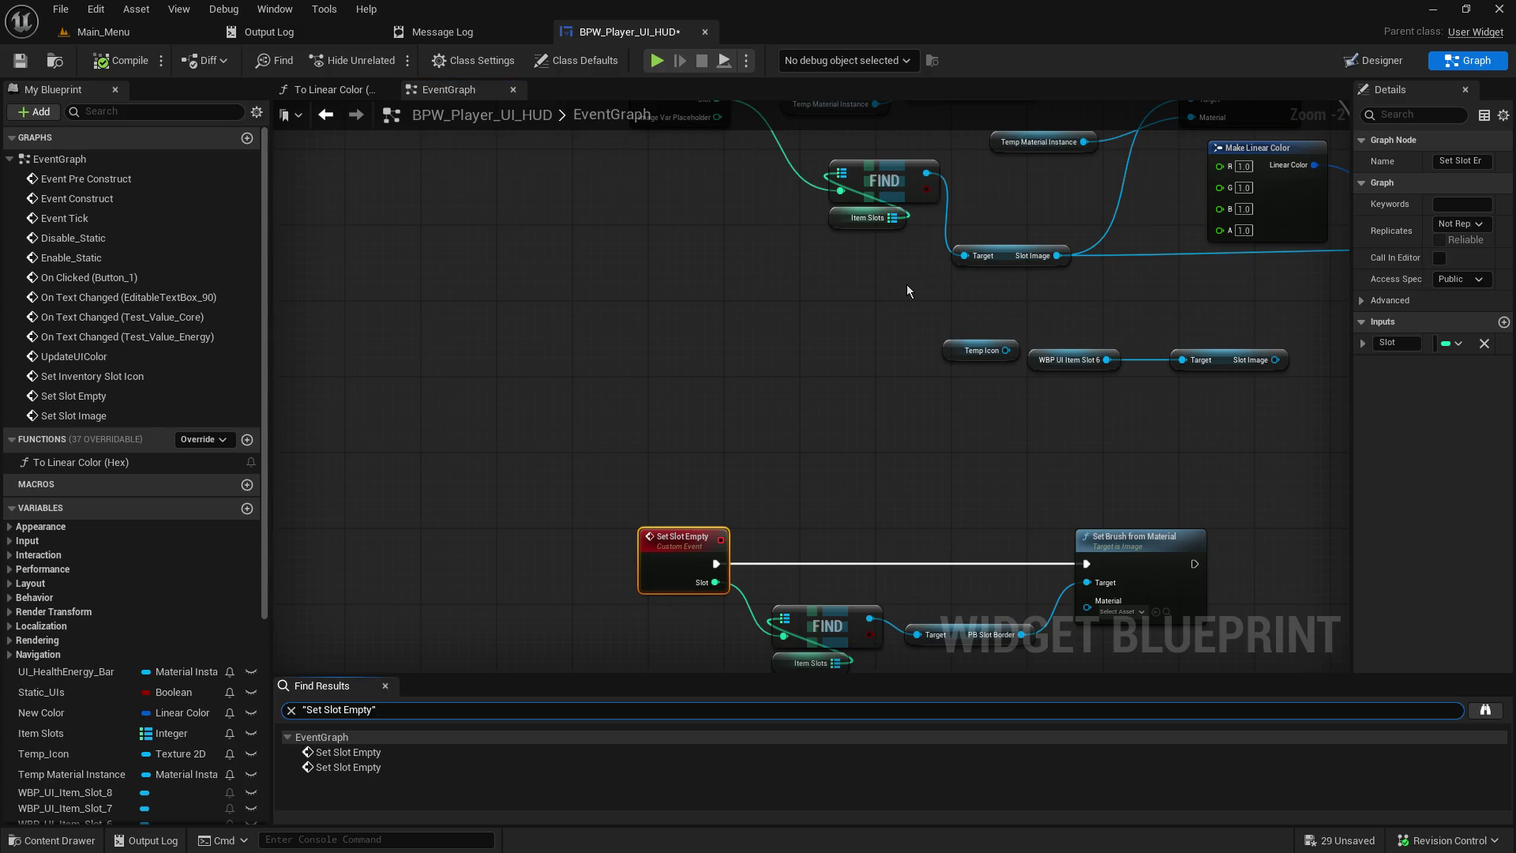
- Inspect the second Set Slot Empty call, then return to the Main_Menu level editor
left_click(375, 768)
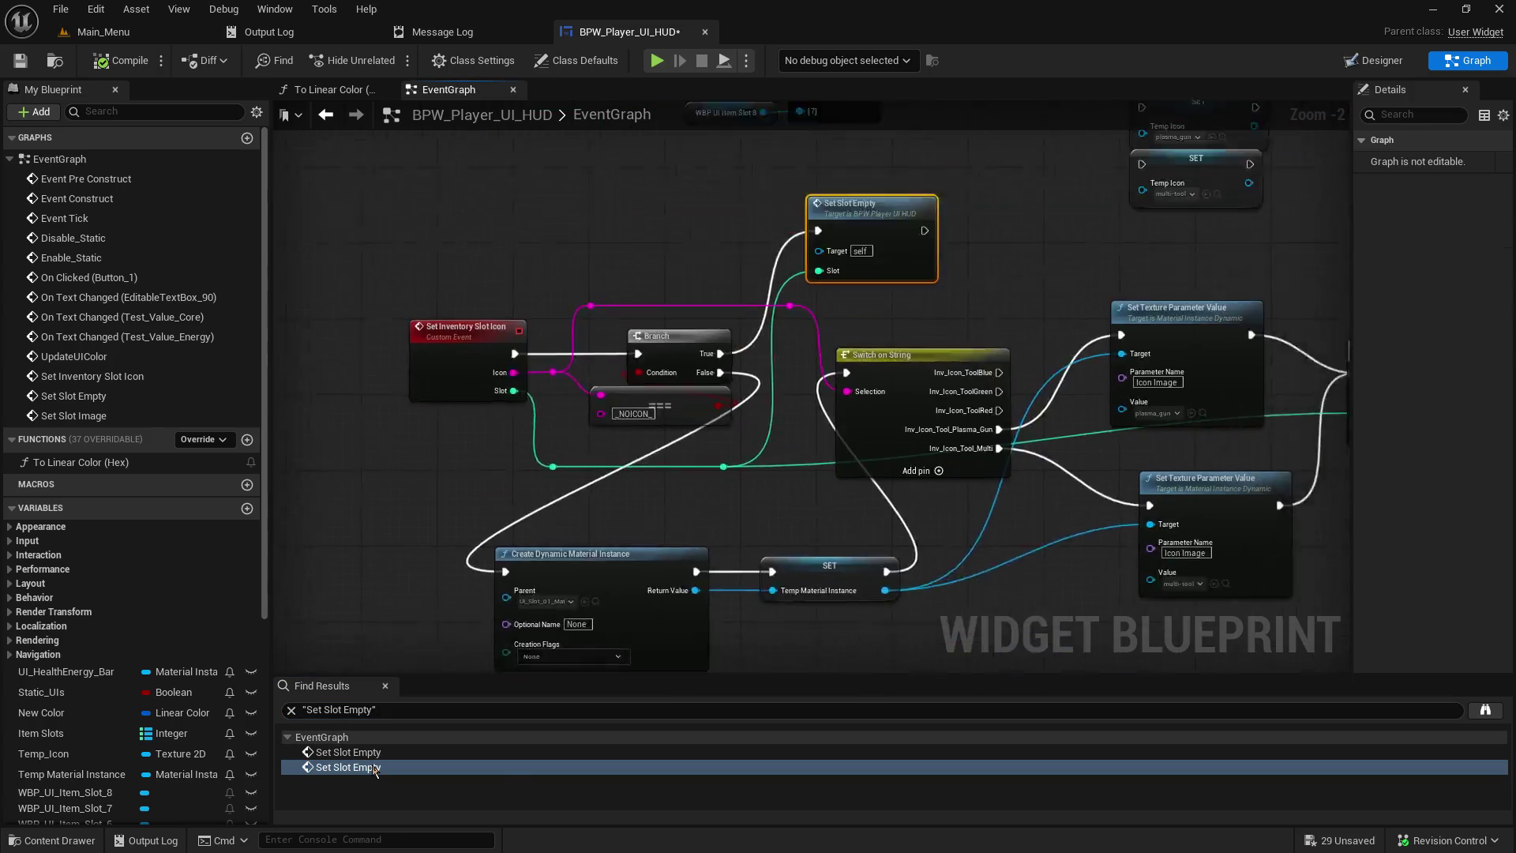
mouse_move(566, 339)
left_mouse_down()
mouse_move(770, 237)
mouse_move(644, 292)
mouse_move(541, 293)
left_mouse_up()
left_click(103, 32)
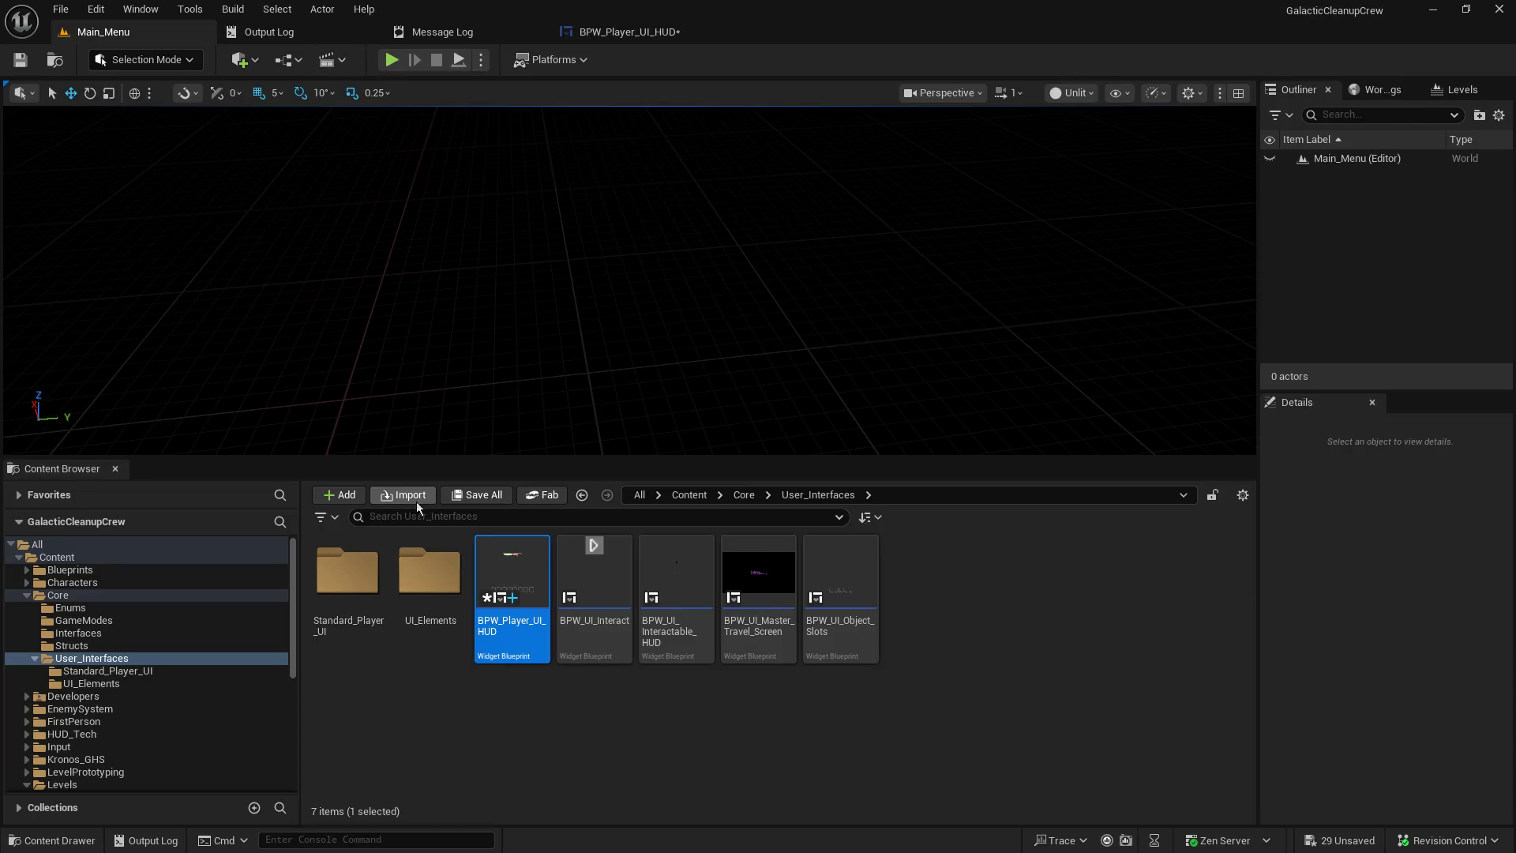
- Play-test the level as host, pick up the weapon, stop, and return to the HUD blueprint
left_click_drag(431, 459, 432, 690)
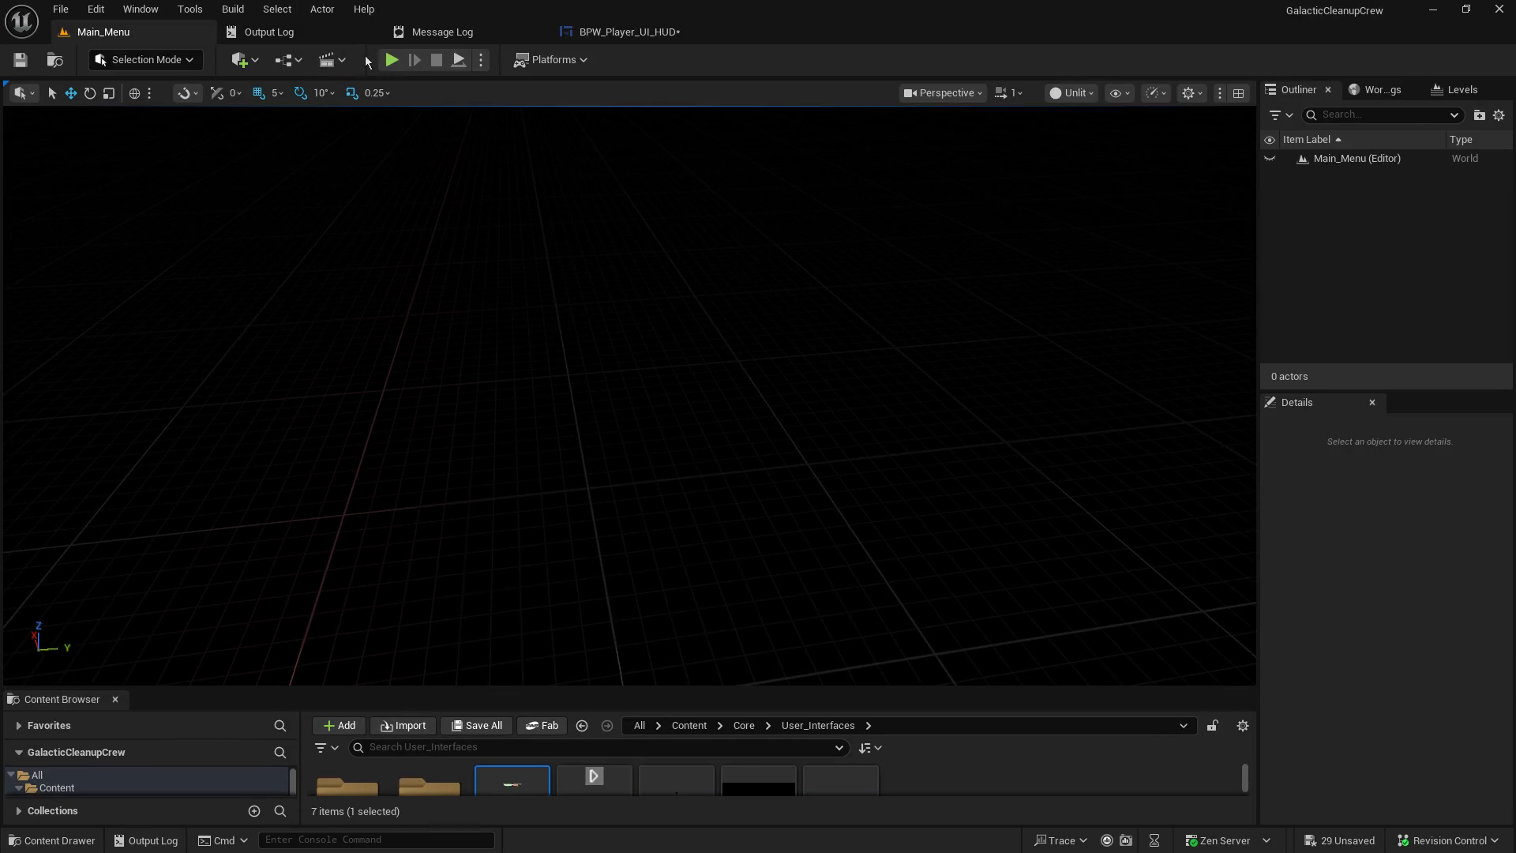
left_click(390, 62)
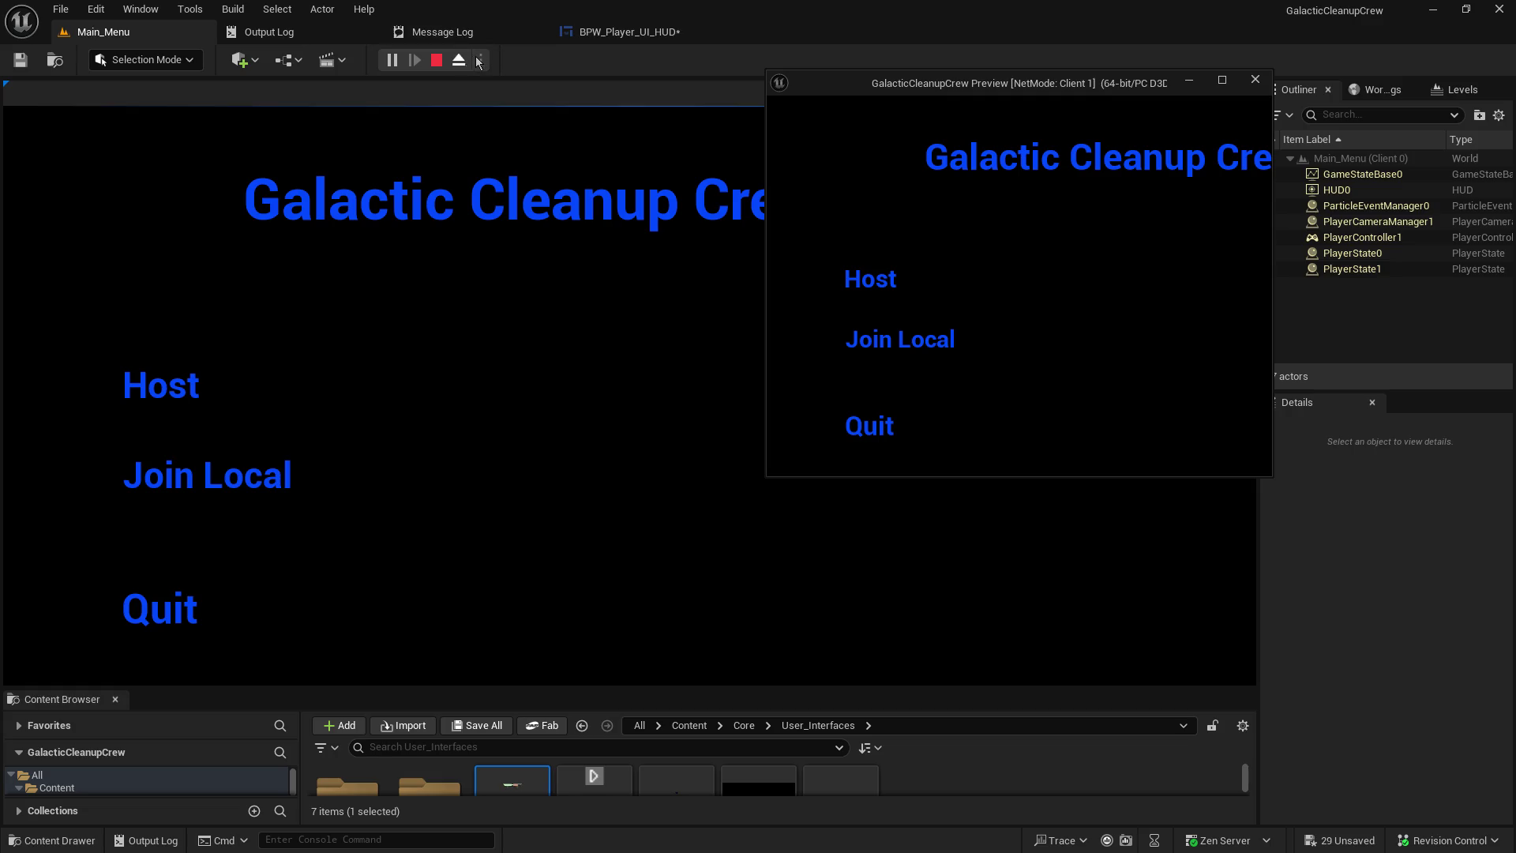
left_click(201, 390)
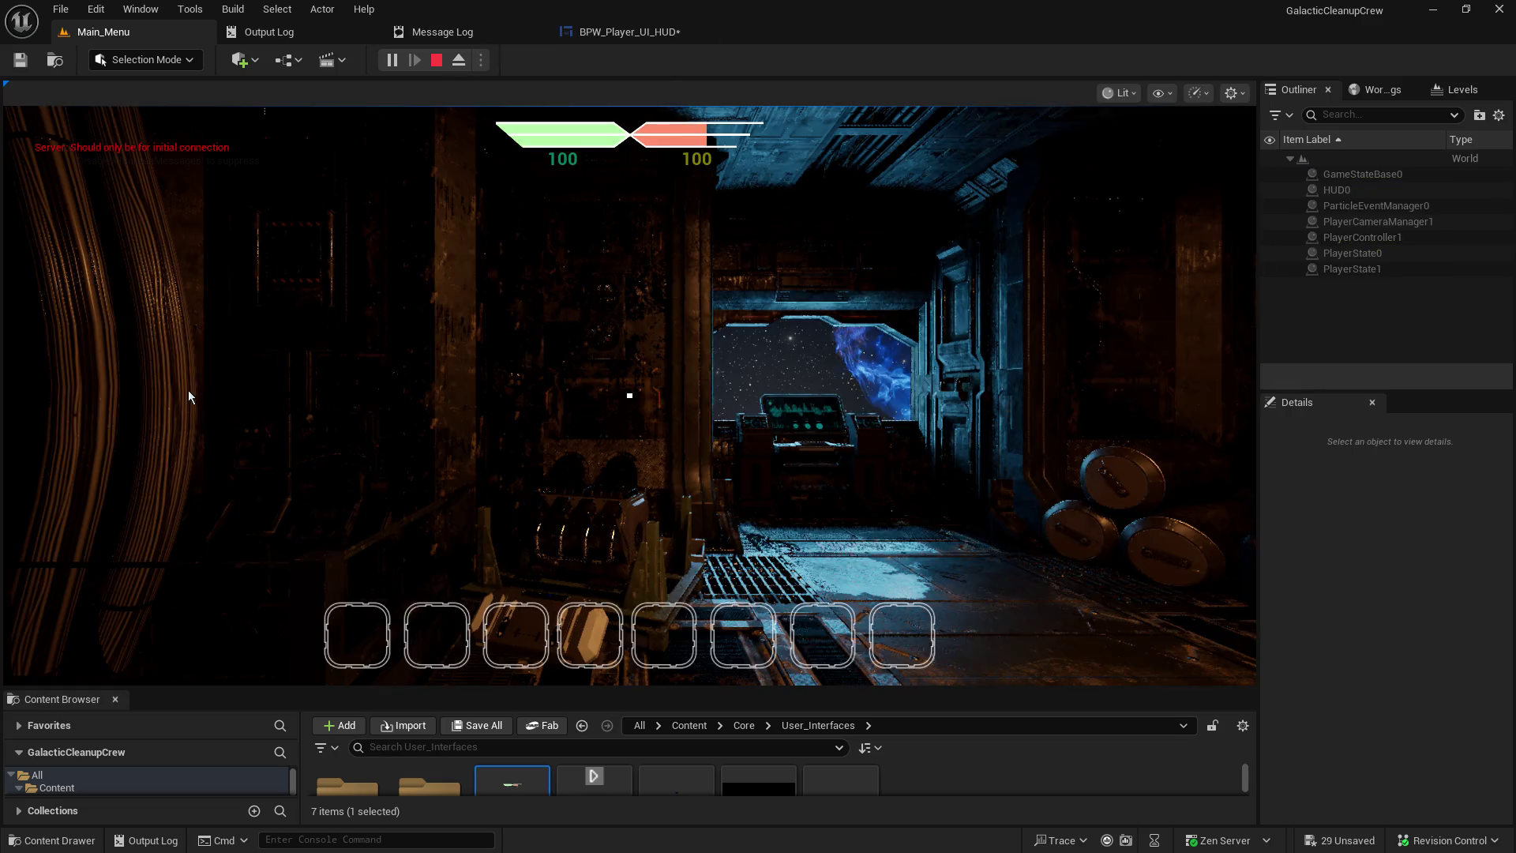
left_click(471, 320)
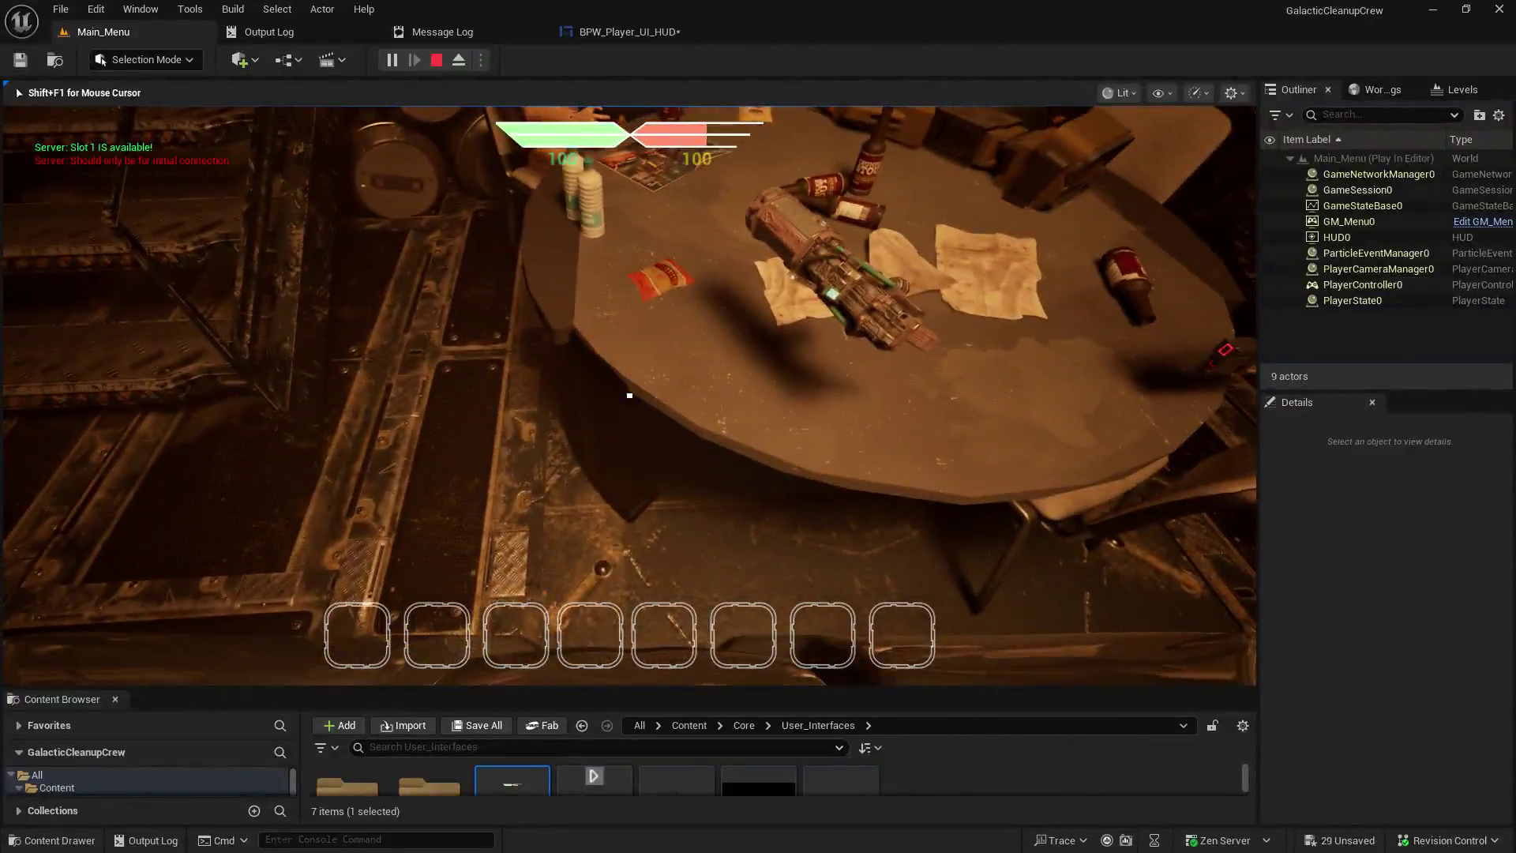
key("e")
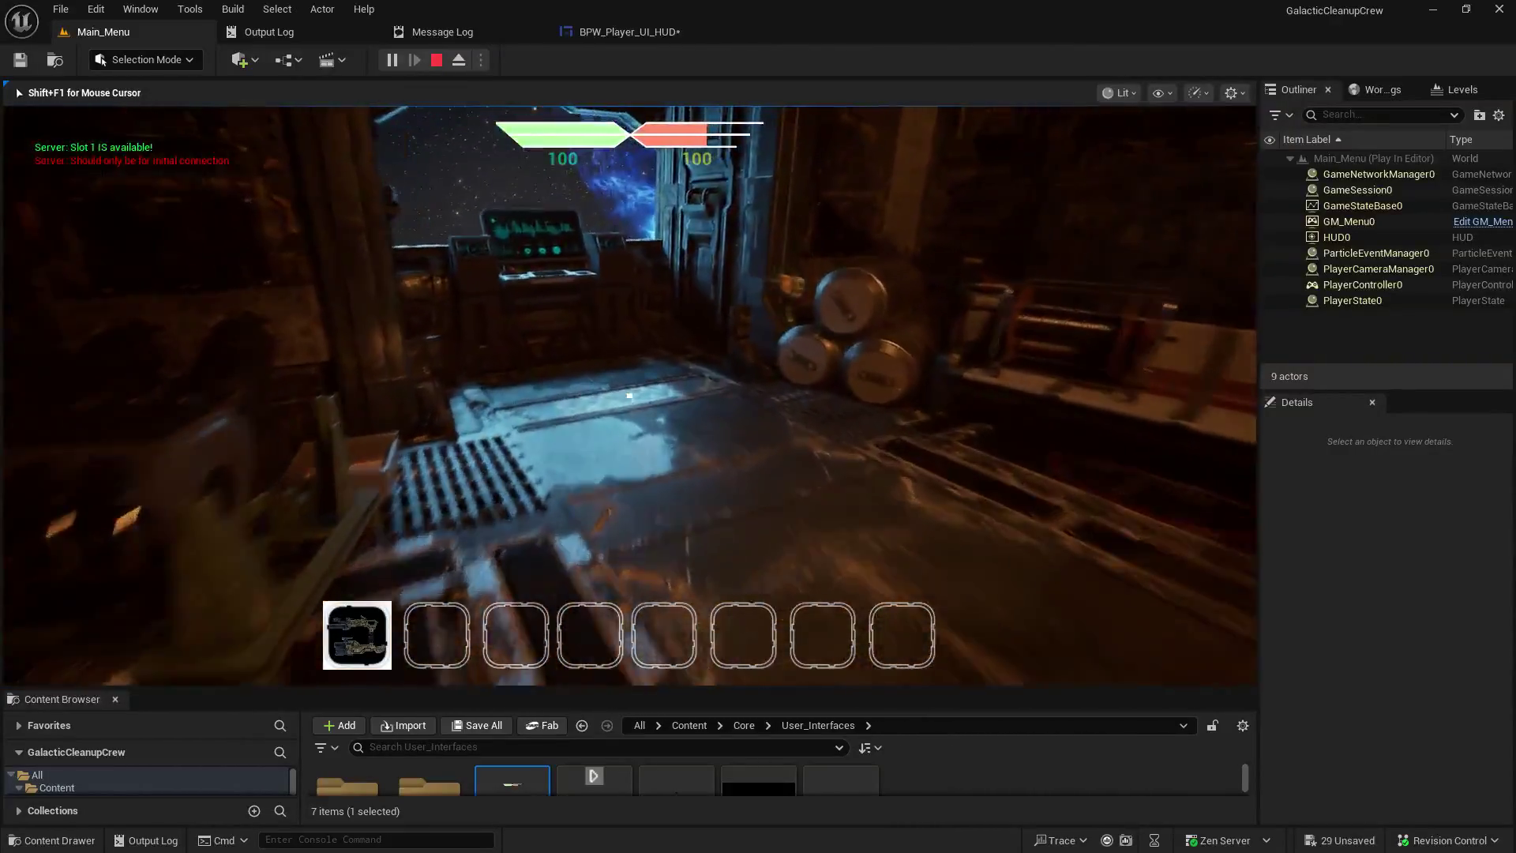
key("Escape")
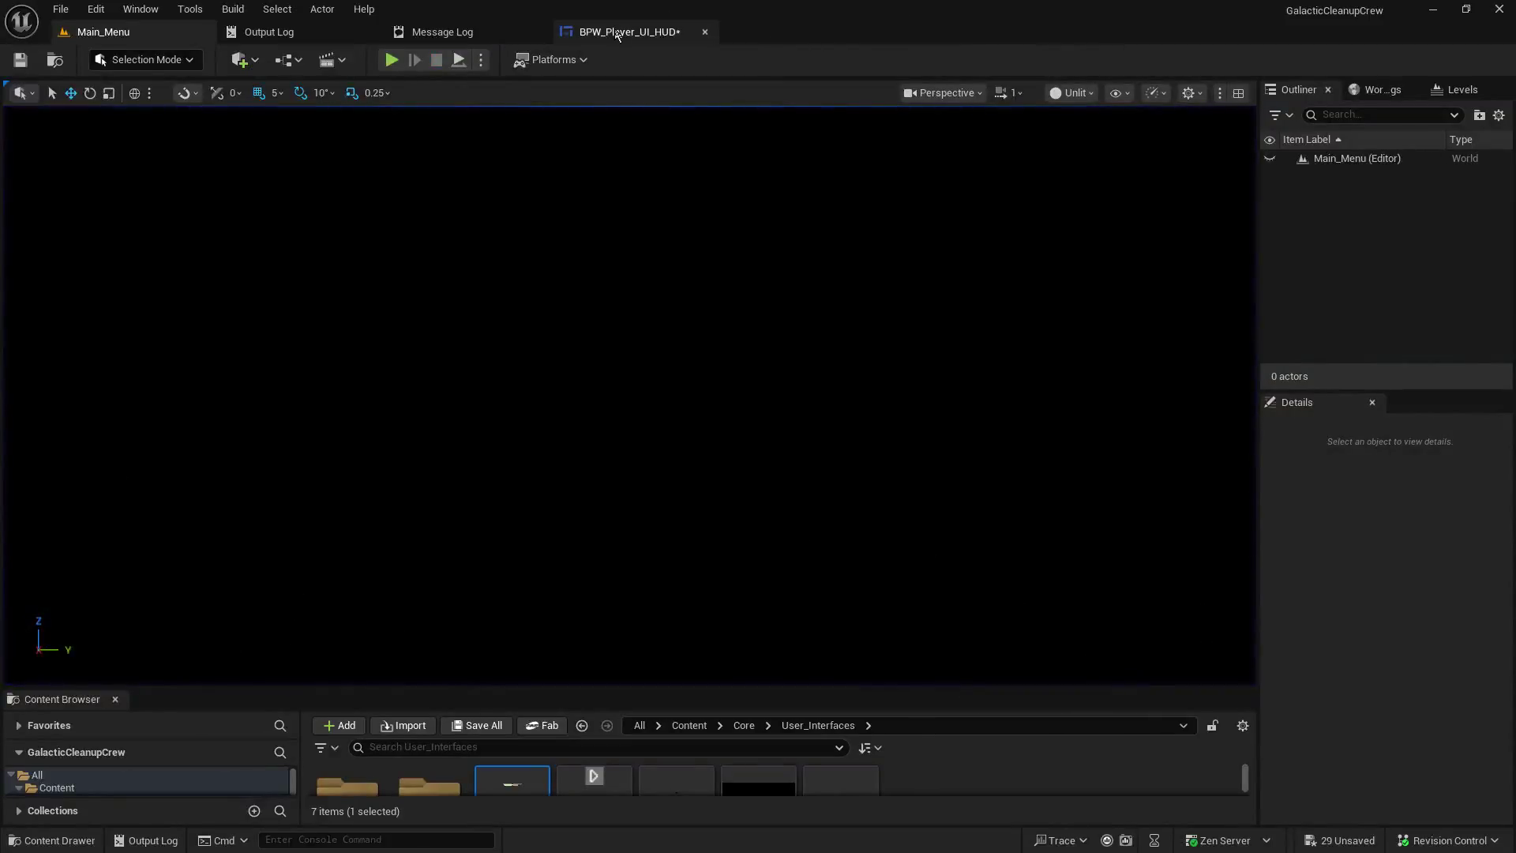
left_click(618, 35)
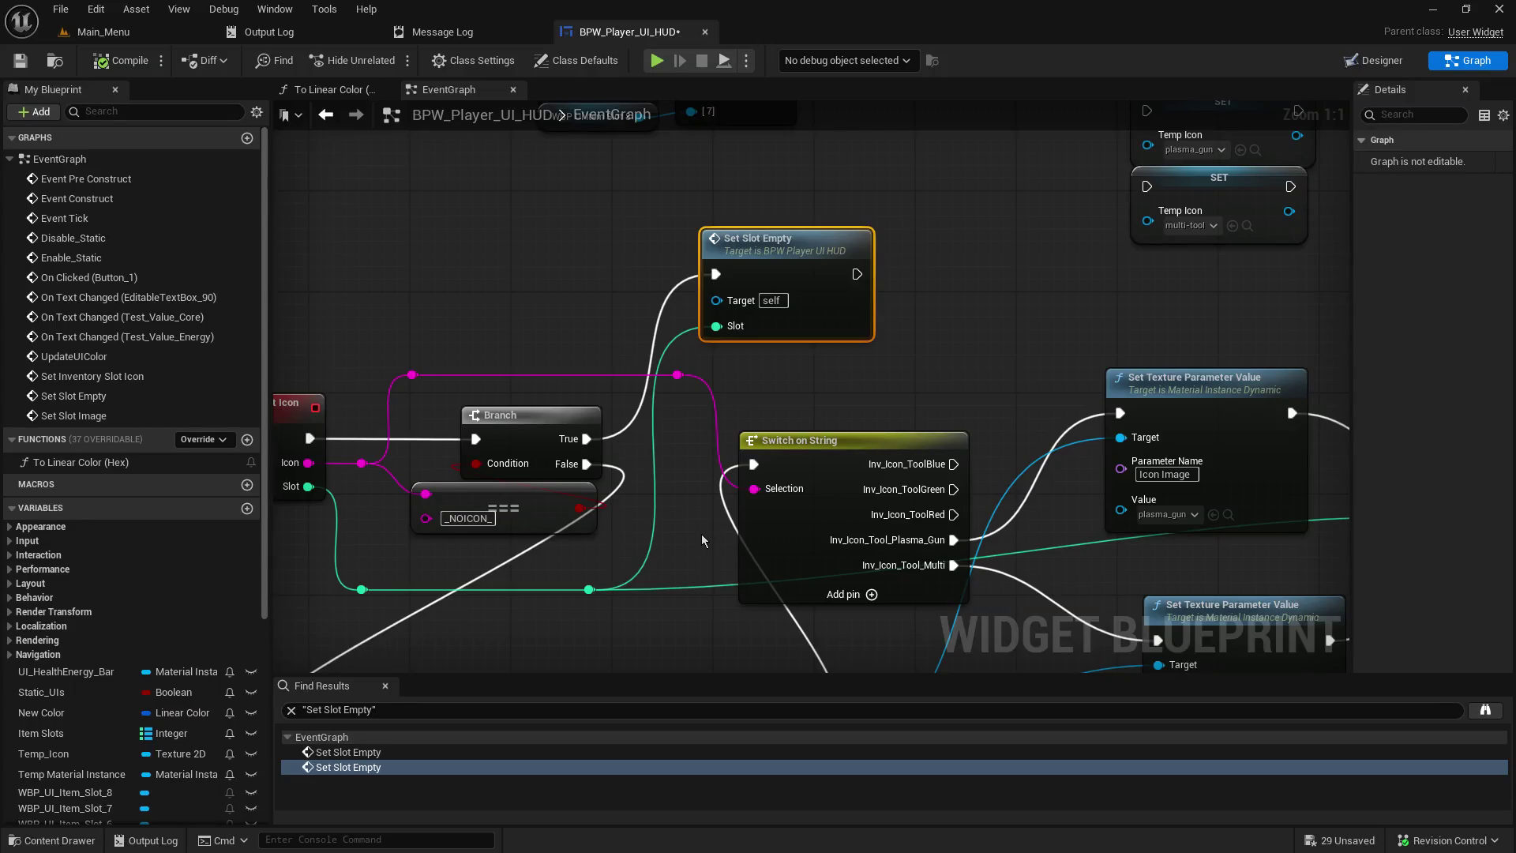
- Pan to the Set Slot Image nodes and inspect the Temp Material Instance variable's details
scroll(695, 538, "down", 2)
mouse_move(695, 538)
left_mouse_down()
mouse_move(679, 480)
mouse_move(1027, 422)
mouse_move(725, 409)
left_mouse_up()
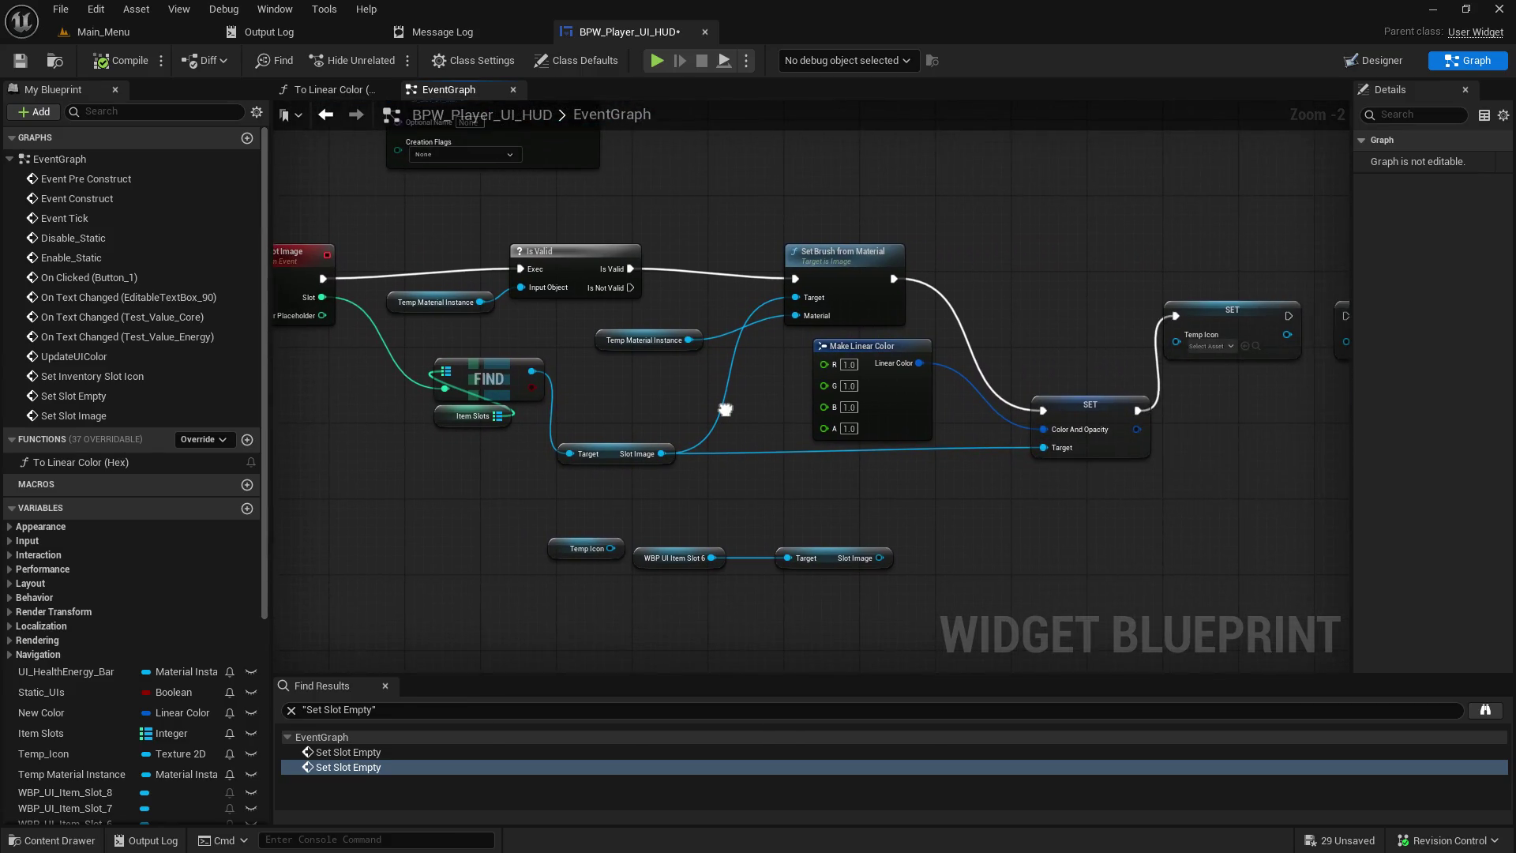
scroll(671, 401, "up", 2)
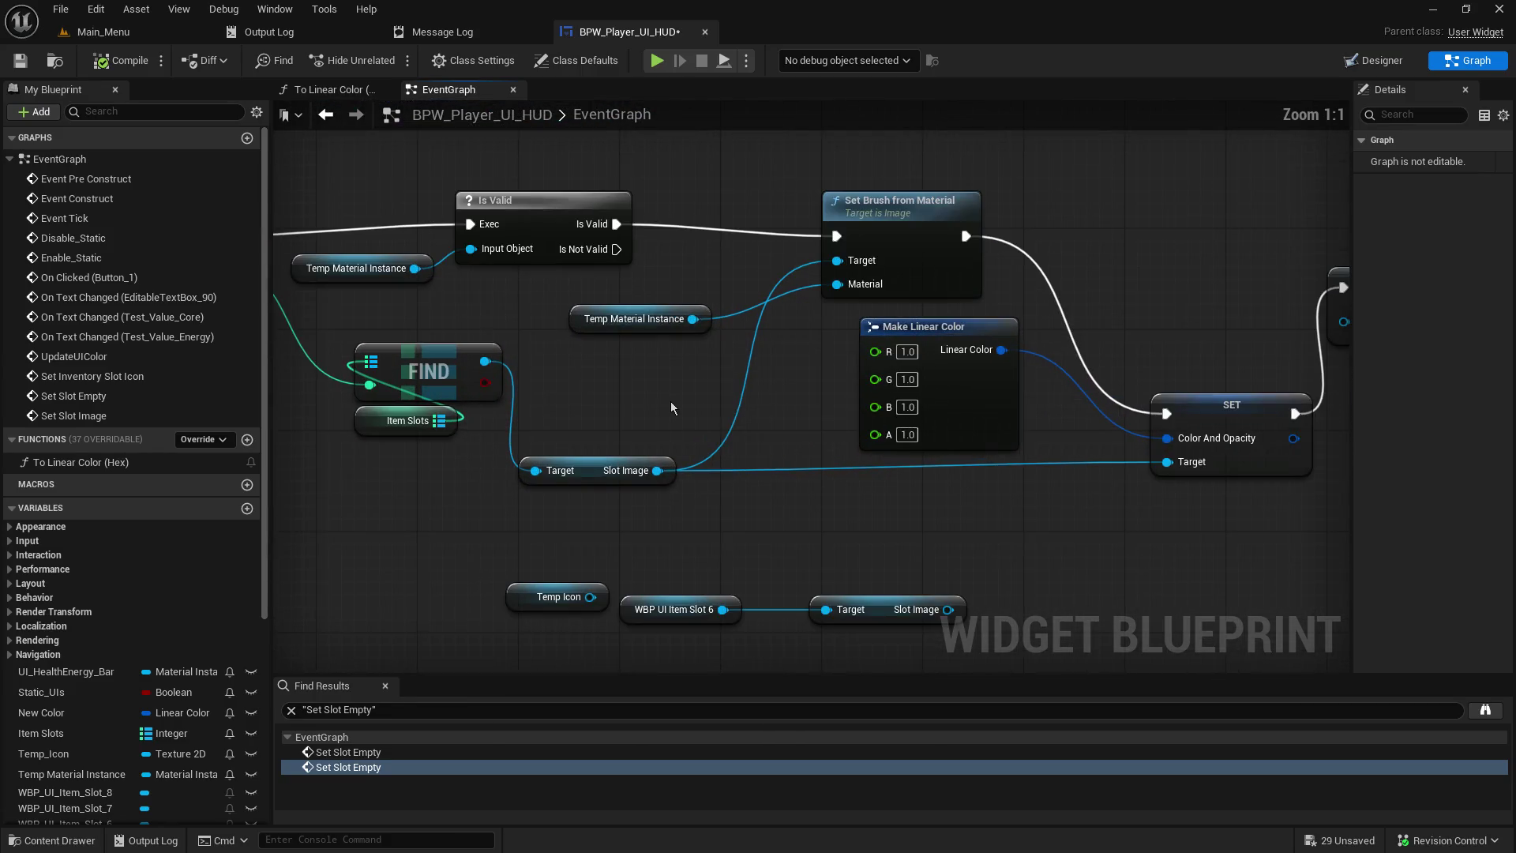
scroll(670, 401, "down", 4)
scroll(671, 404, "up", 2)
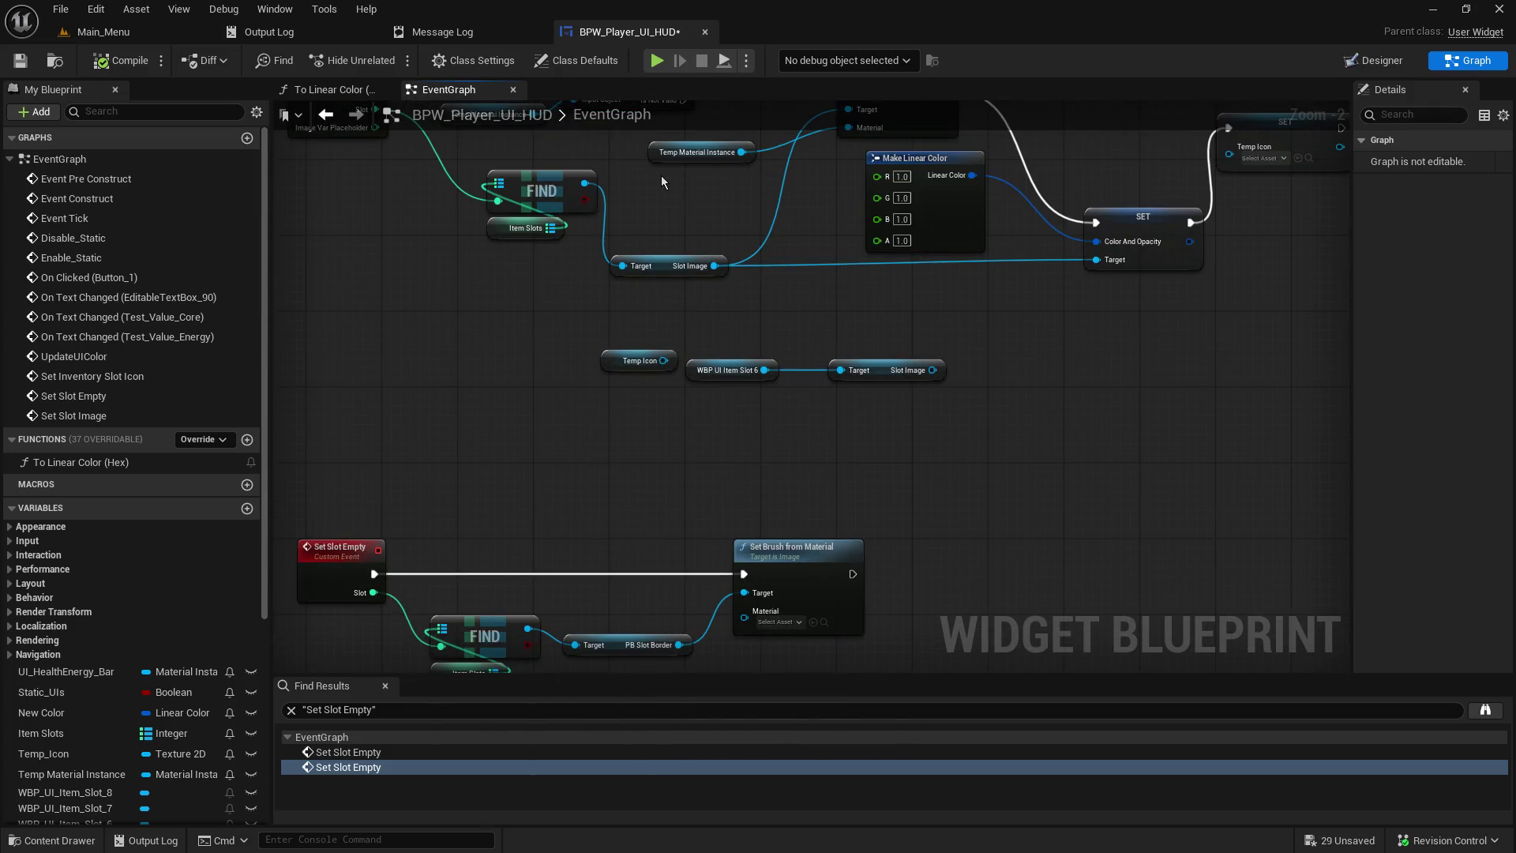
left_click_drag(665, 183, 629, 289)
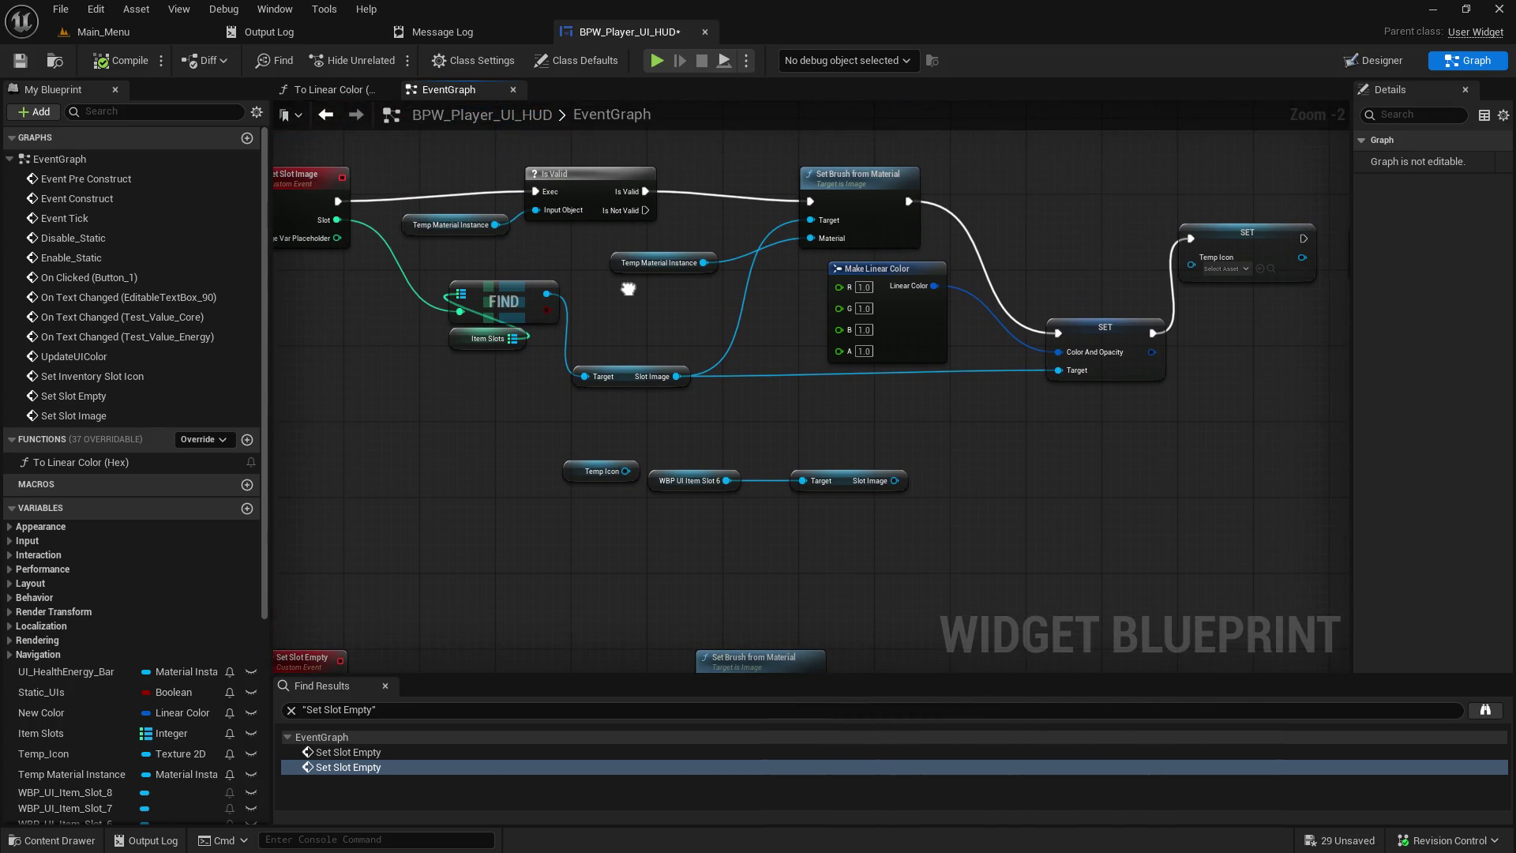
left_click(660, 263)
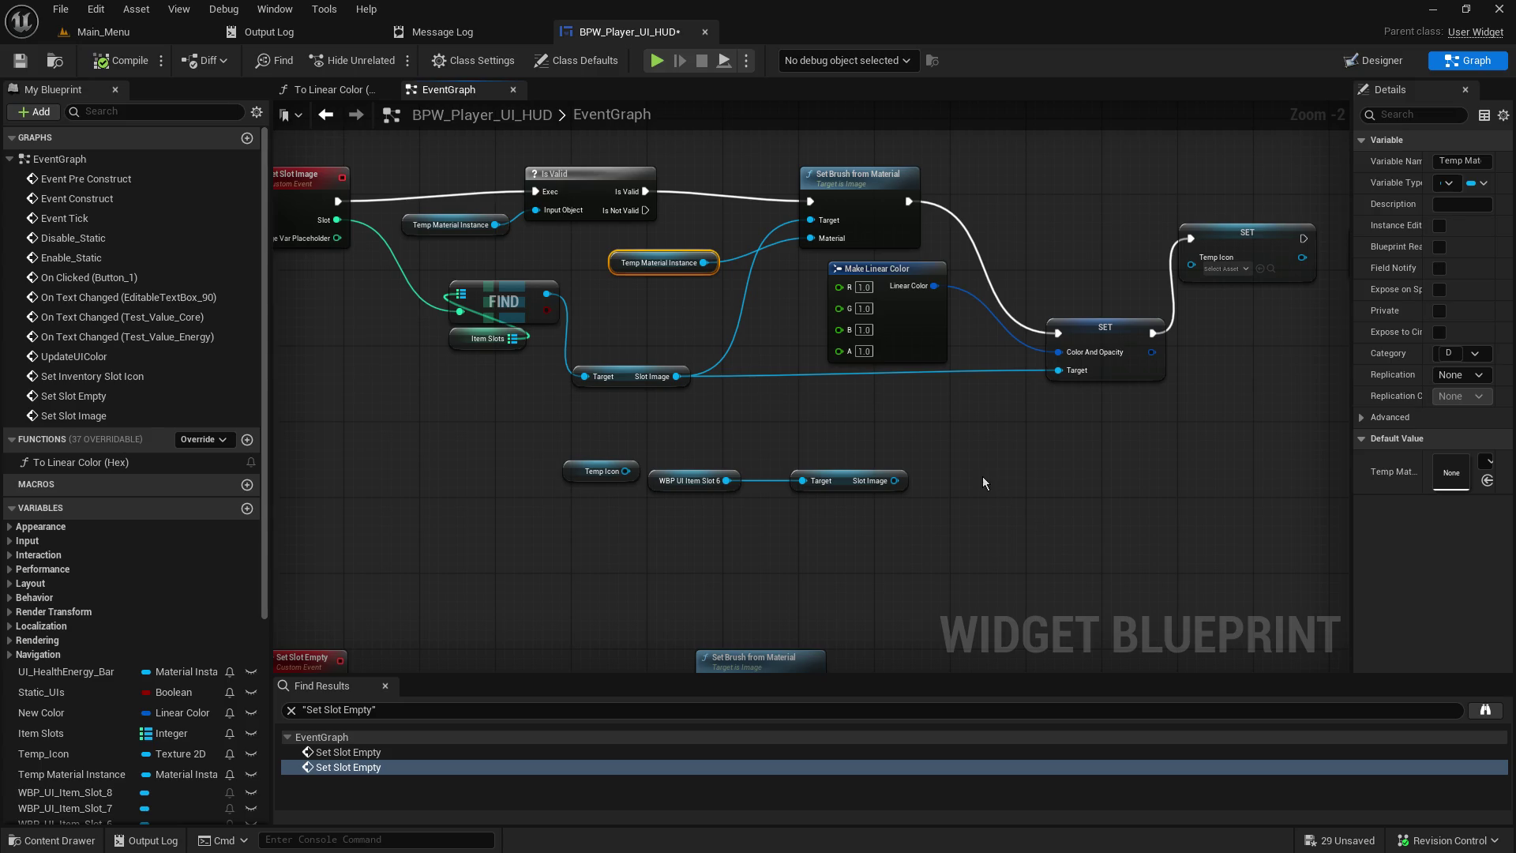
left_click_drag(1351, 331, 1201, 348)
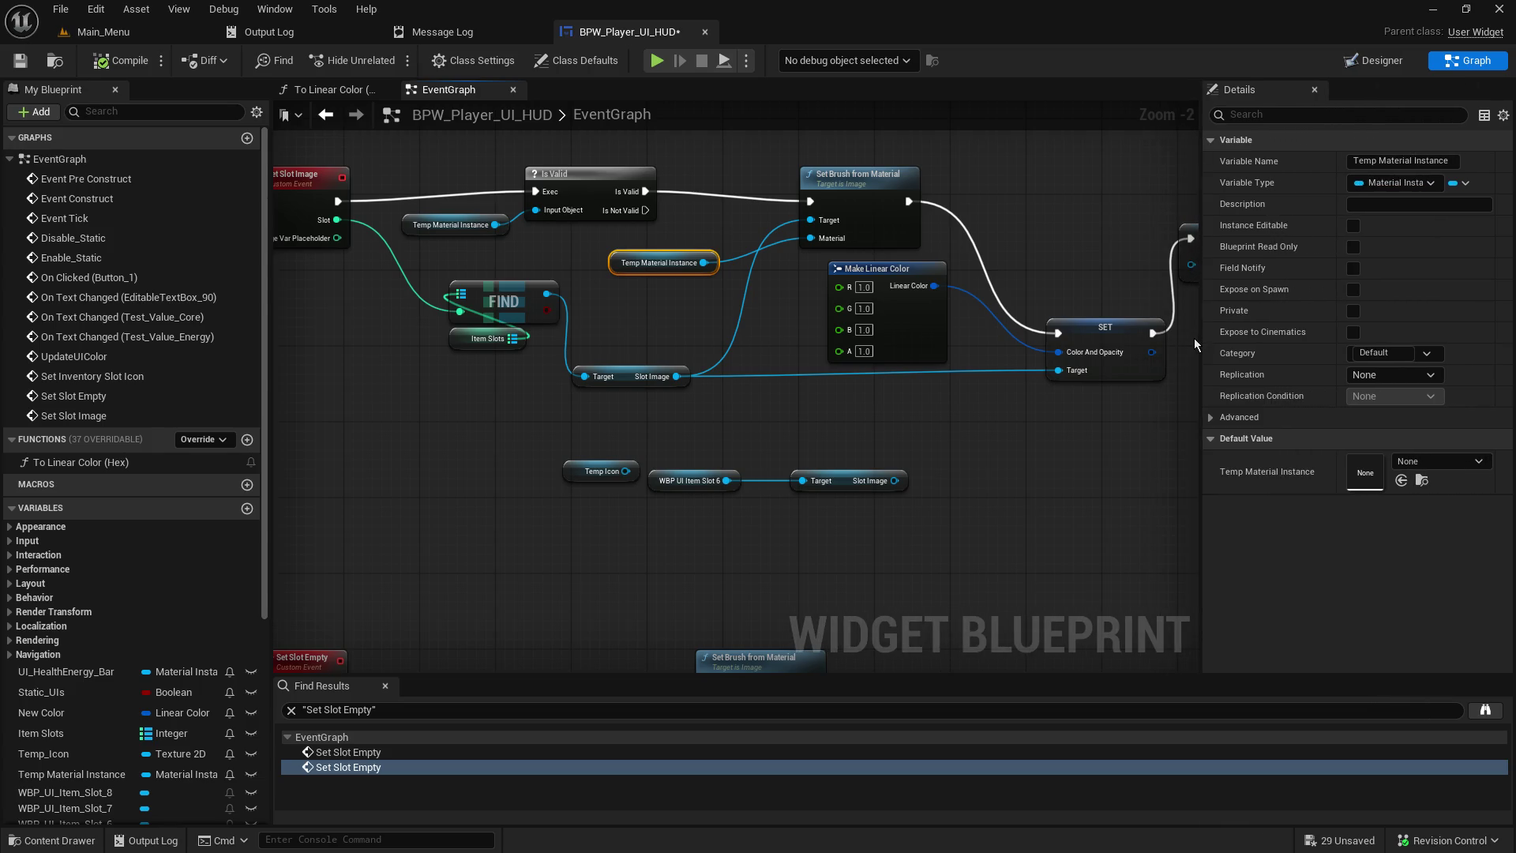
left_click_drag(921, 433, 659, 425)
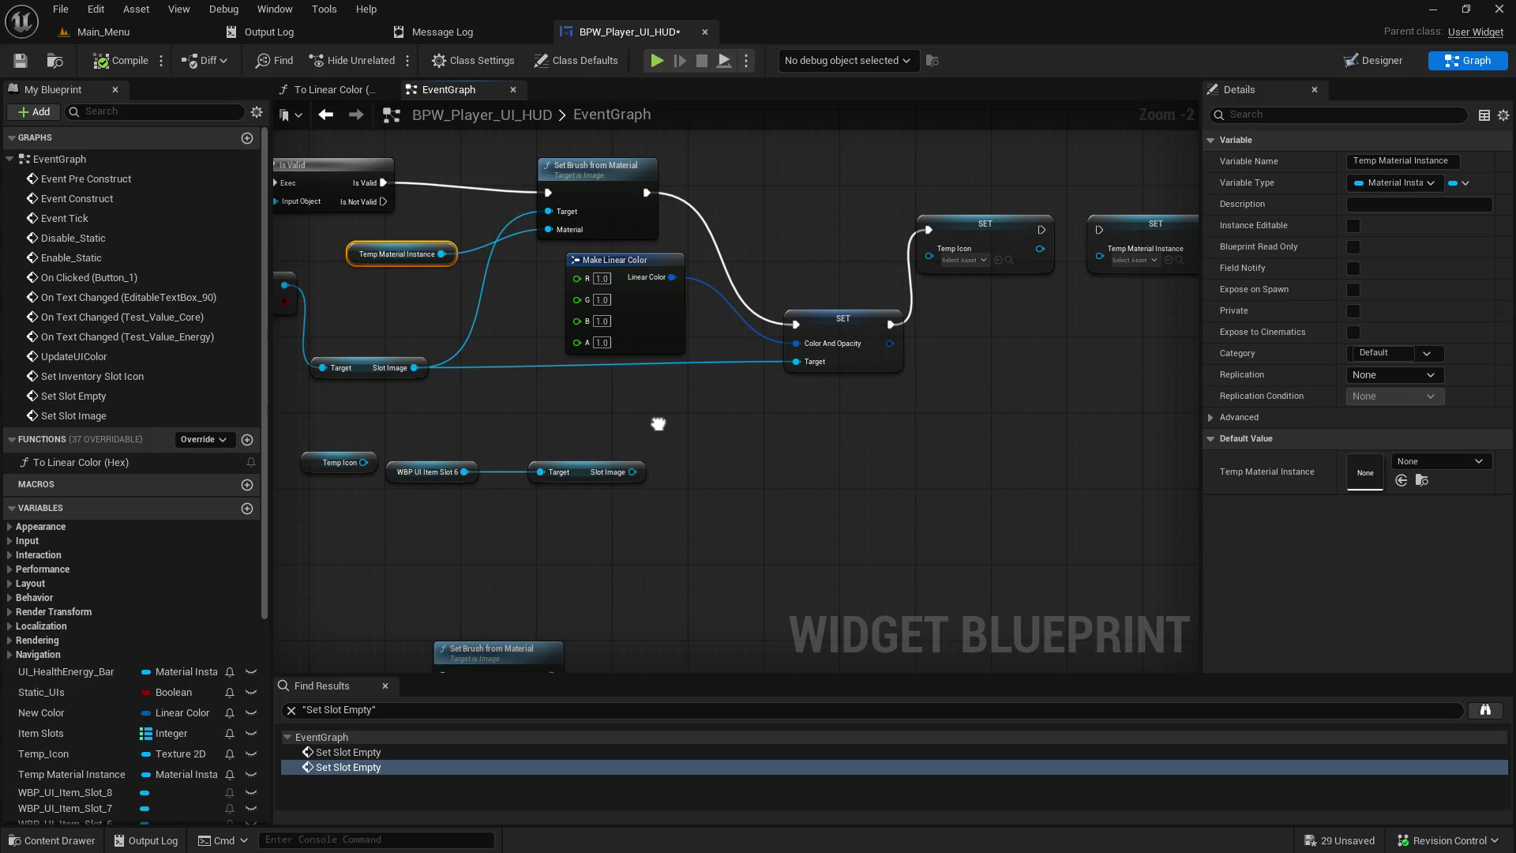
left_click_drag(861, 239, 528, 668)
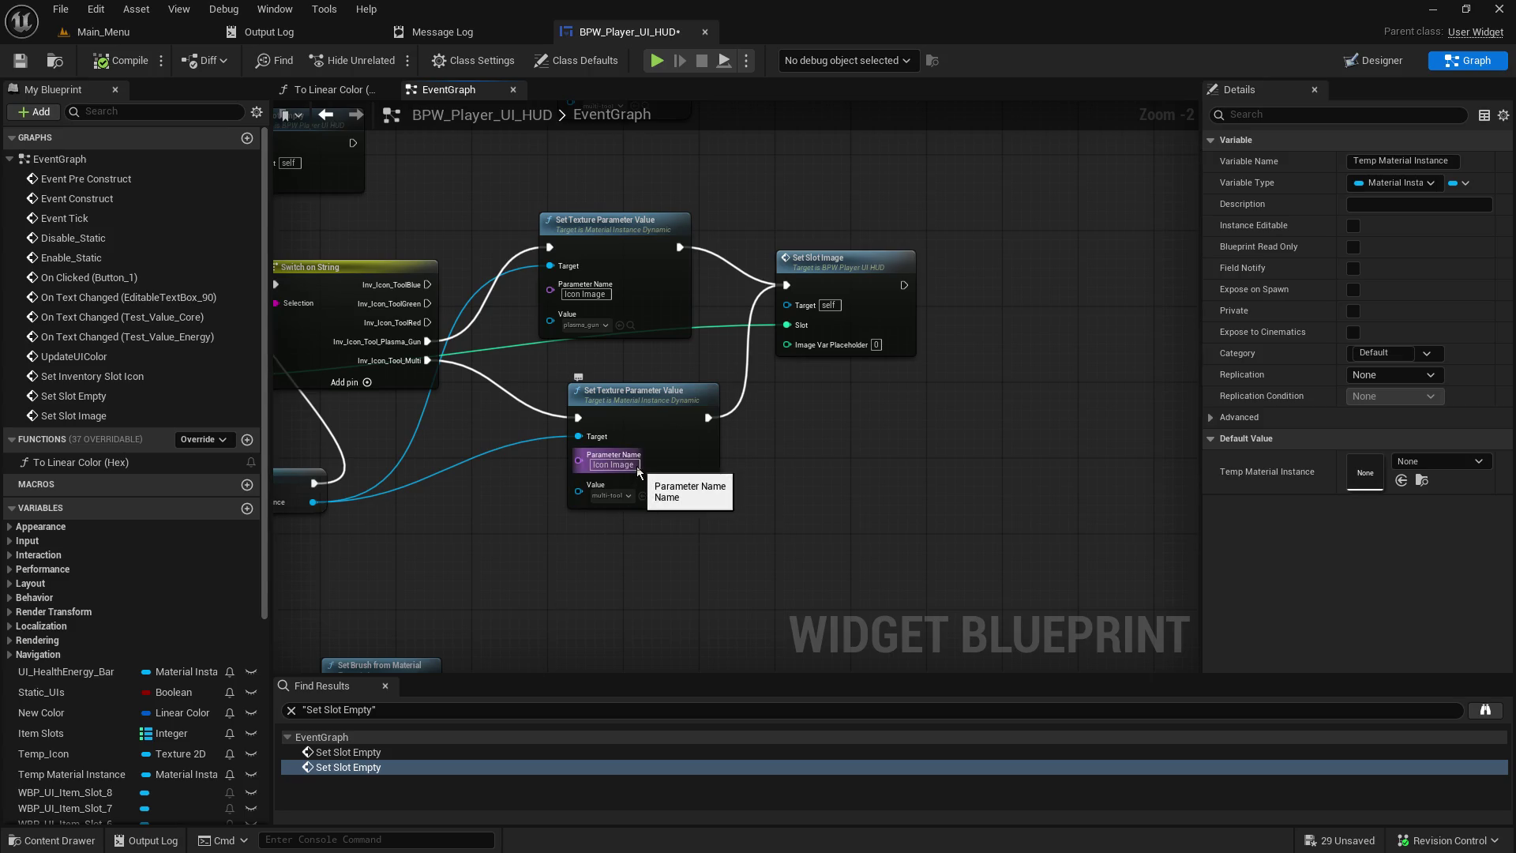
left_click_drag(576, 551, 851, 522)
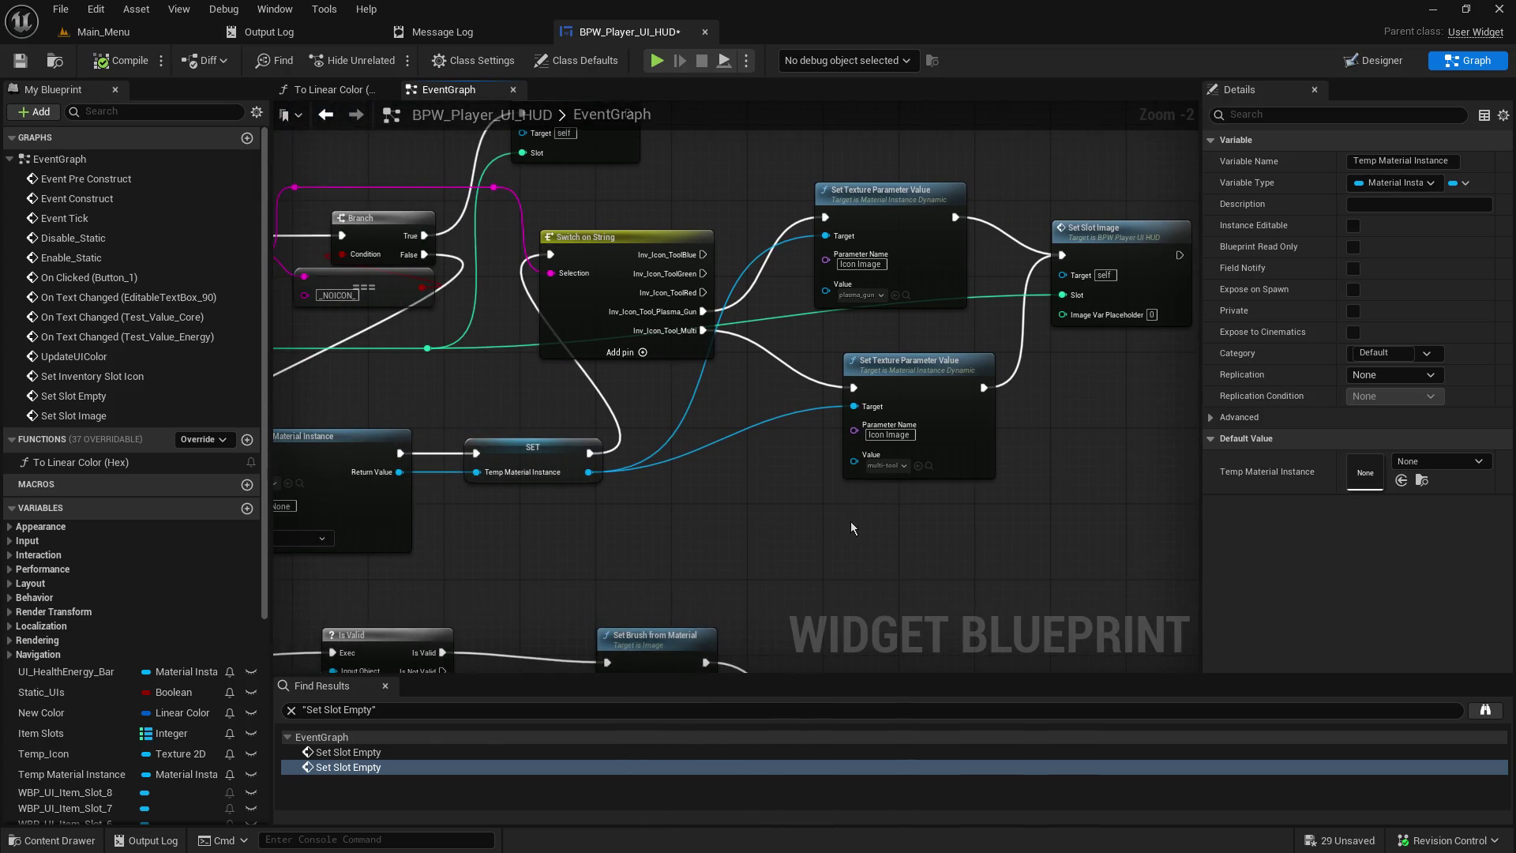
left_click(889, 368)
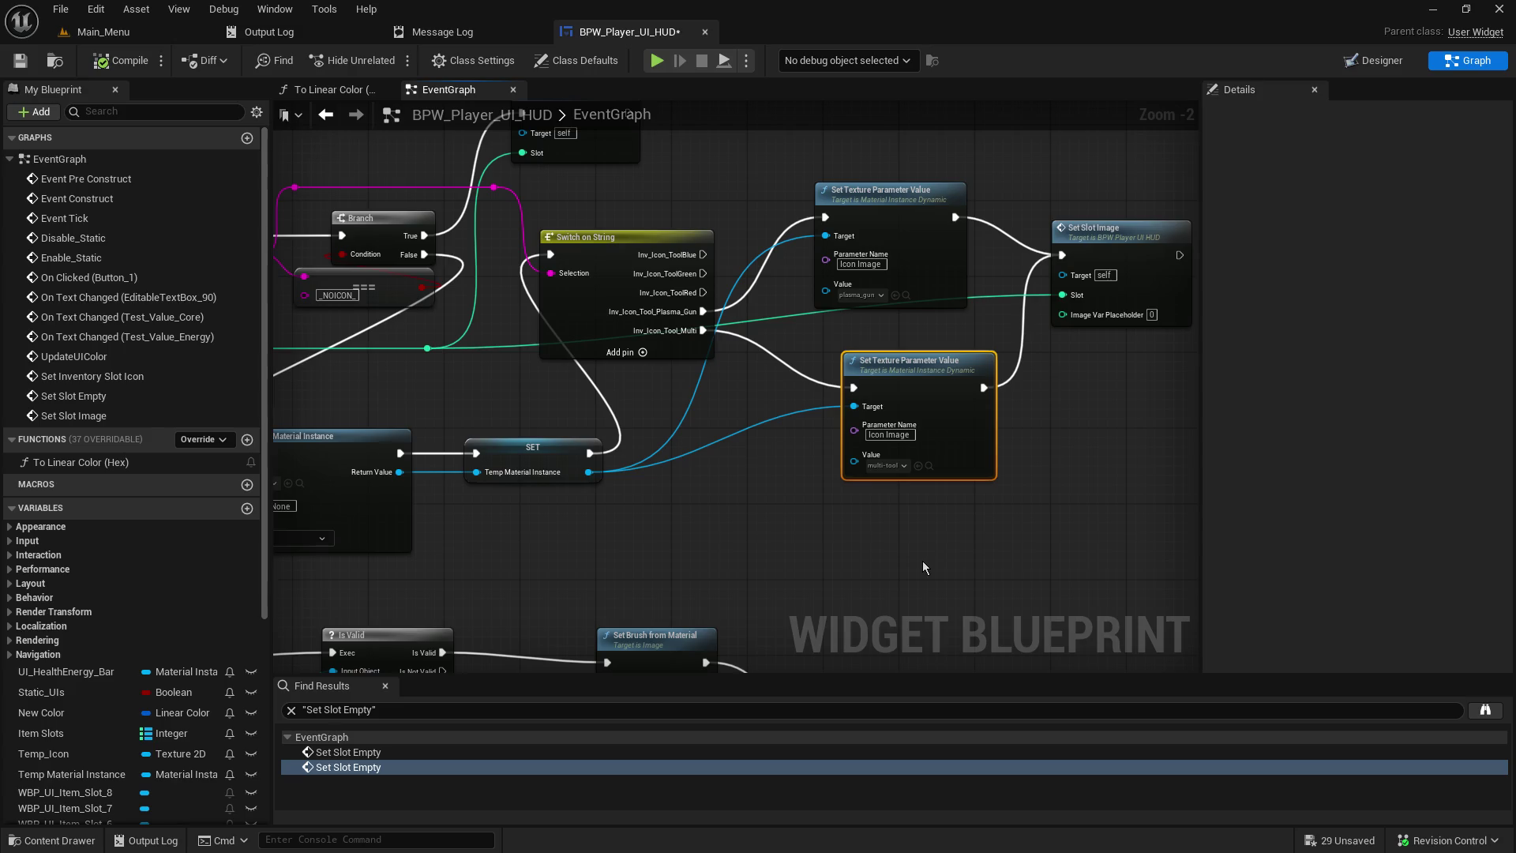
mouse_move(722, 539)
left_mouse_down()
mouse_move(959, 456)
mouse_move(975, 199)
left_mouse_up()
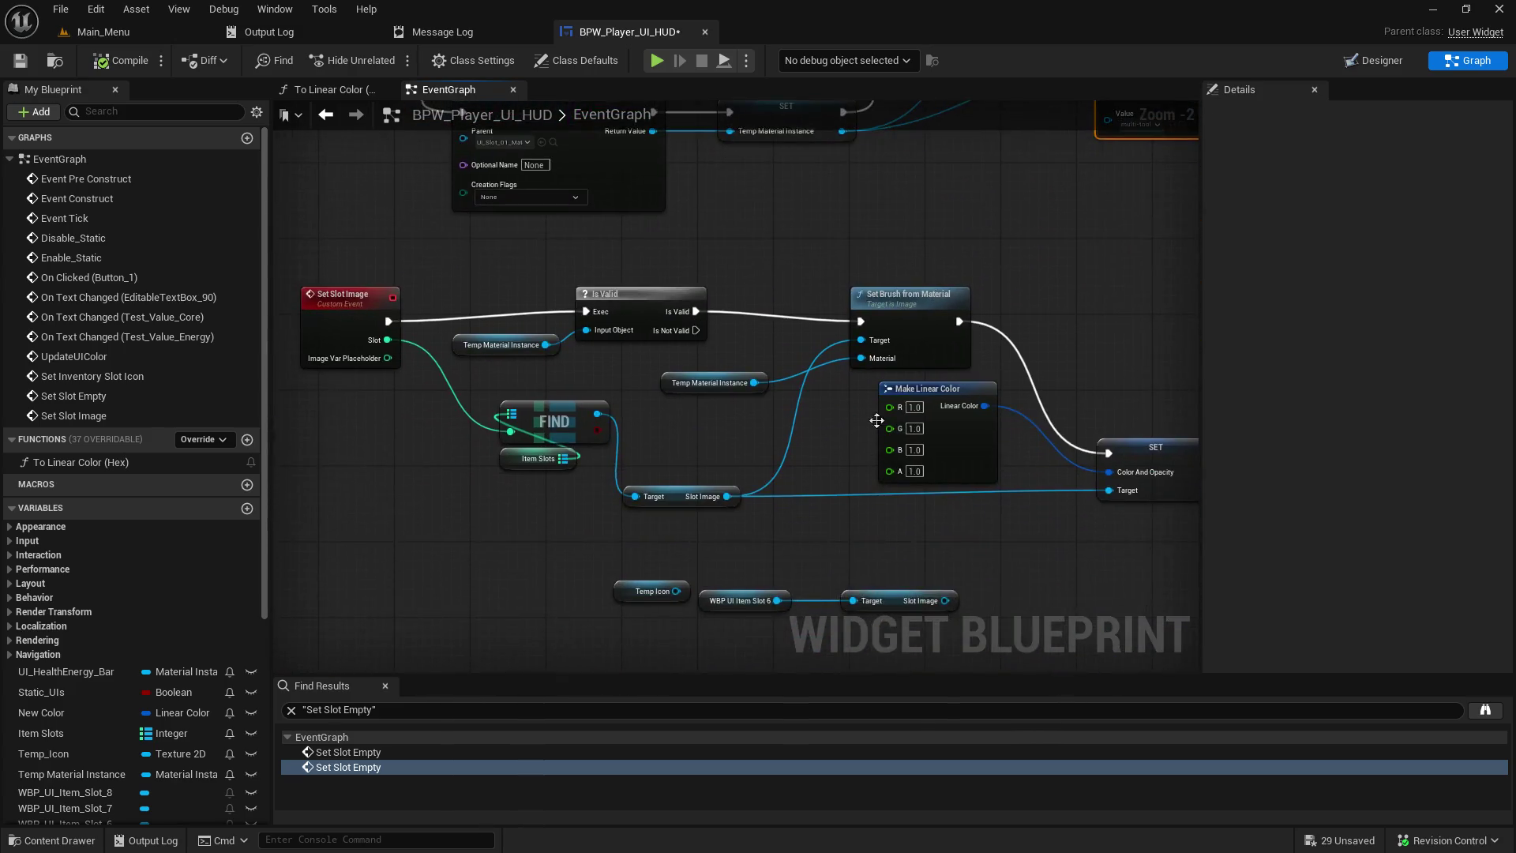
key("ctrl+v")
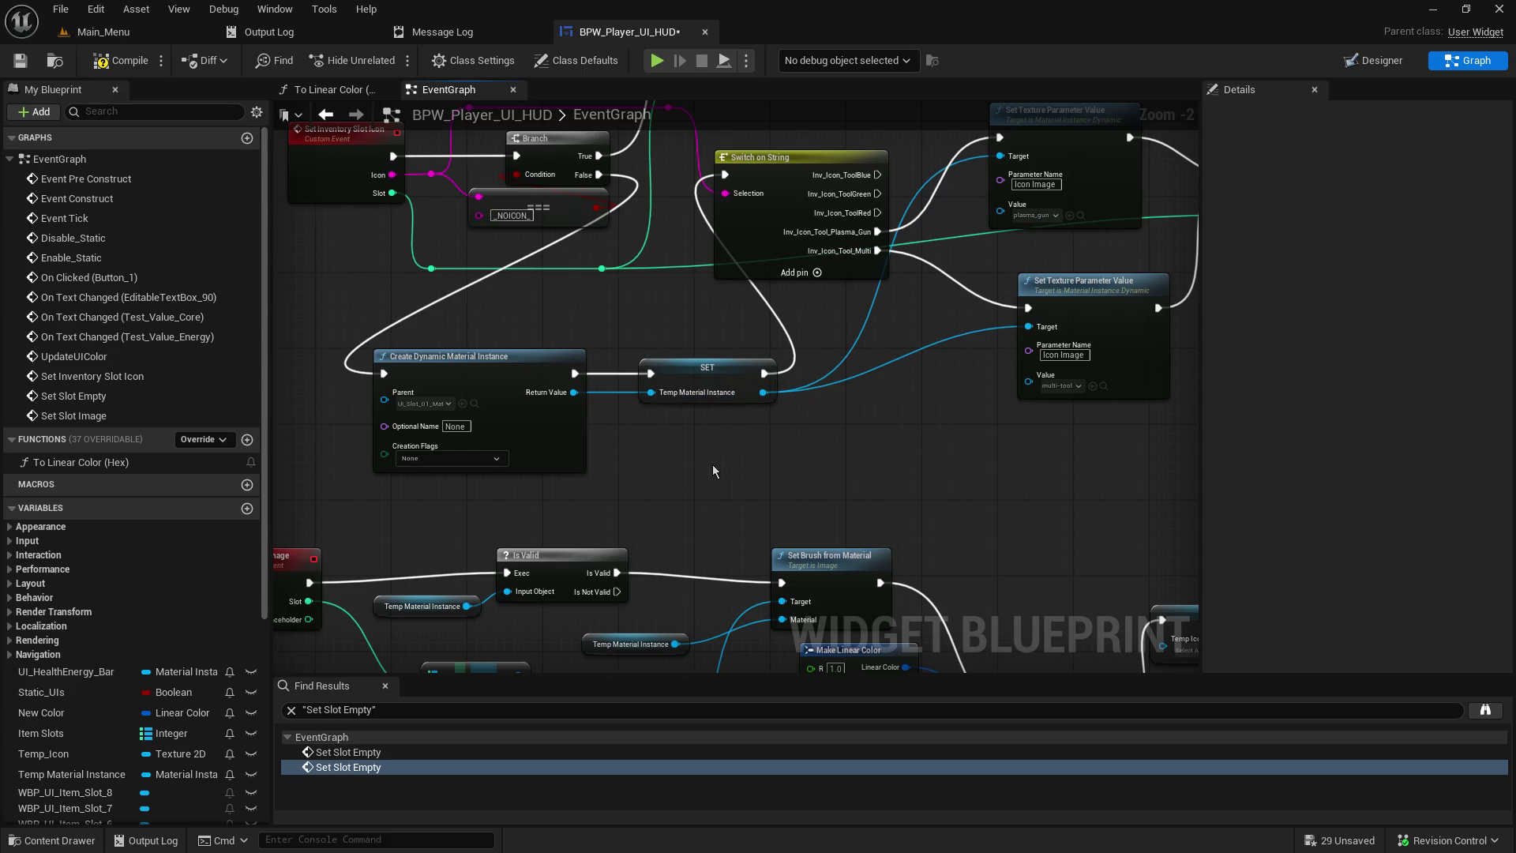
mouse_move(1013, 295)
left_mouse_down()
mouse_move(539, 444)
mouse_move(620, 698)
mouse_move(668, 672)
left_mouse_up()
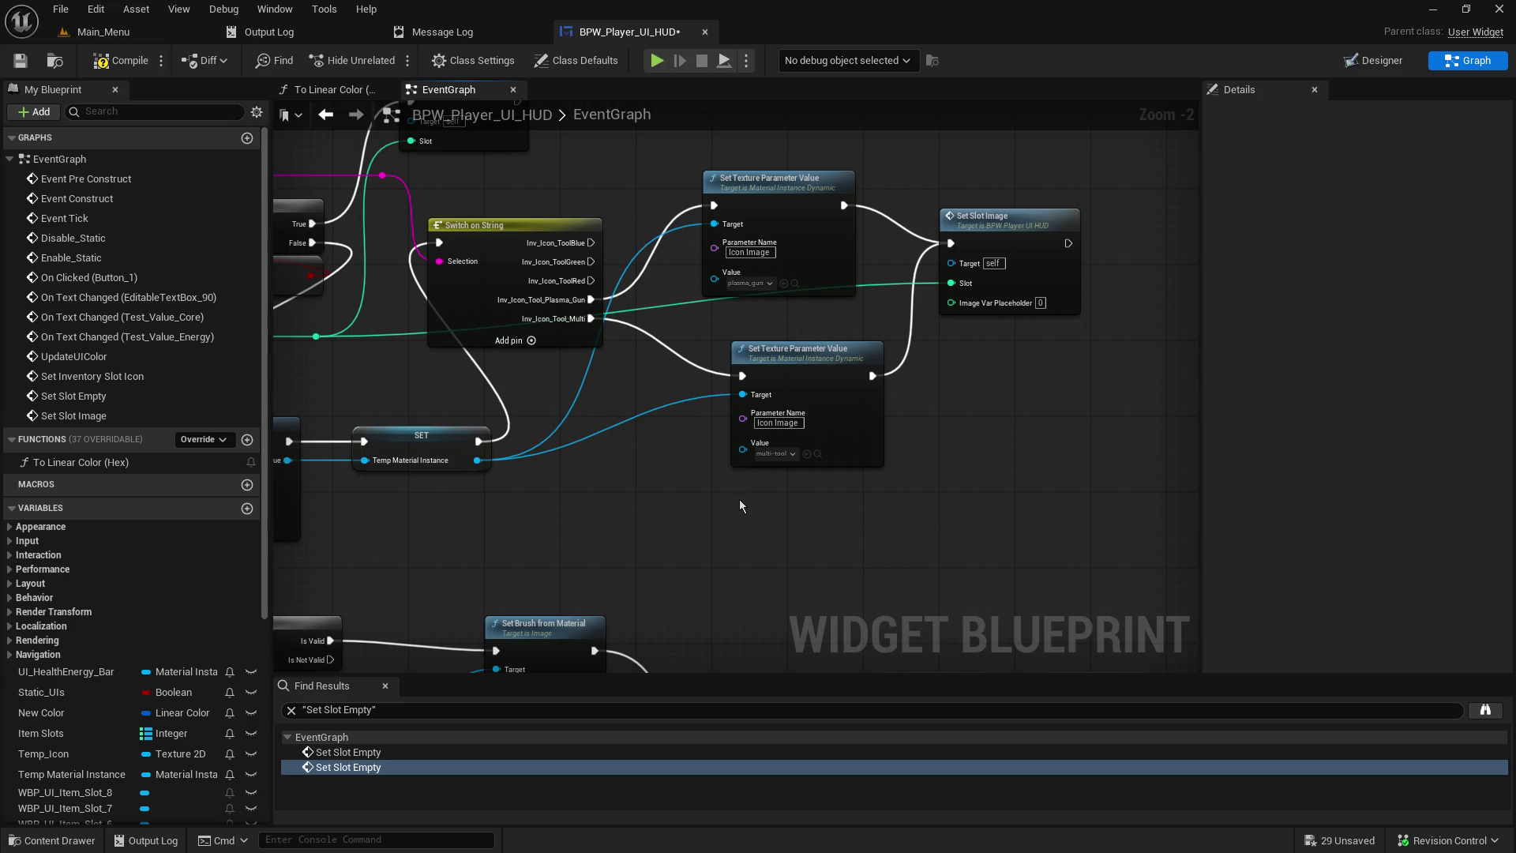
- Paste a copy of the SET Temp Material Instance node beside the Set Slot Empty event
left_click_drag(662, 518, 808, 393)
left_click(632, 322)
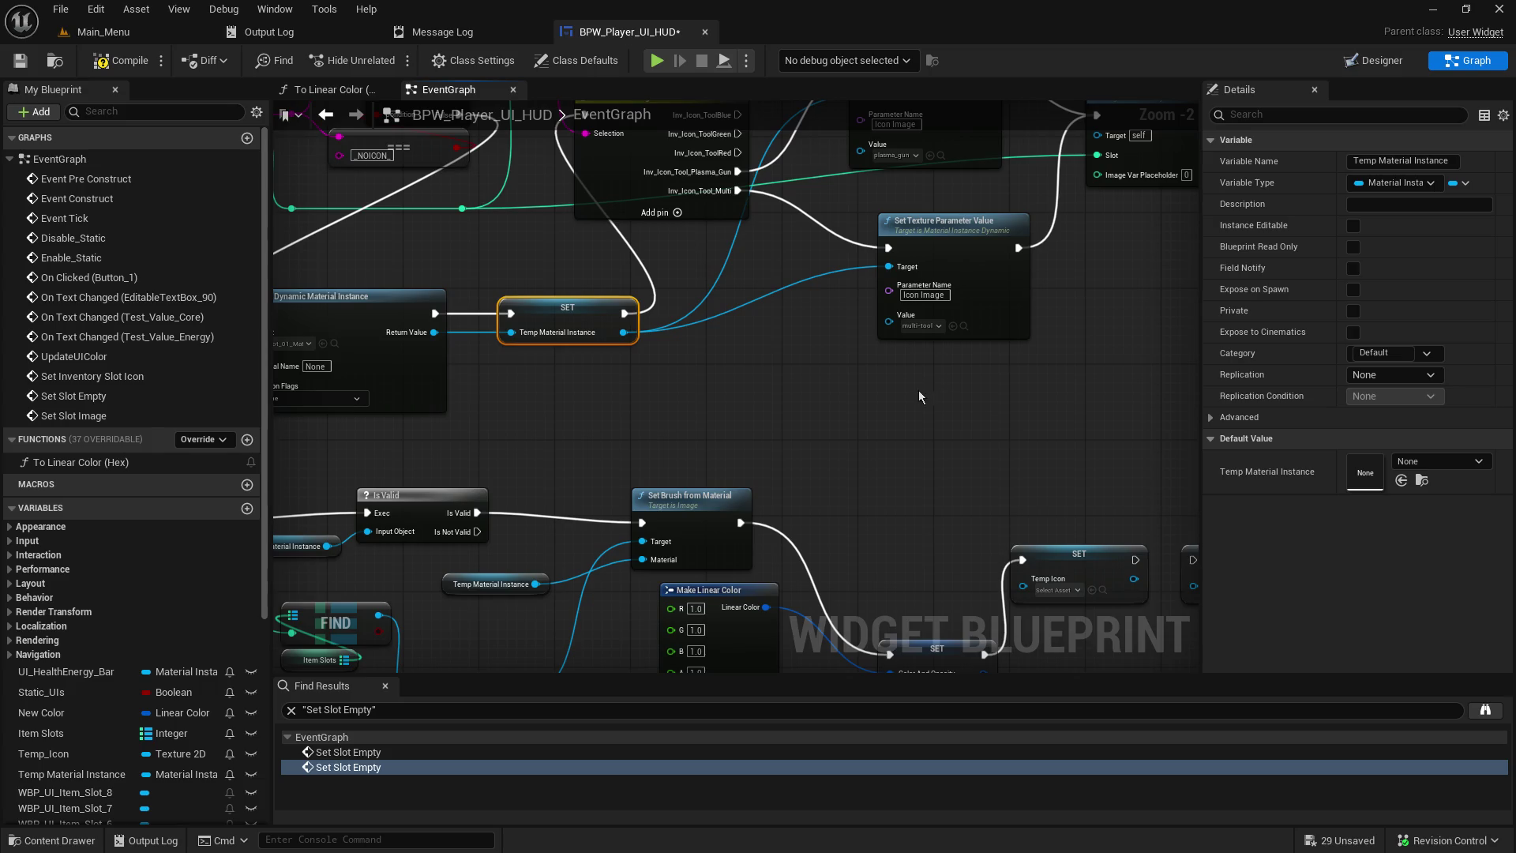
left_click_drag(799, 510, 899, 418)
left_click(718, 442)
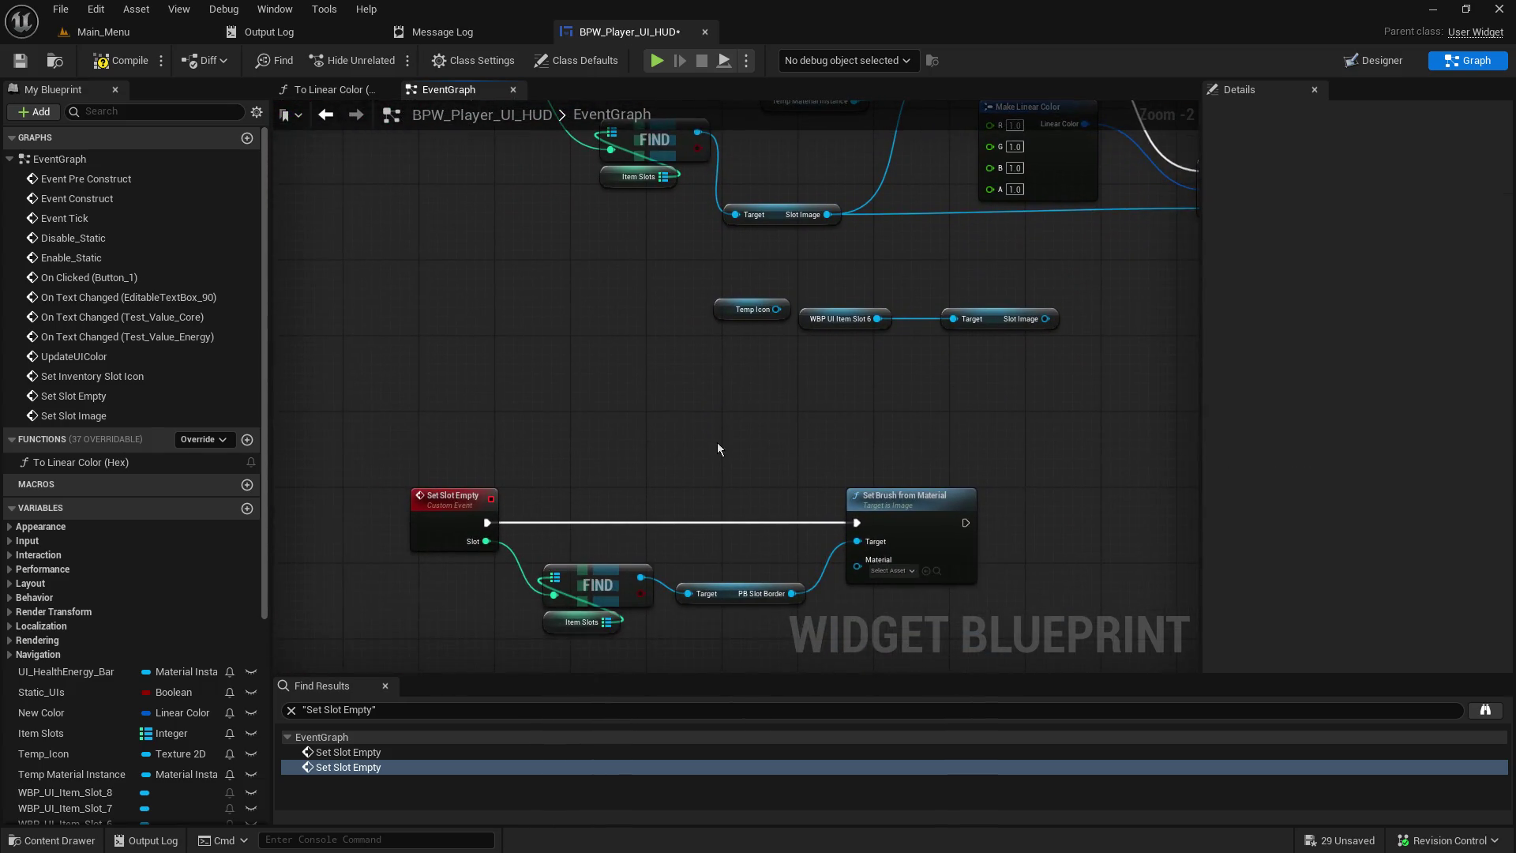
key("ctrl+v")
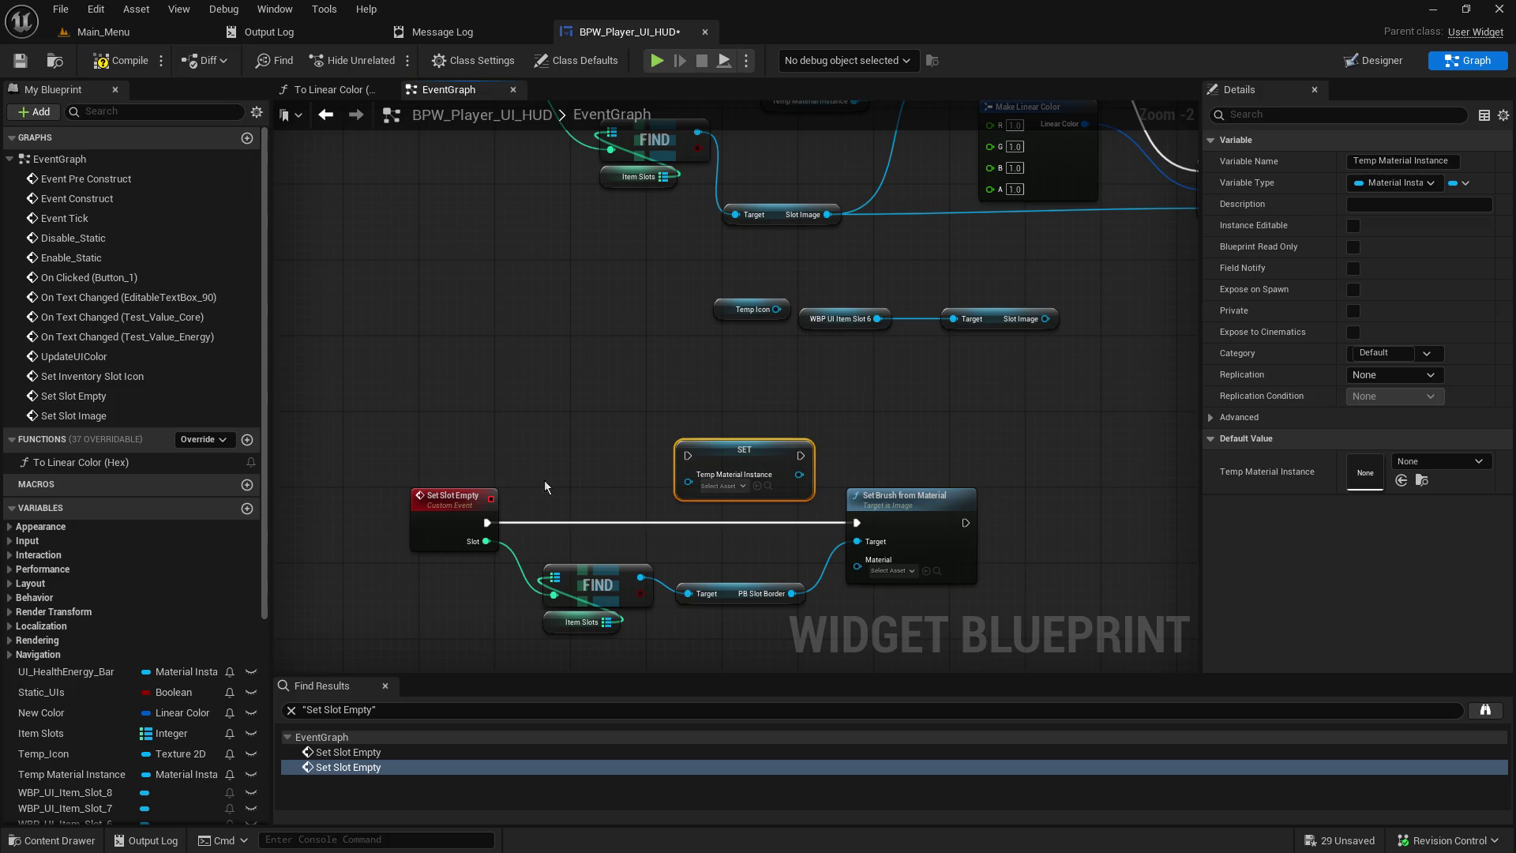
left_click(478, 524)
mouse_move(472, 527)
left_mouse_down()
mouse_move(453, 528)
mouse_move(510, 513)
mouse_move(474, 527)
mouse_move(478, 544)
mouse_move(679, 486)
mouse_move(688, 456)
mouse_move(606, 482)
left_mouse_up()
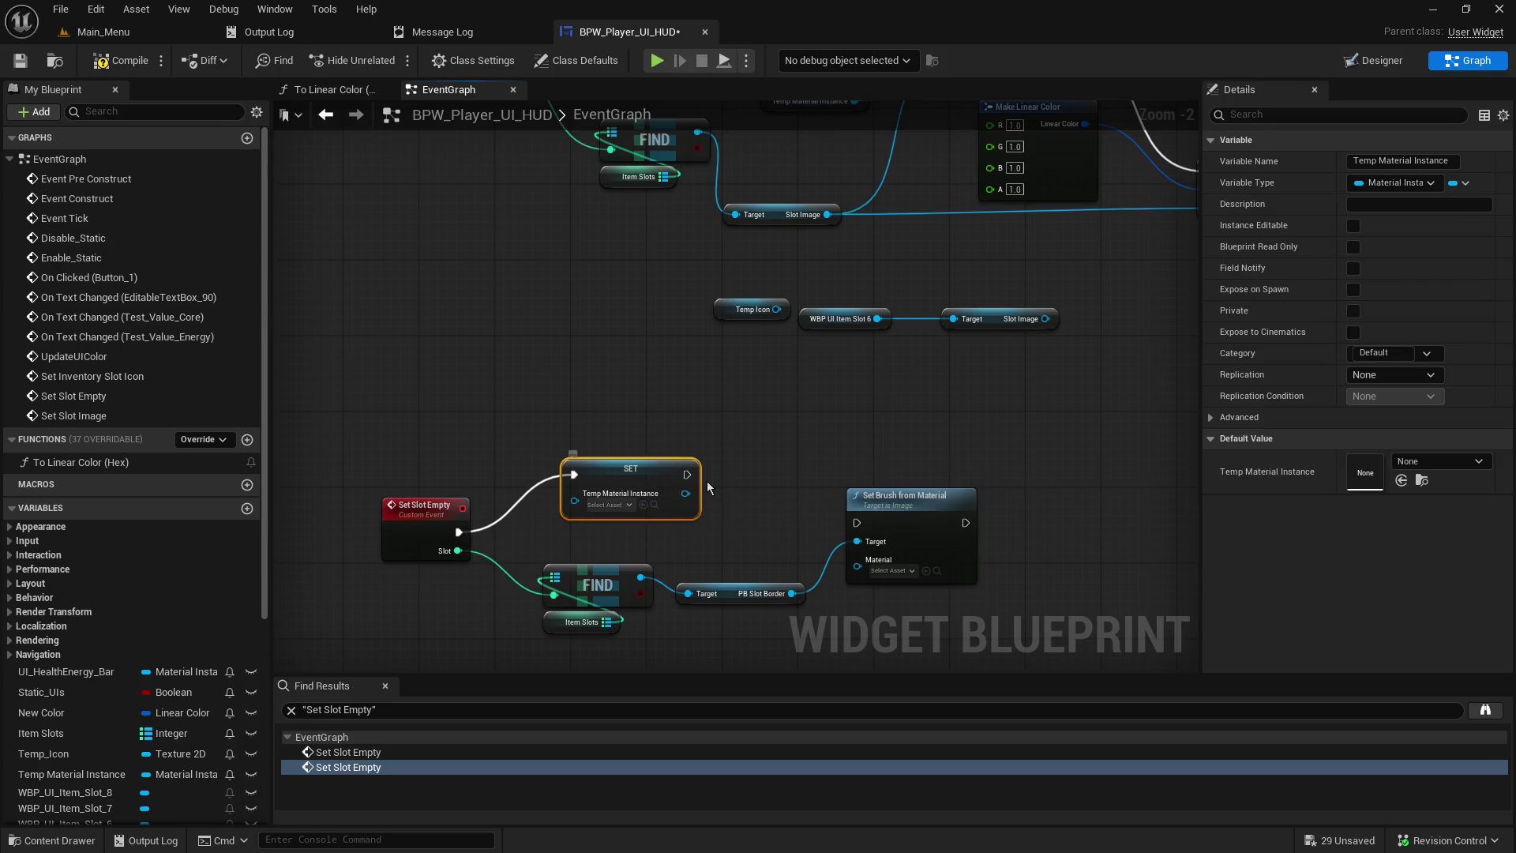
- Select the Create Dynamic Material Instance node from the Set Slot Image chain for copying
left_click_drag(620, 510, 455, 807)
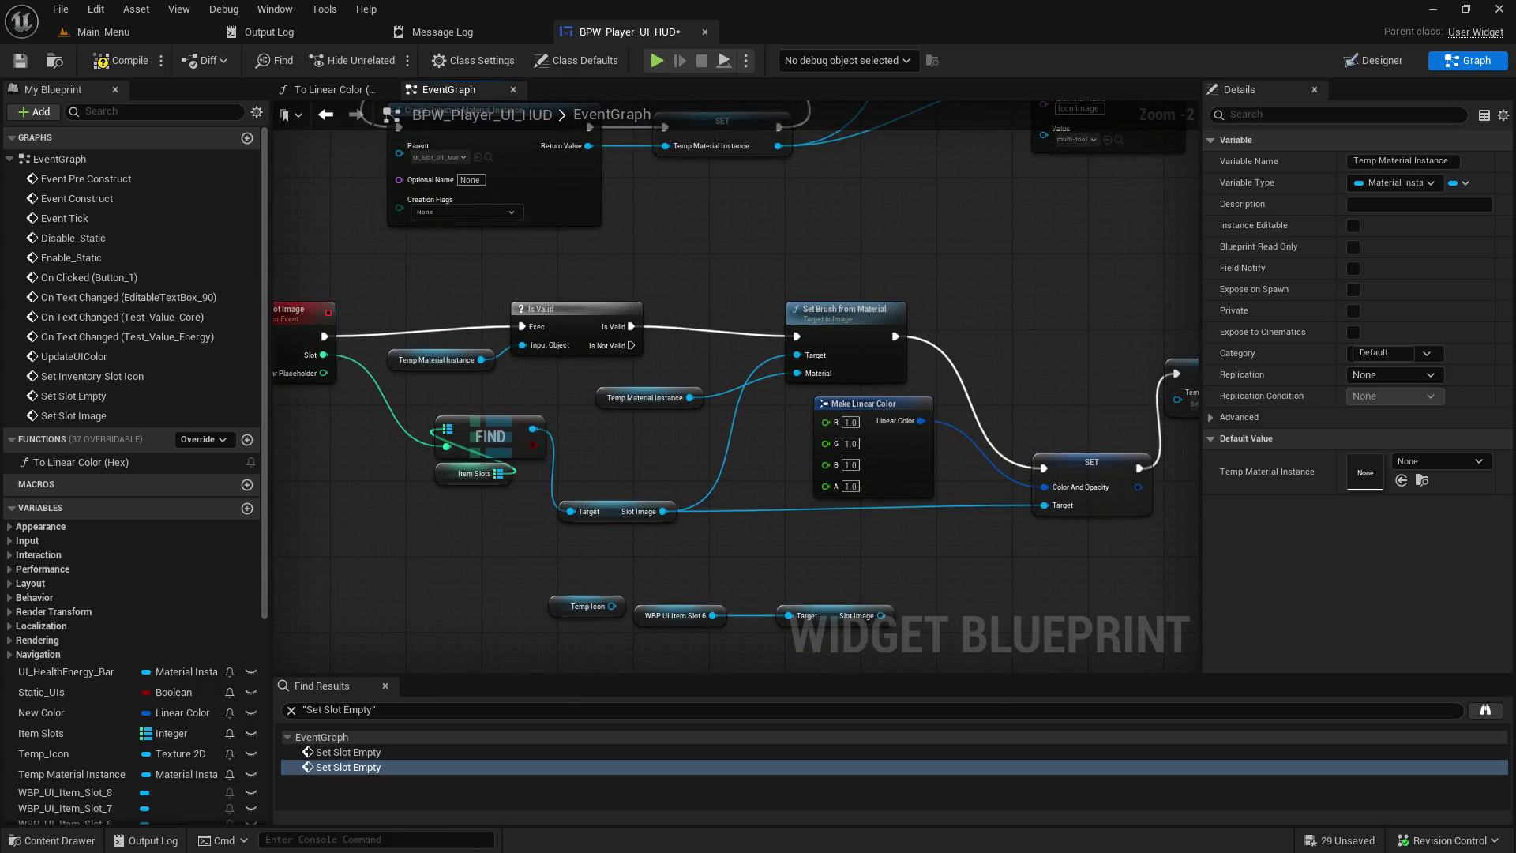
left_click_drag(735, 379, 584, 632)
left_click_drag(735, 379, 897, 318)
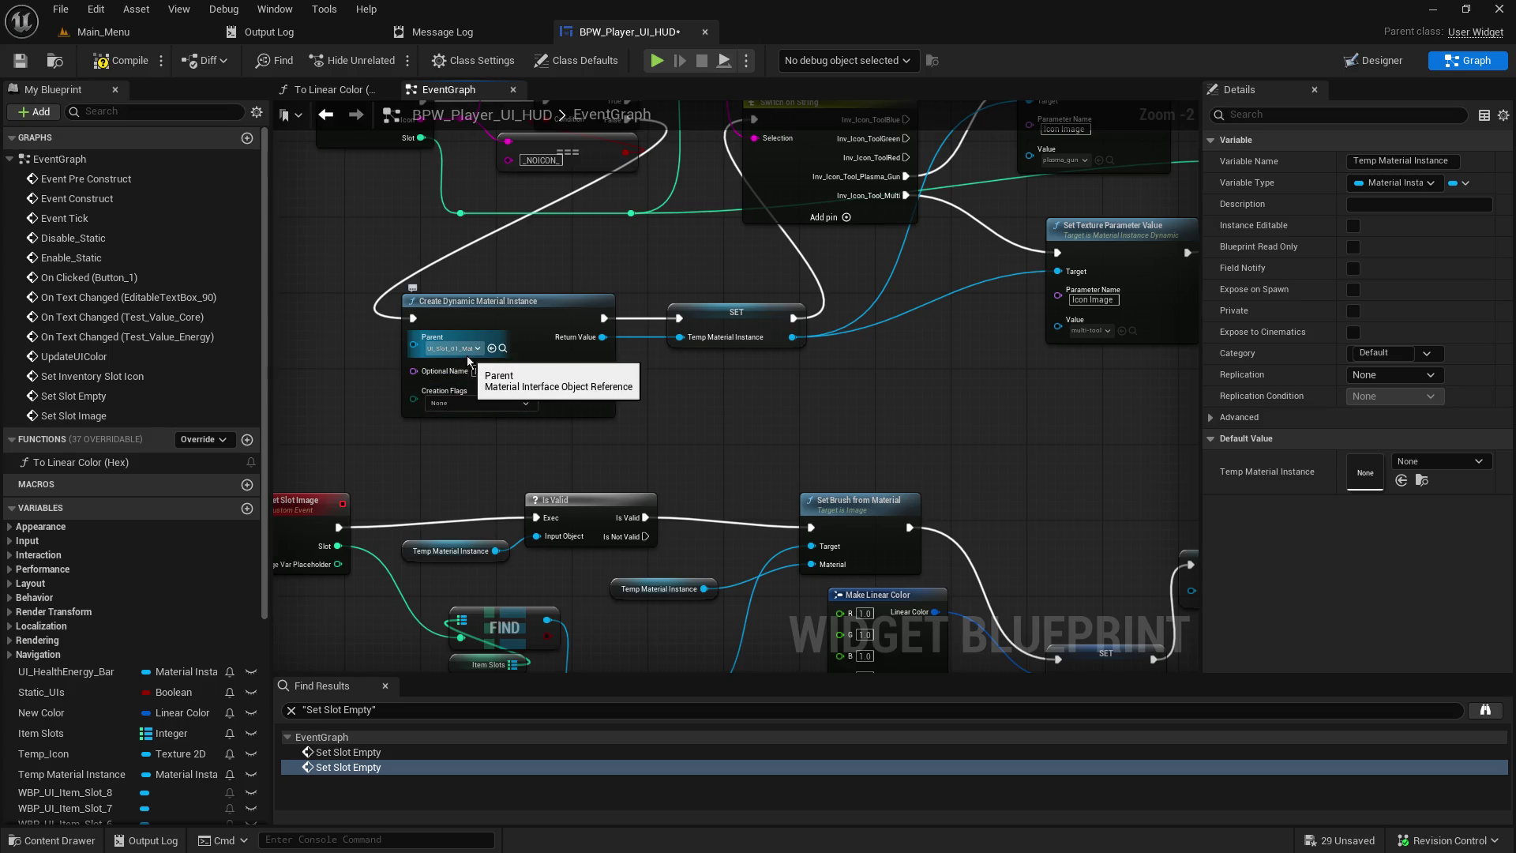
left_click(492, 317)
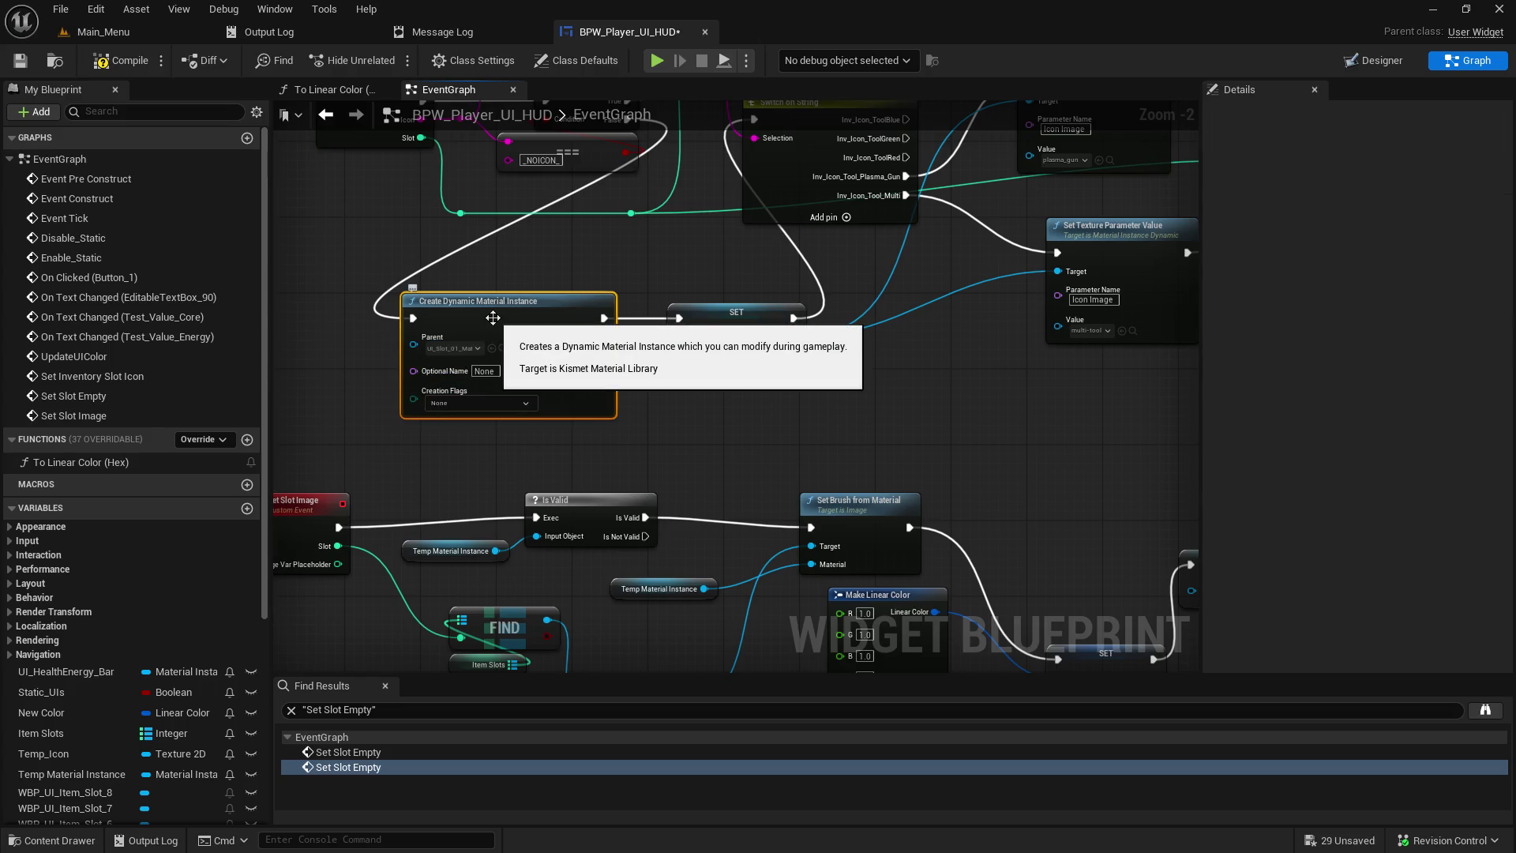
left_click(348, 767)
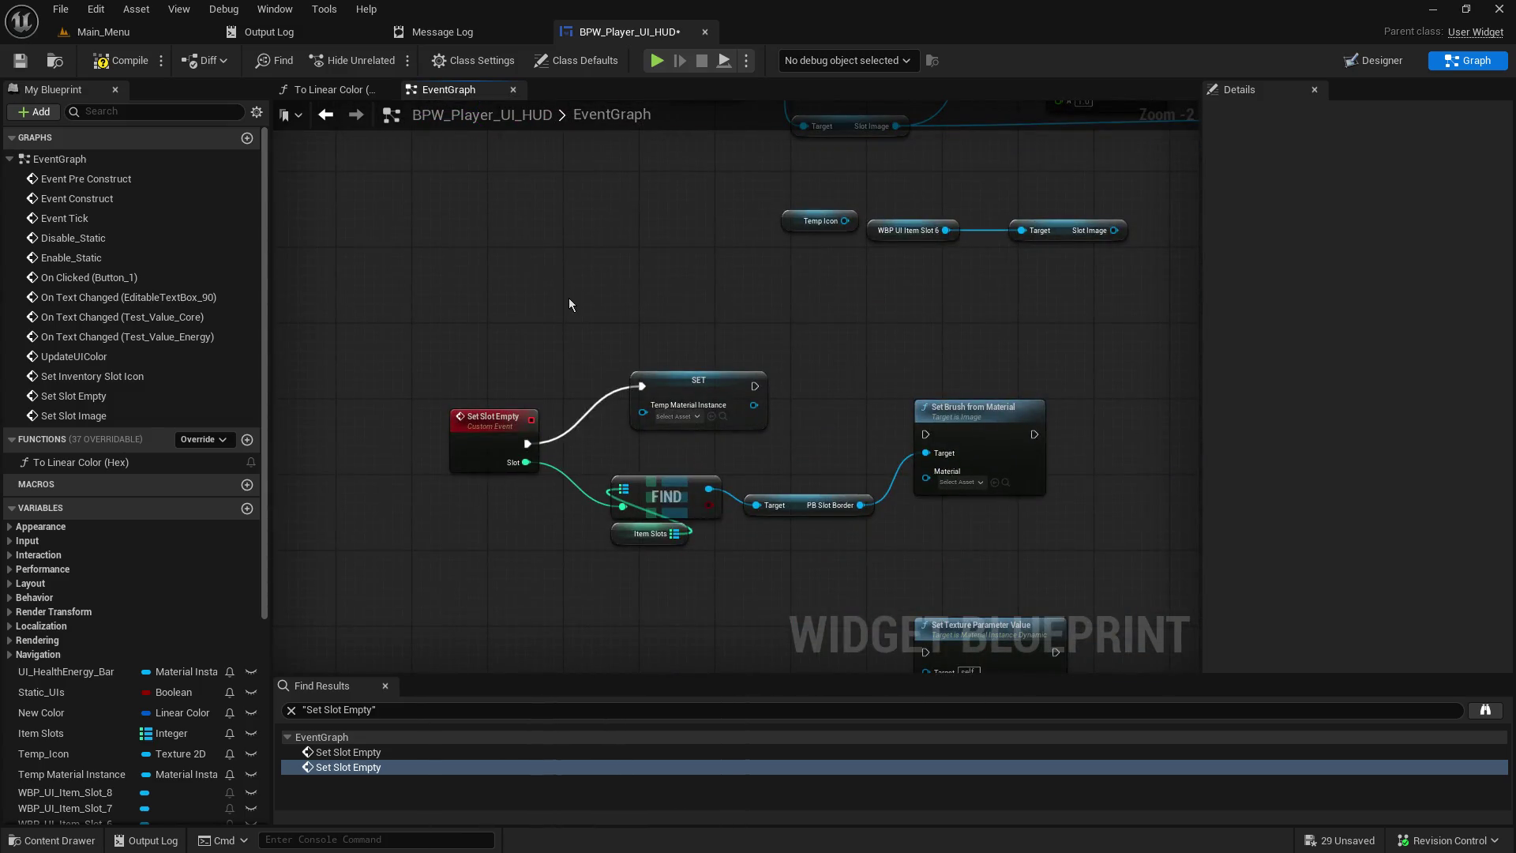
- Paste Create Dynamic Material Instance and wire Set Slot Empty through it into the SET node
key("ctrl+v")
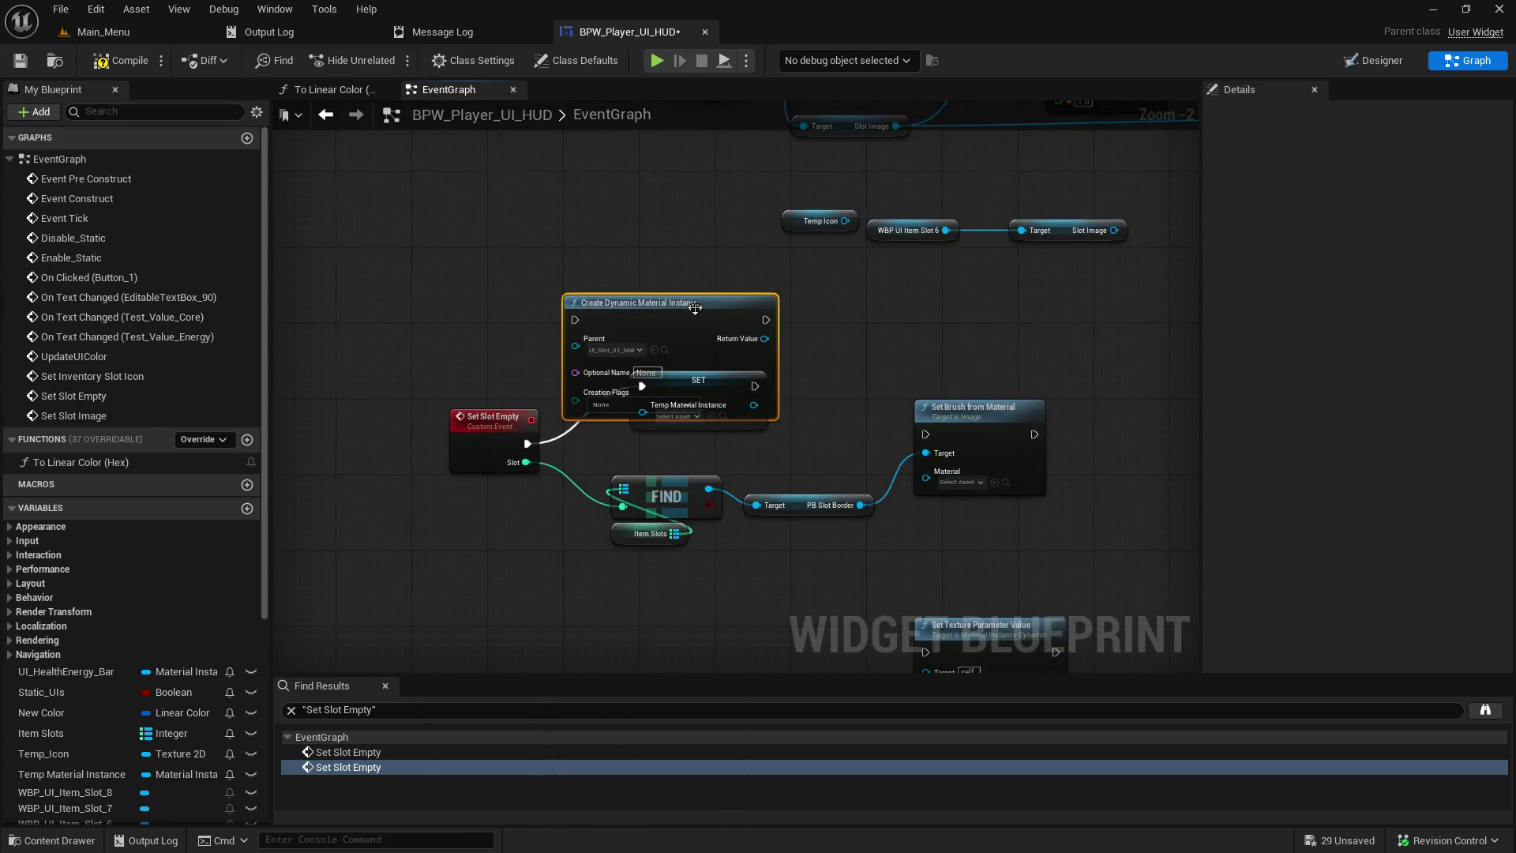
left_click_drag(695, 308, 628, 250)
left_click_drag(705, 377, 799, 358)
left_click_drag(699, 263, 784, 357)
left_click_drag(525, 442, 510, 263)
left_click_drag(600, 245, 675, 338)
left_click_drag(829, 360, 923, 341)
left_click_drag(984, 411, 972, 494)
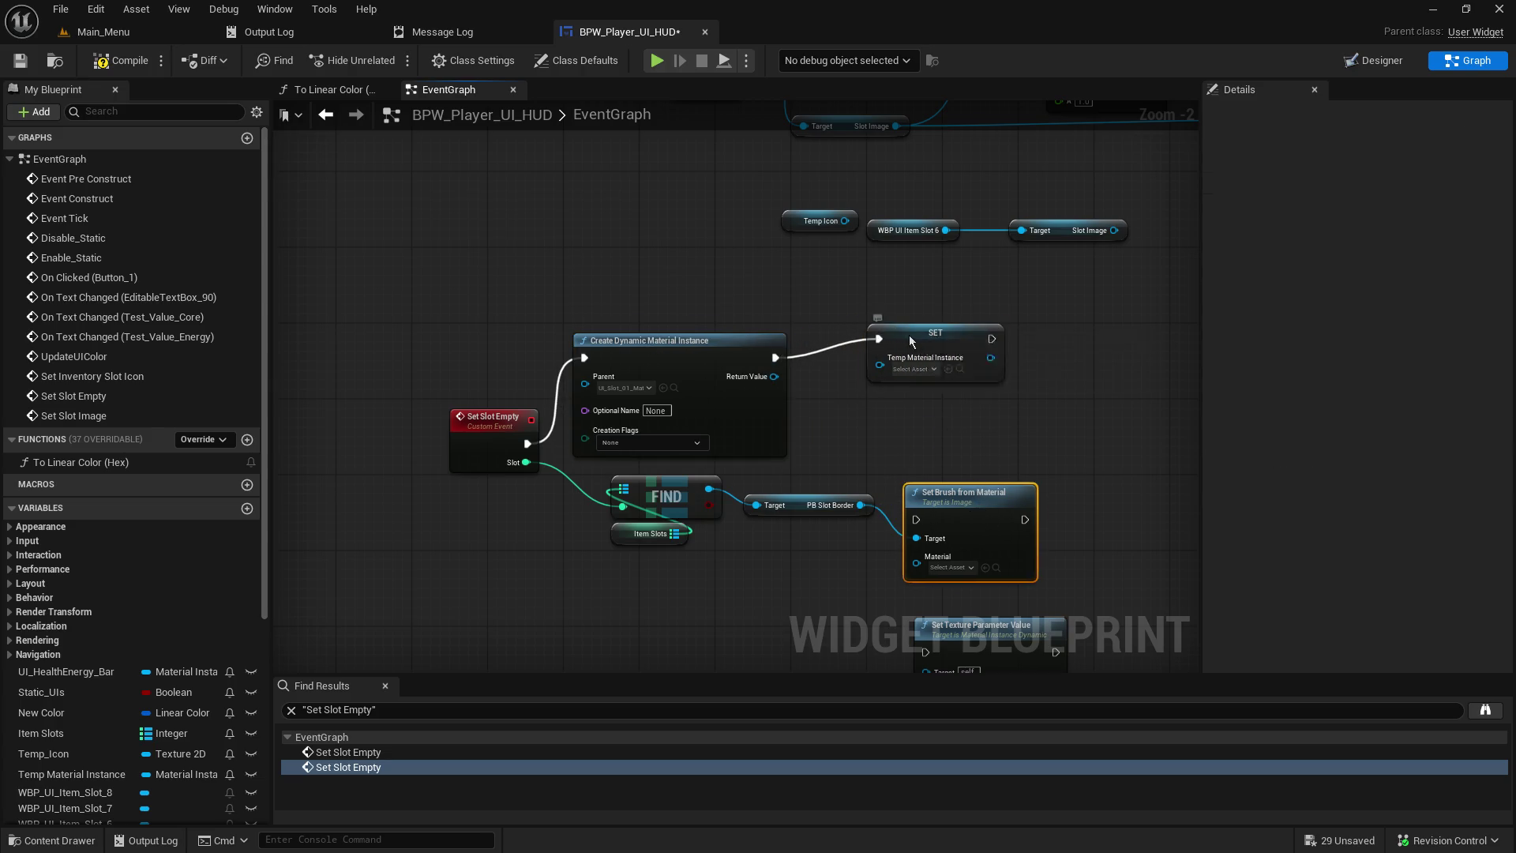
left_click_drag(909, 336, 920, 354)
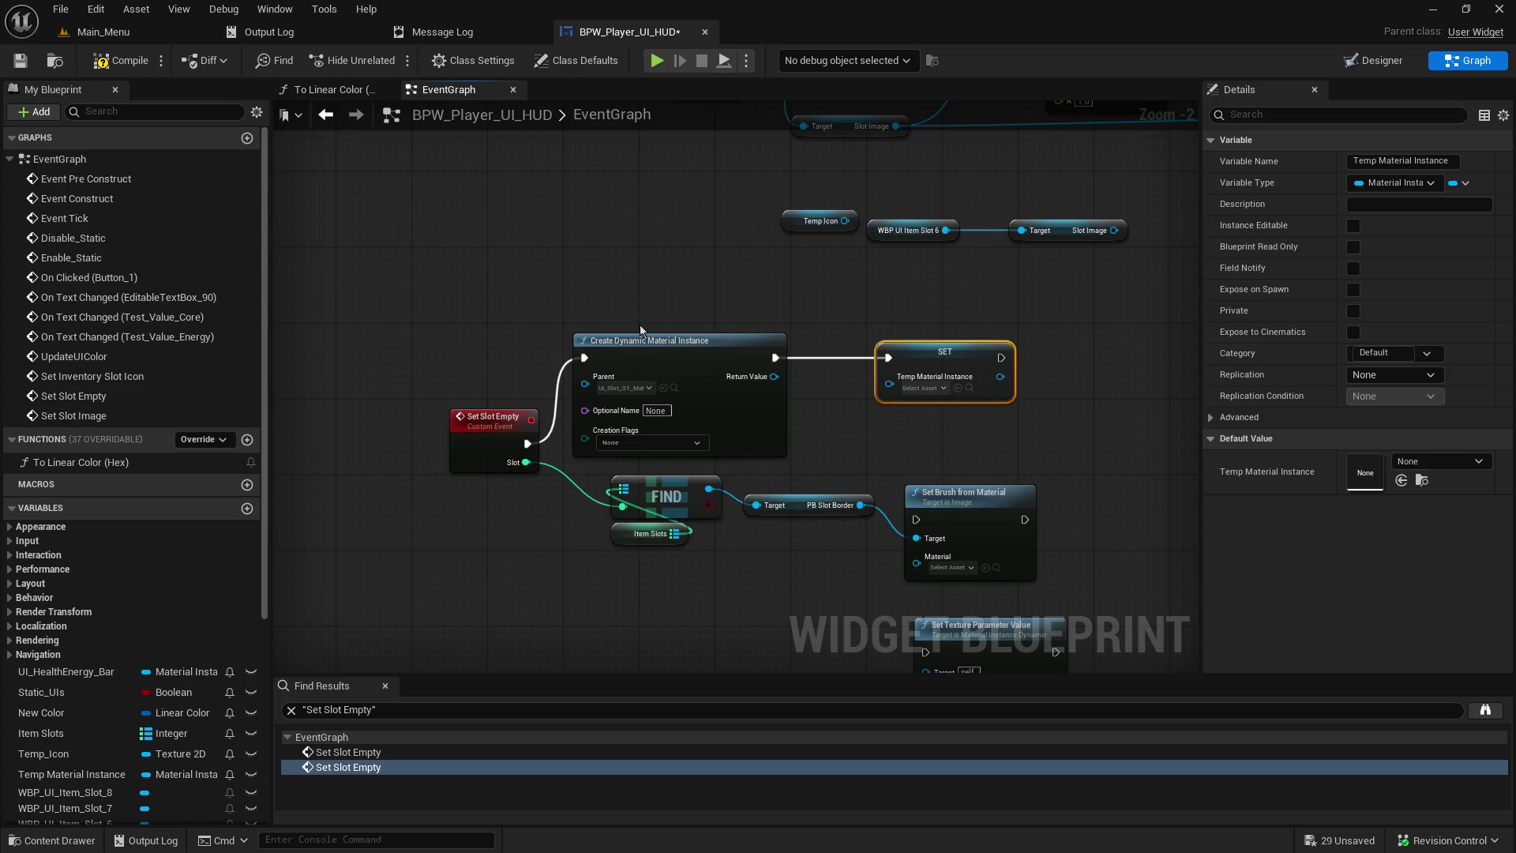
- Try wiring Set Slot Empty straight to SET without Create Dynamic Material Instance, then undo
mouse_move(700, 398)
left_mouse_down()
mouse_move(631, 597)
mouse_move(716, 293)
mouse_move(699, 289)
left_mouse_up()
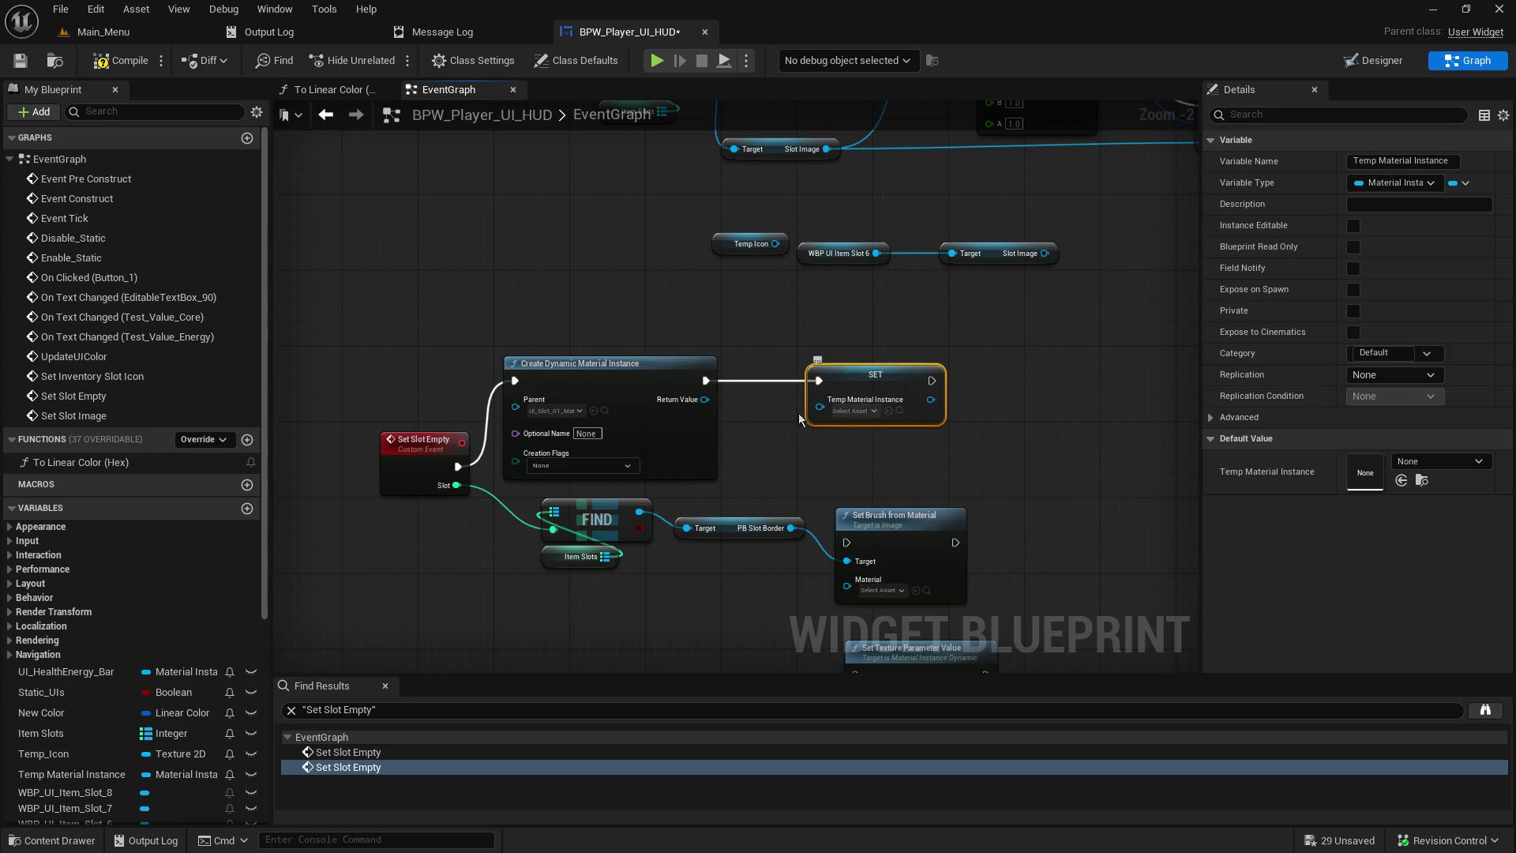
mouse_move(807, 460)
left_mouse_down()
mouse_move(649, 465)
mouse_move(652, 529)
mouse_move(948, 119)
mouse_move(910, 30)
mouse_move(749, 135)
left_mouse_up()
mouse_move(379, 601)
left_mouse_down()
mouse_move(387, 568)
mouse_move(576, 363)
mouse_move(643, 238)
left_mouse_up()
left_click(633, 483)
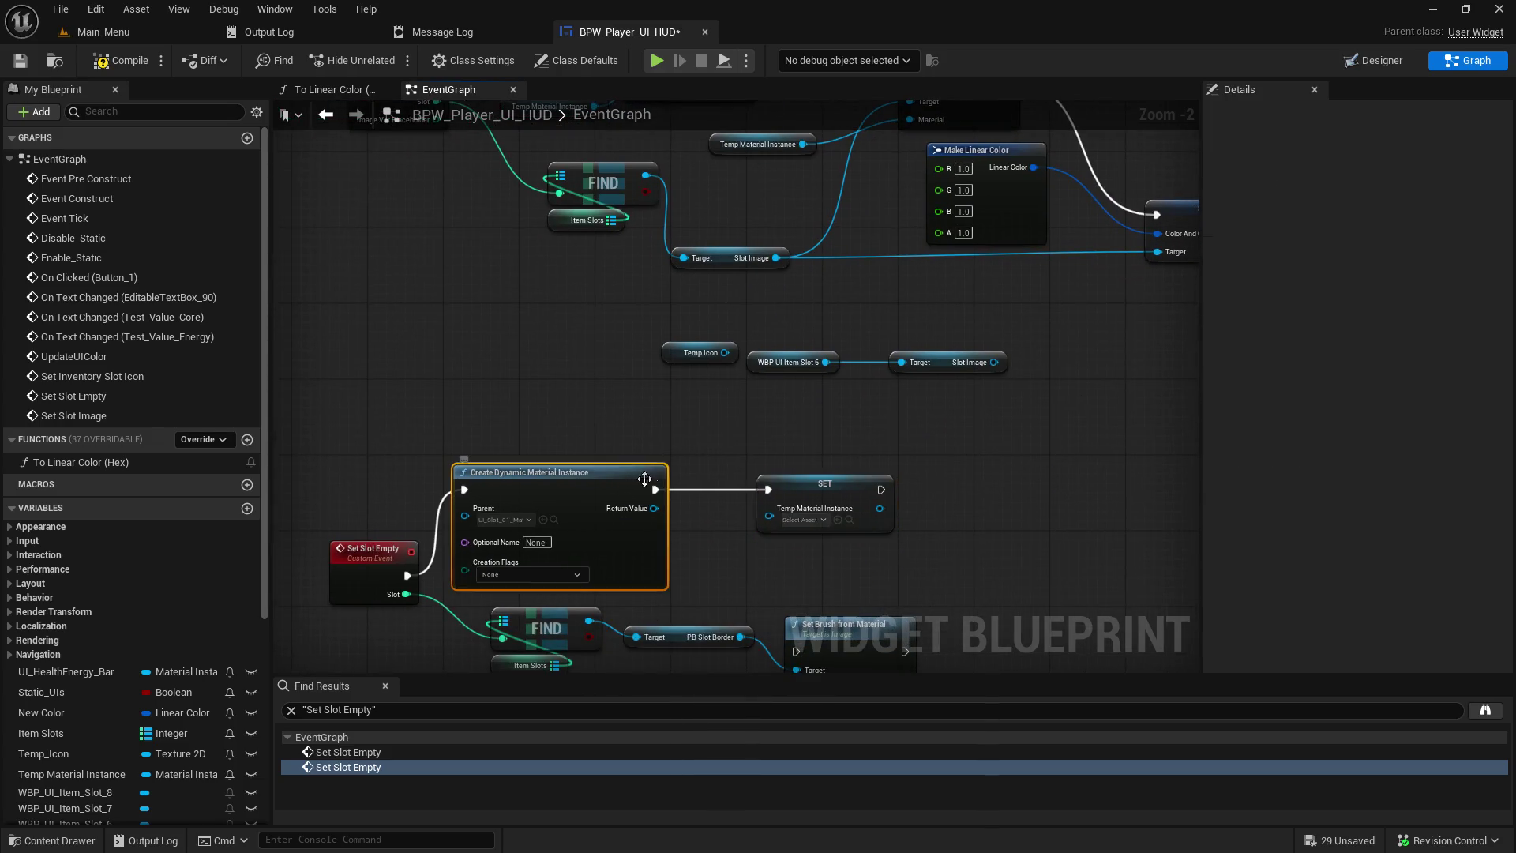
key("Delete")
mouse_move(408, 575)
left_mouse_down()
mouse_move(766, 496)
mouse_move(748, 499)
mouse_move(648, 425)
left_mouse_up()
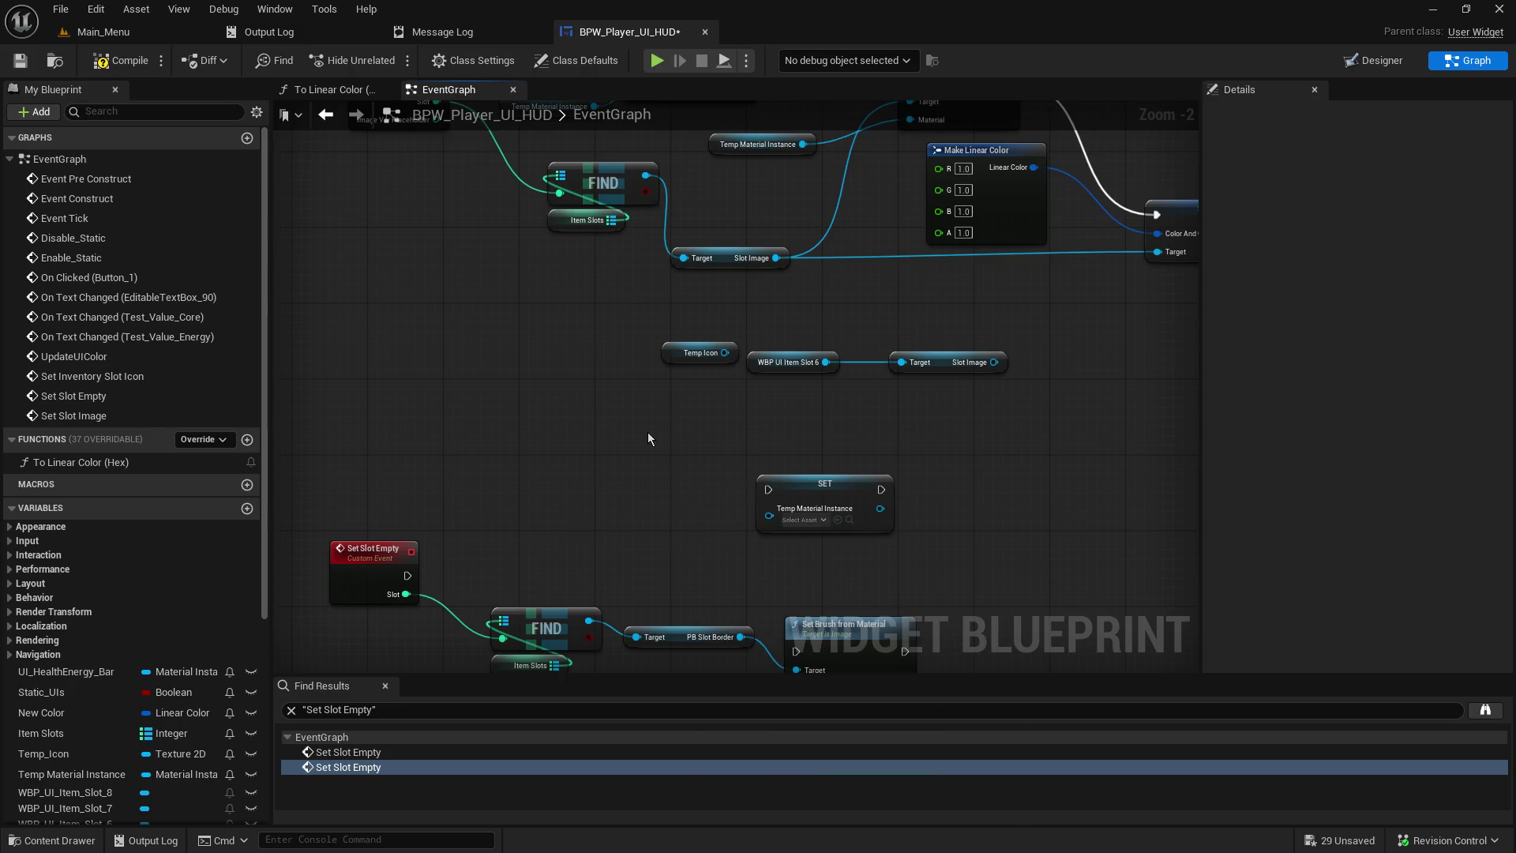
key("ctrl+z")
- Rearrange the SET, Set Brush from Material and Set Texture Parameter Value nodes
left_click_drag(1019, 453, 912, 488)
left_click_drag(688, 521, 640, 521)
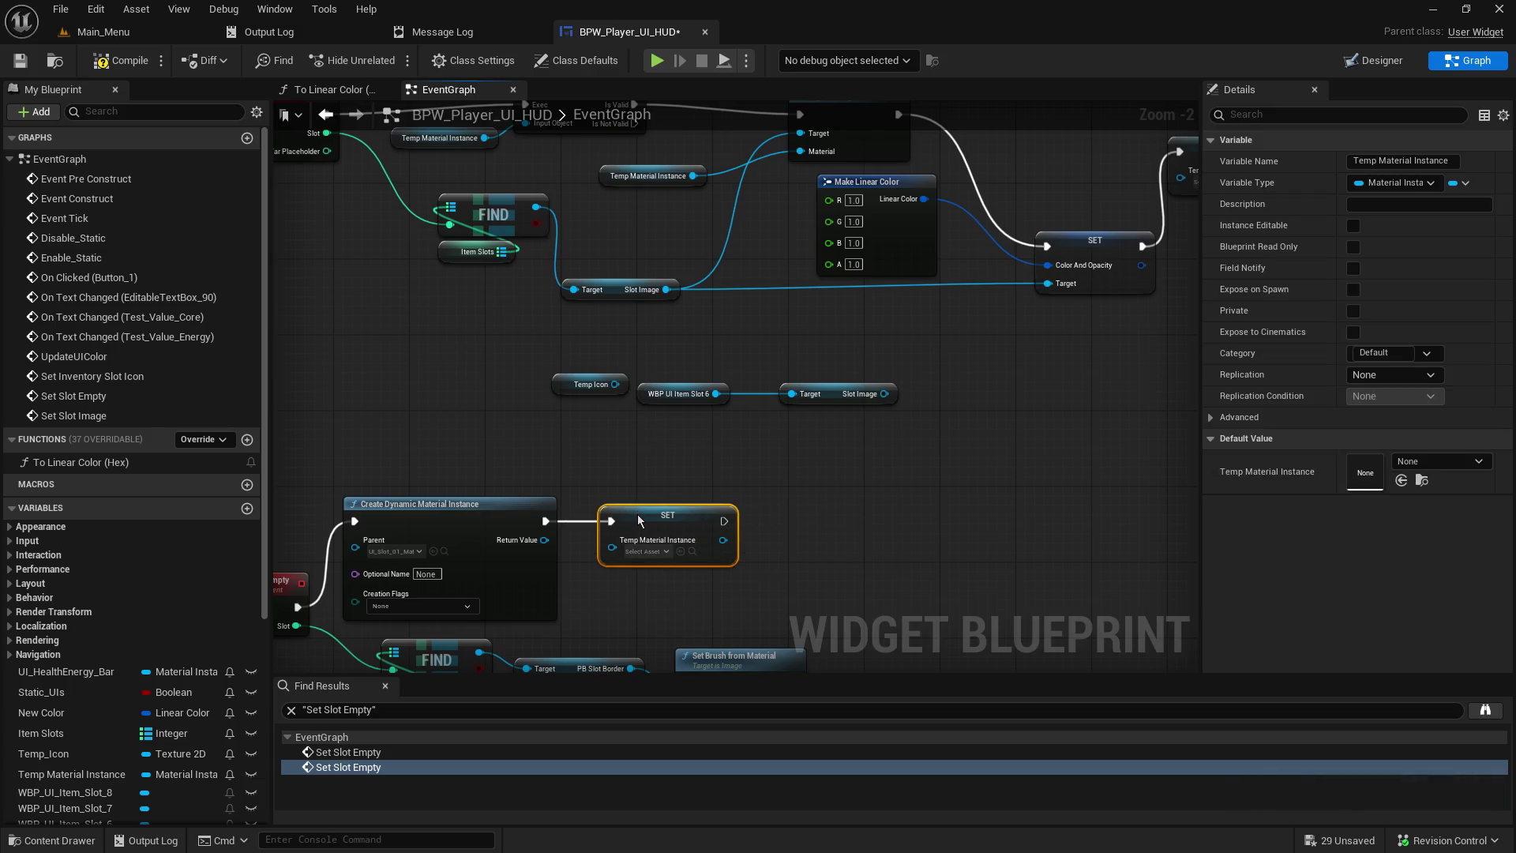
mouse_move(883, 485)
left_mouse_down()
mouse_move(920, 472)
mouse_move(973, 410)
mouse_move(999, 348)
left_mouse_up()
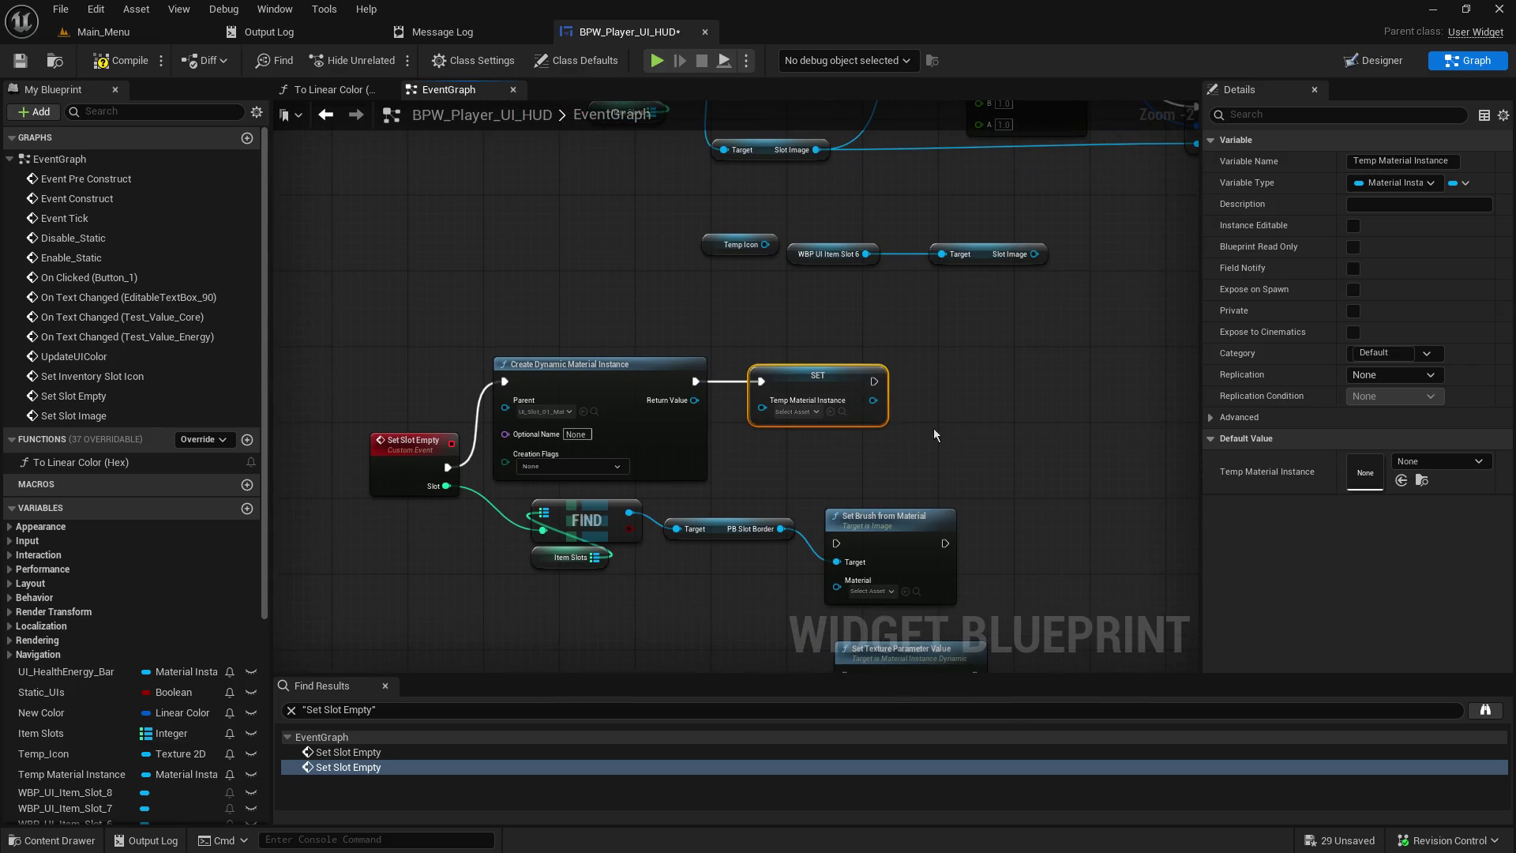
left_click_drag(750, 591, 762, 473)
left_click_drag(901, 422, 1013, 382)
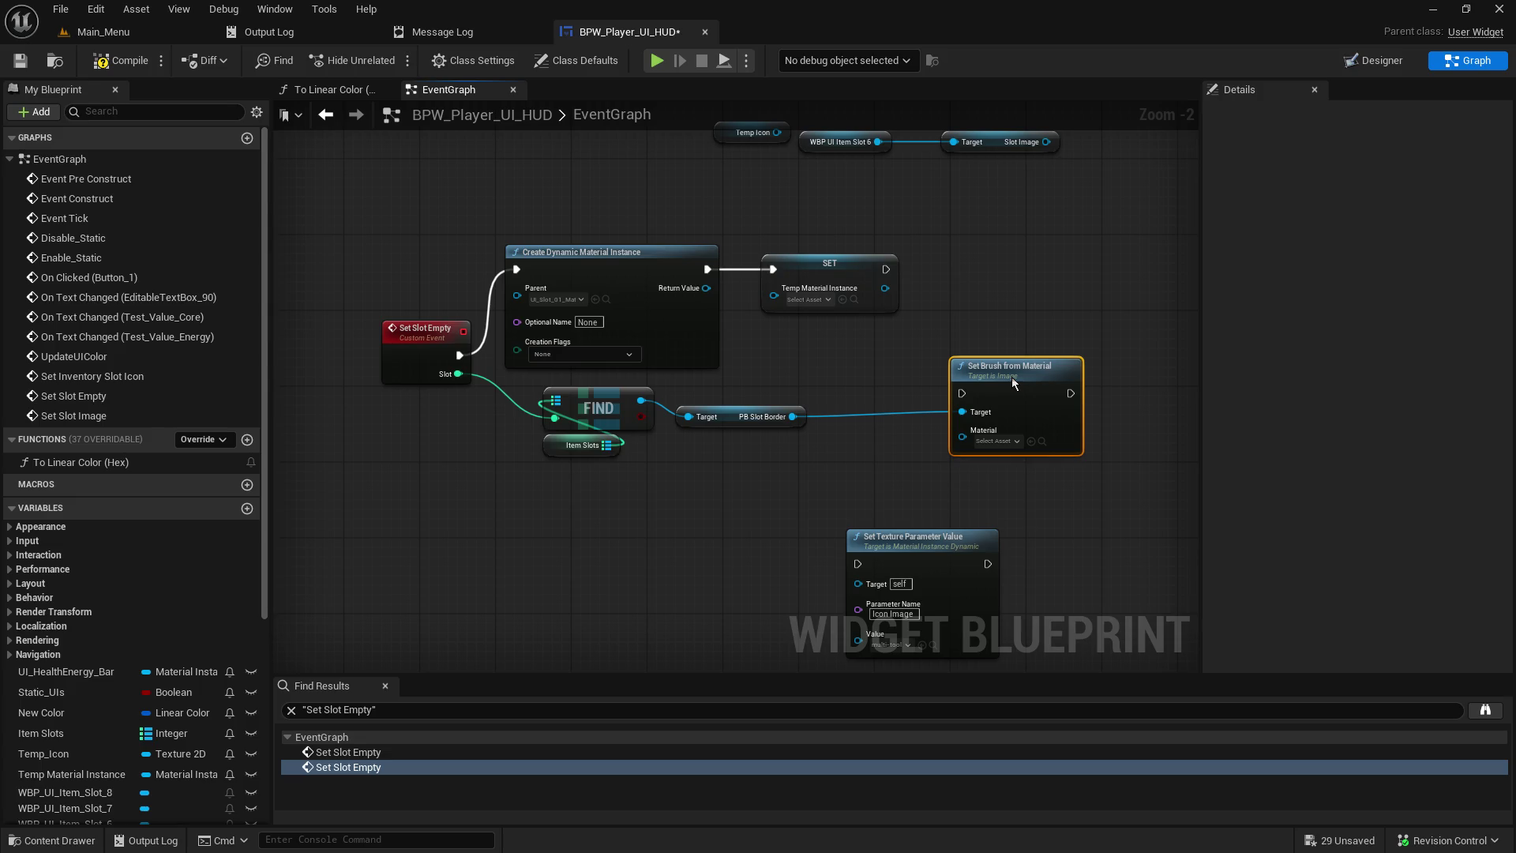
mouse_move(850, 499)
left_mouse_down()
mouse_move(861, 395)
mouse_move(694, 497)
left_mouse_up()
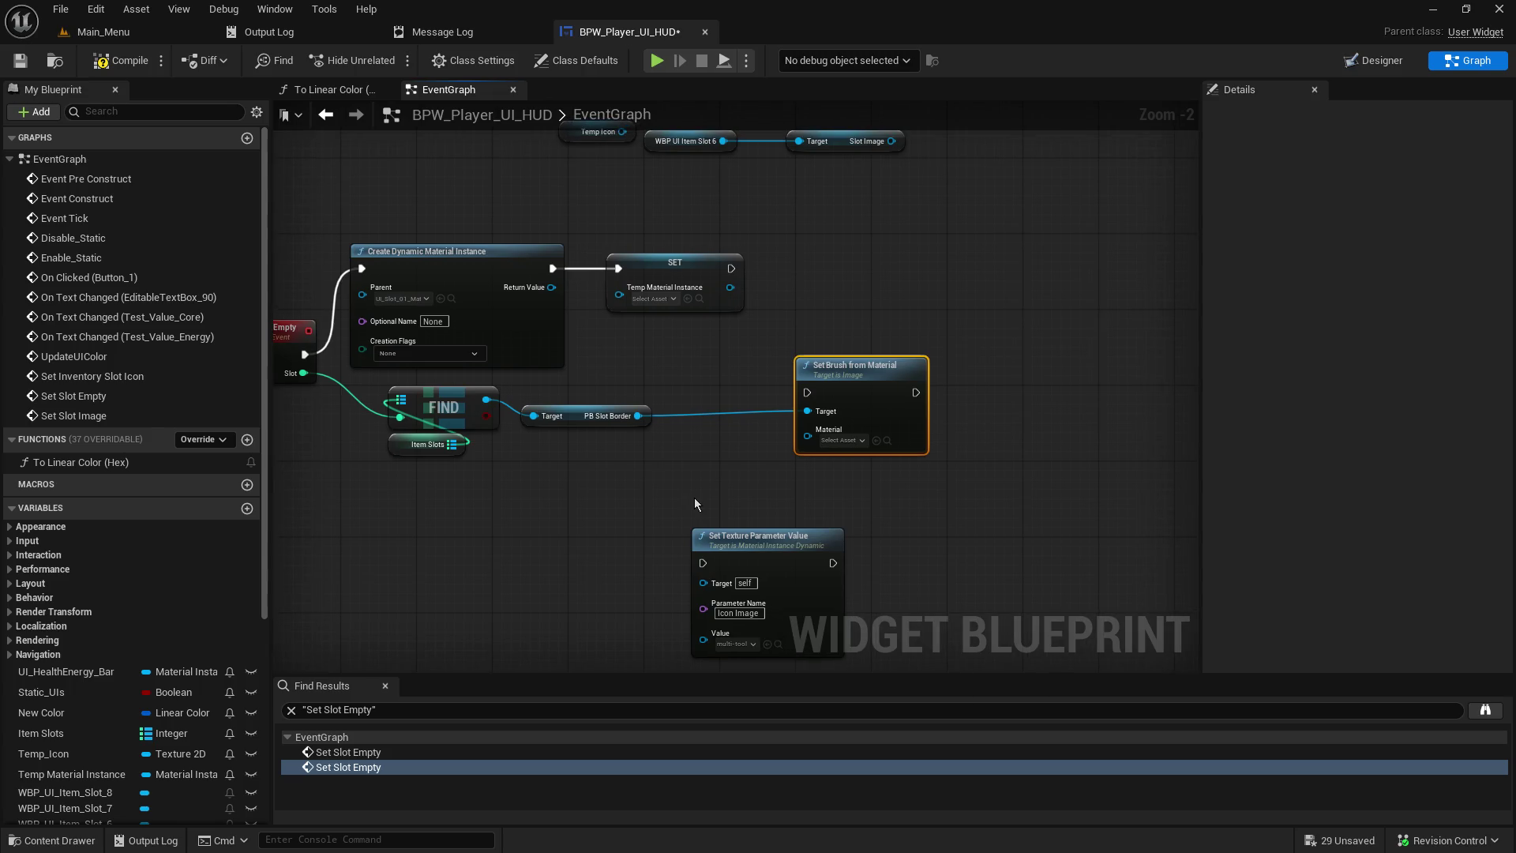
- Break all PB Slot Border links and move the node aside below
left_click(641, 417)
left_click(638, 416, "alt")
left_click(534, 416, "alt")
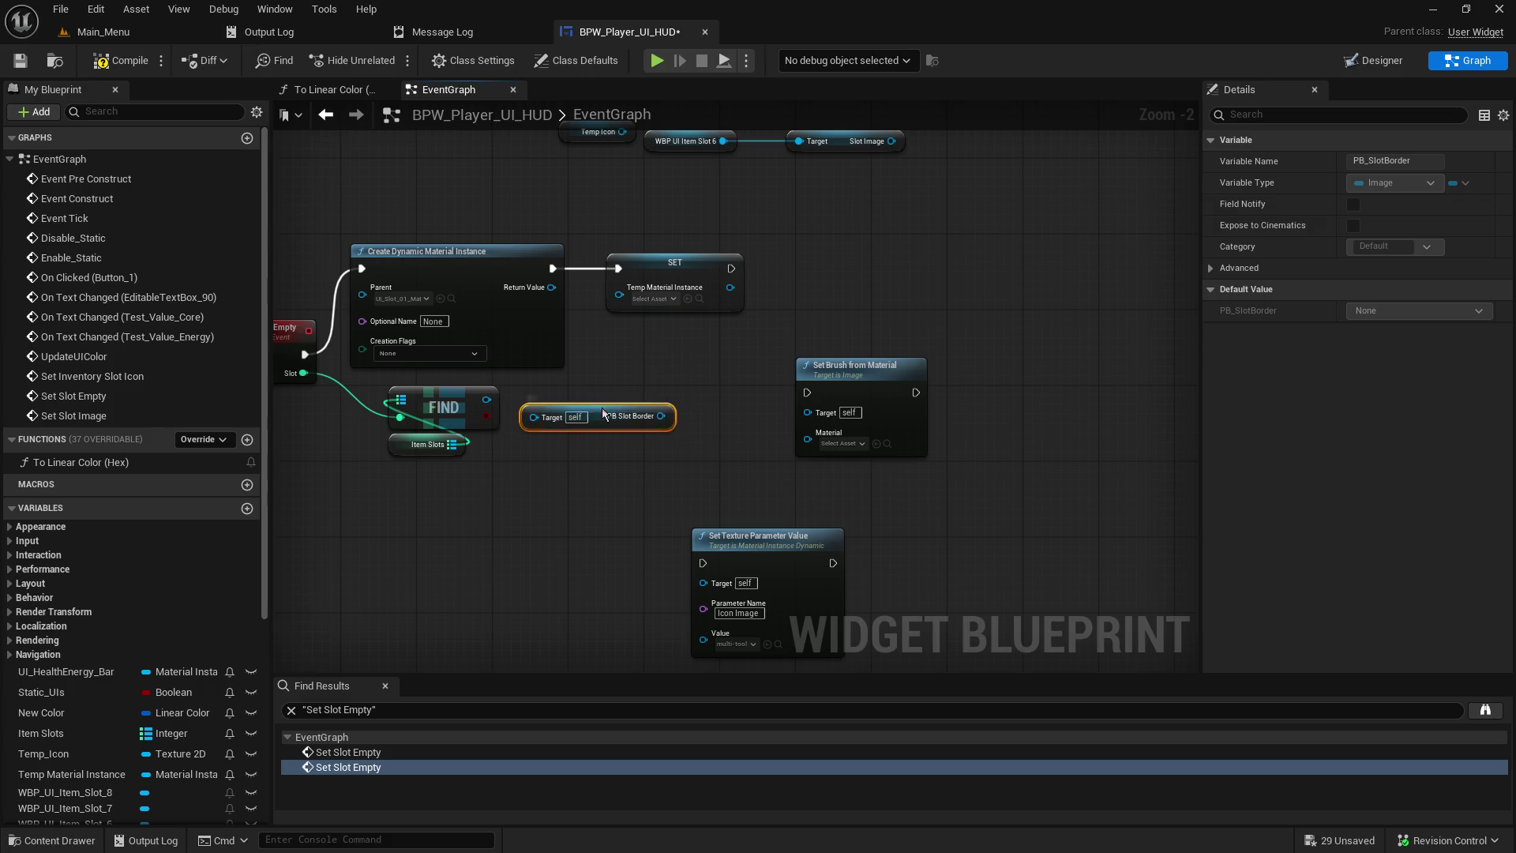
left_click_drag(604, 412, 623, 593)
- Search FIND's actions for a 'set icon' node, cancel, and browse the Set Slot Image chain
left_click_drag(485, 401, 667, 432)
type("set icn")
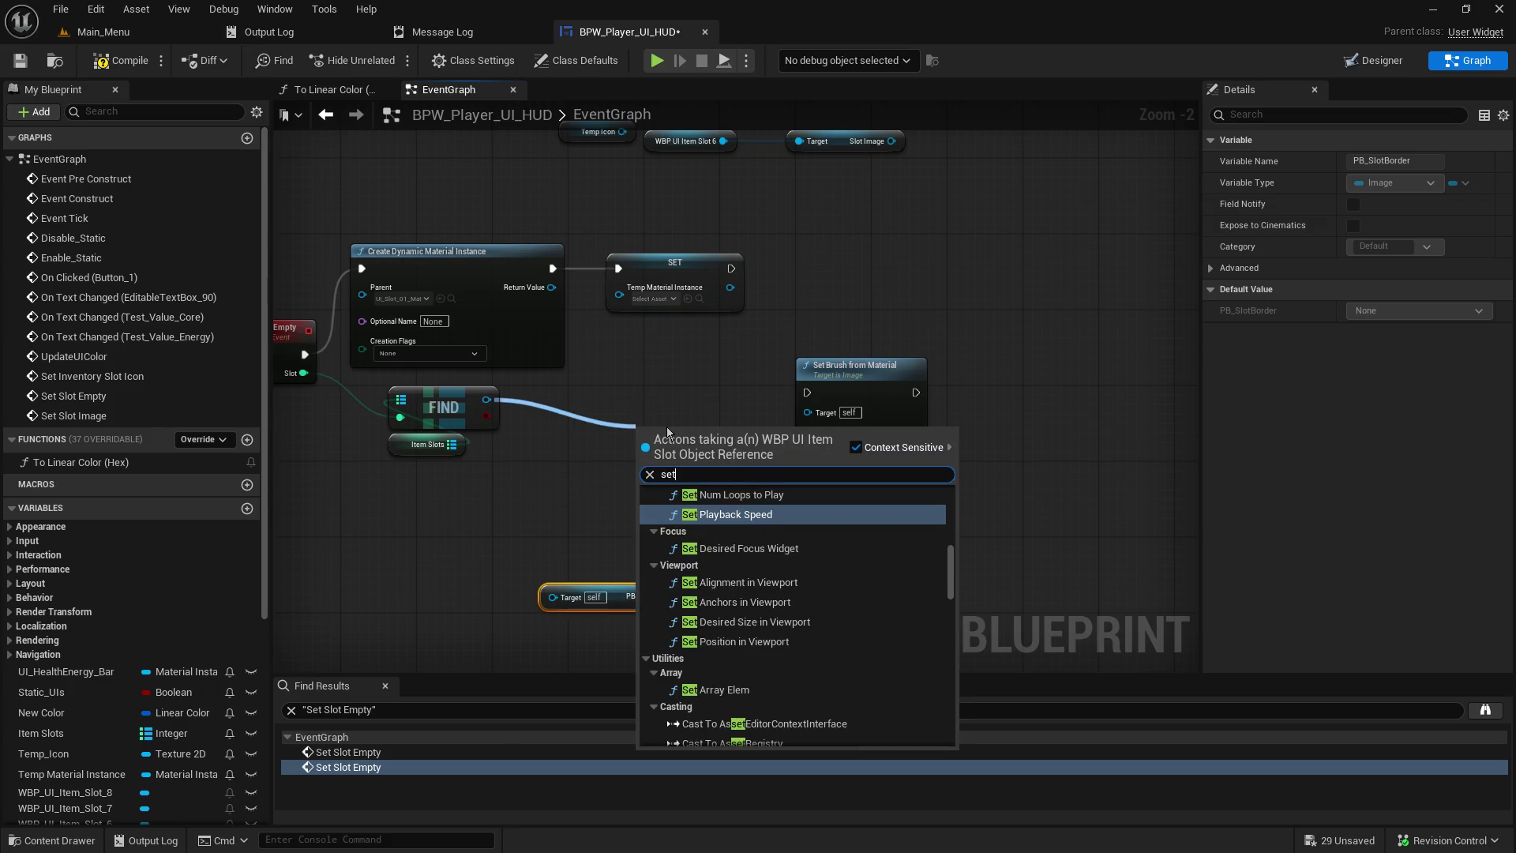
key("BackSpace")
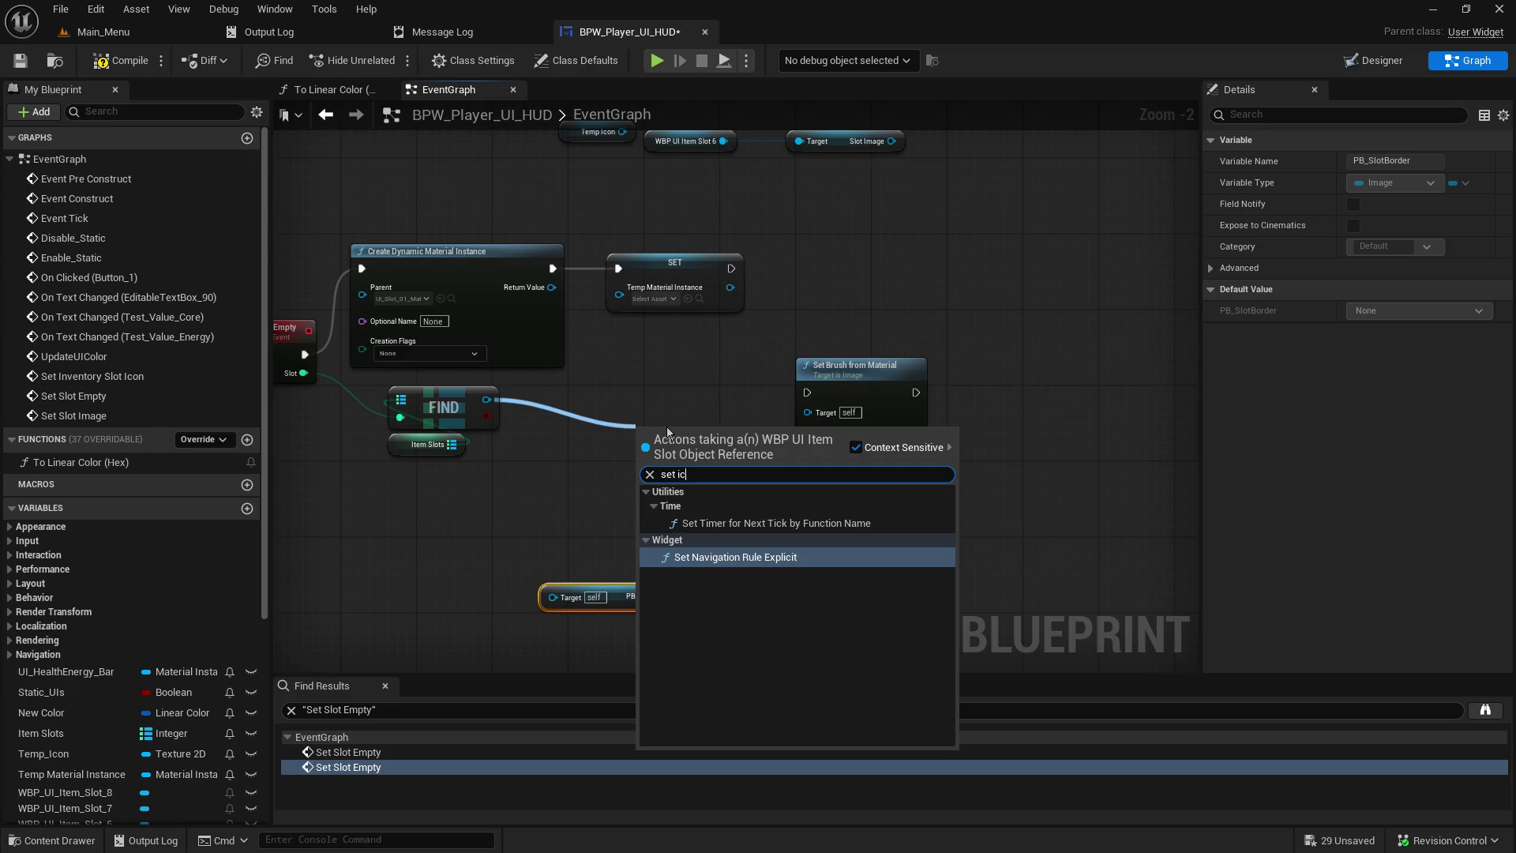
key("BackSpace")
key("BackSpace")
key("BackSpace")
type("icon")
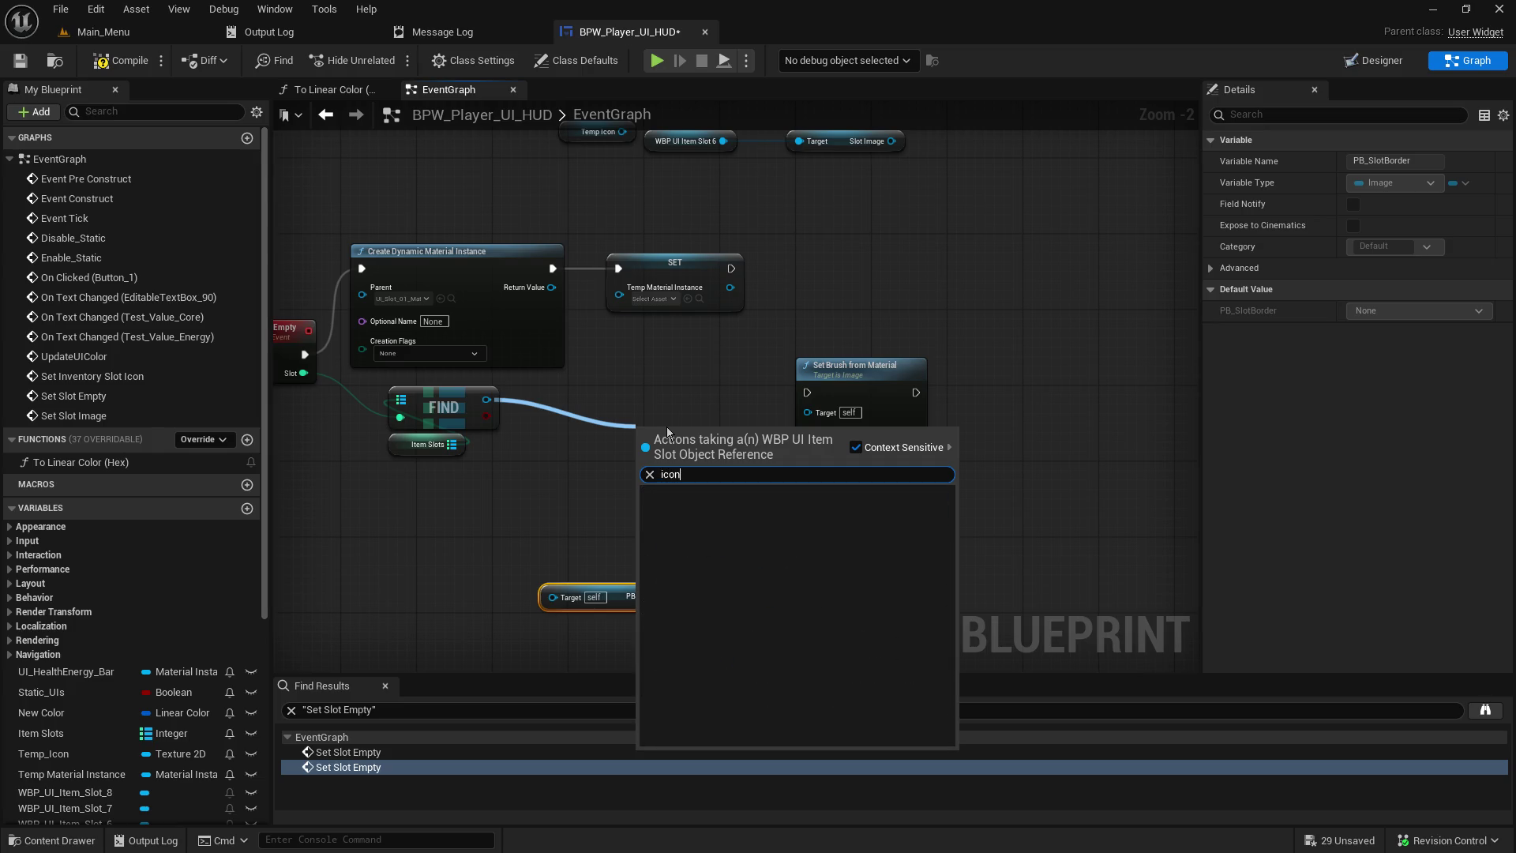
mouse_move(988, 261)
left_mouse_down()
mouse_move(1028, 553)
mouse_move(1060, 618)
left_mouse_up()
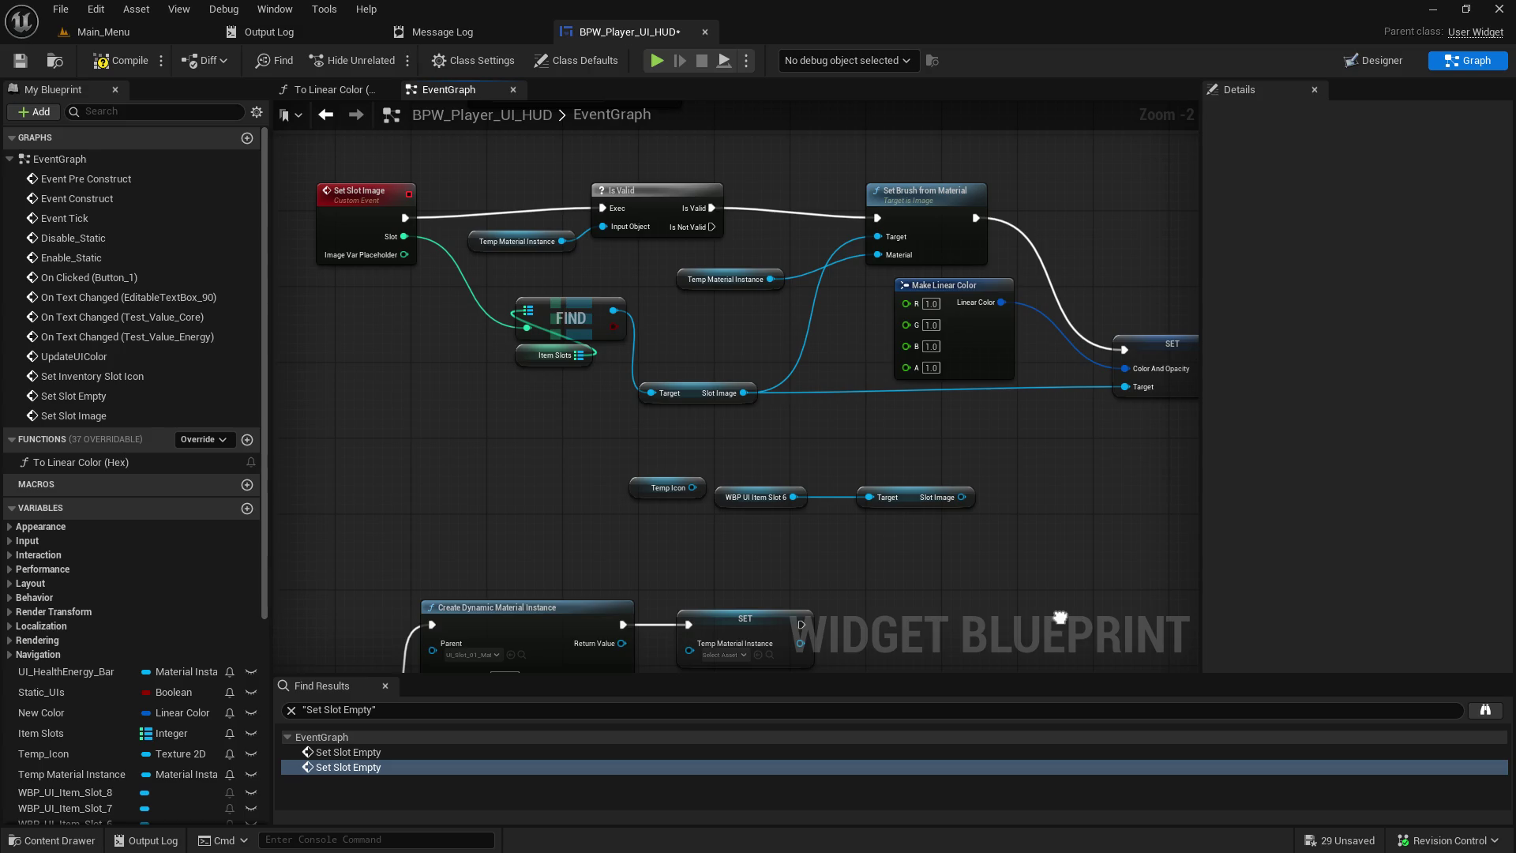
mouse_move(1060, 618)
left_mouse_down()
mouse_move(684, 464)
mouse_move(600, 463)
left_mouse_up()
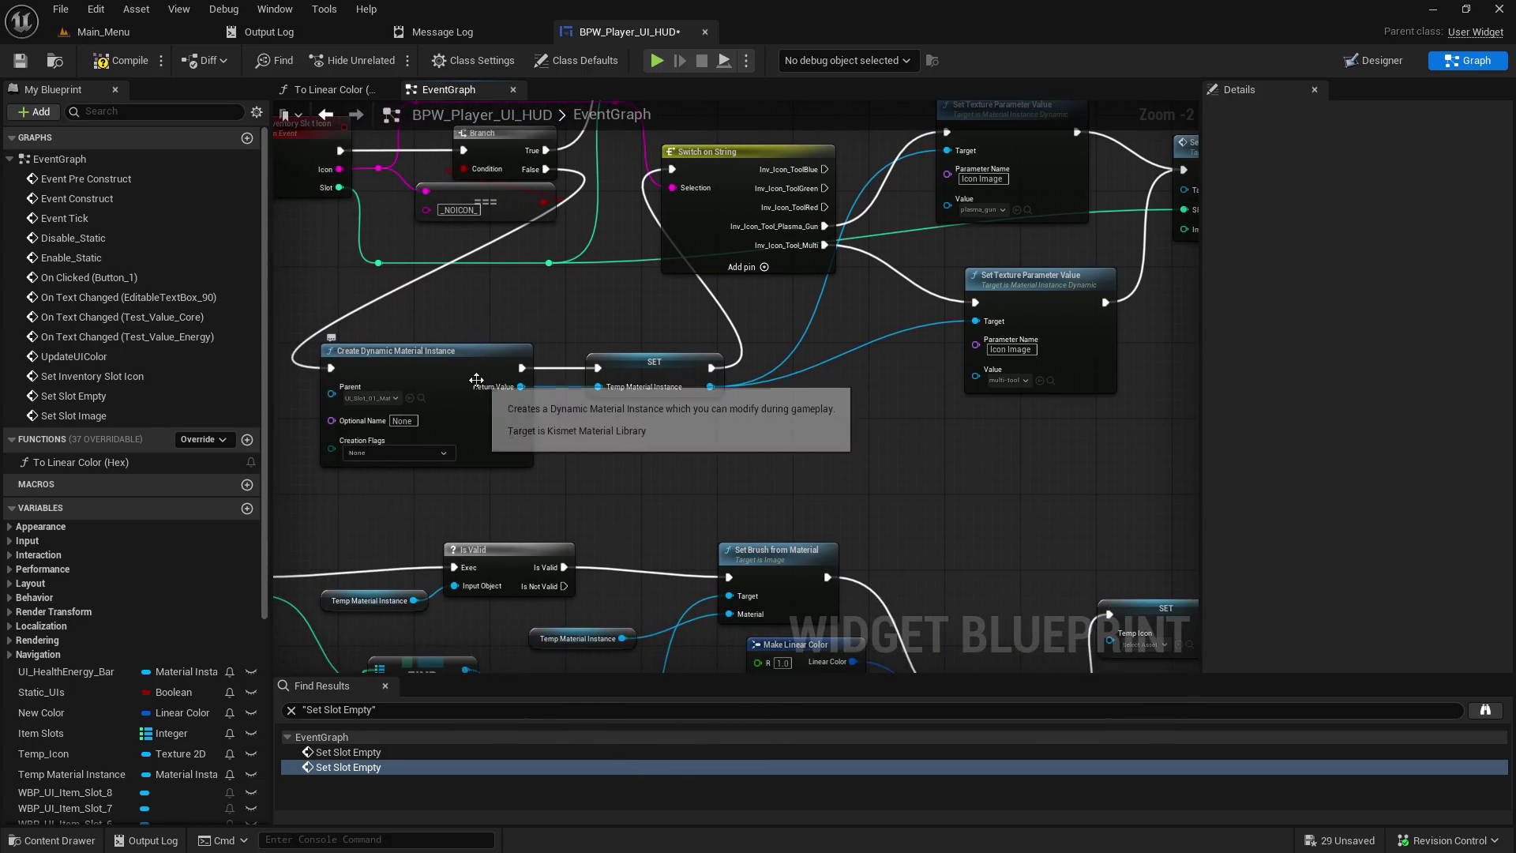
left_click_drag(712, 419, 768, 597)
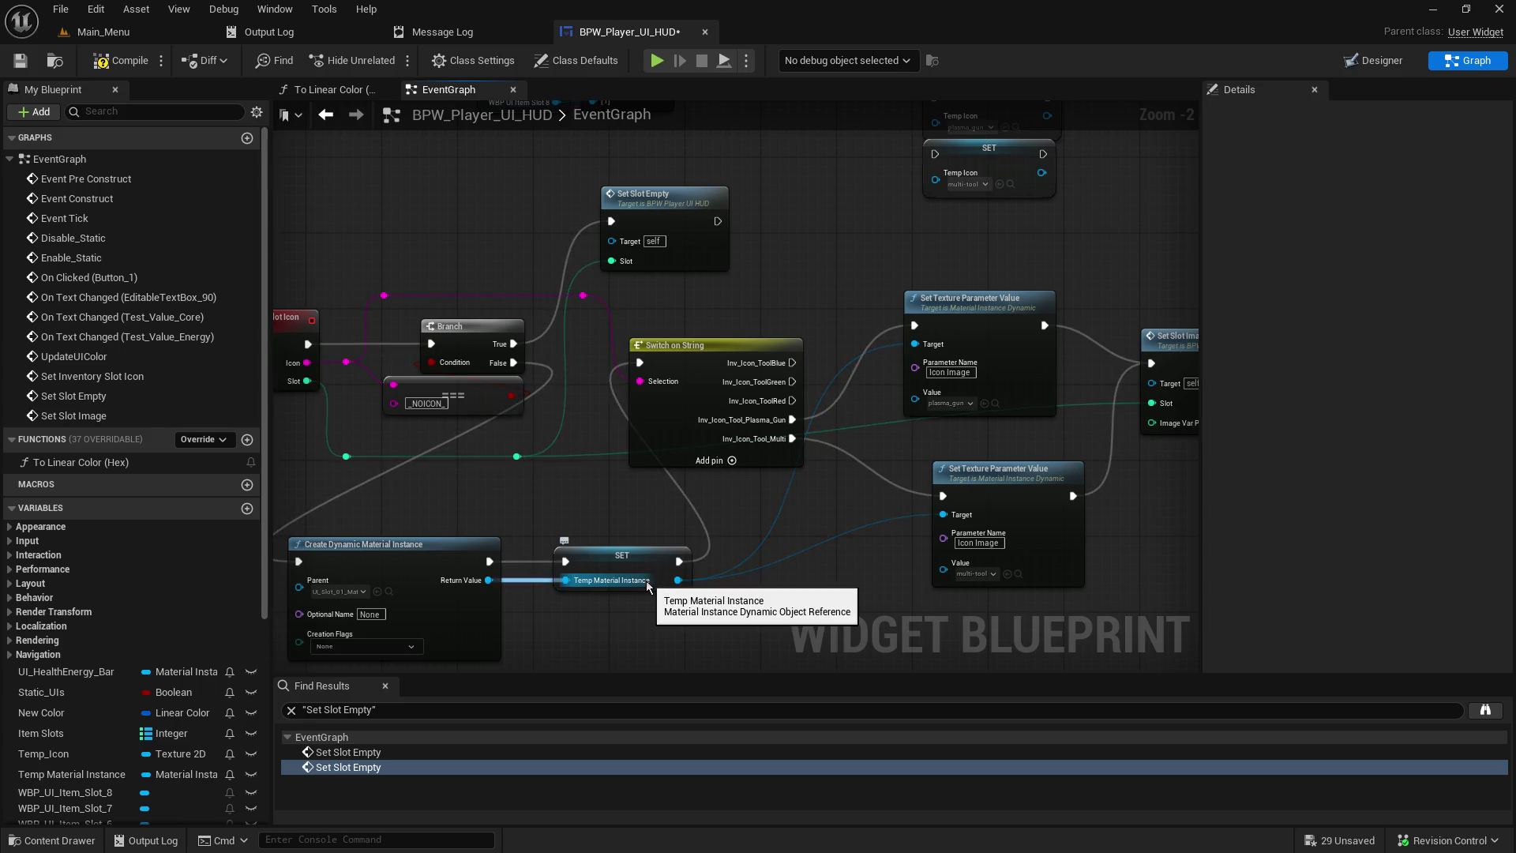
left_click_drag(837, 586, 543, 604)
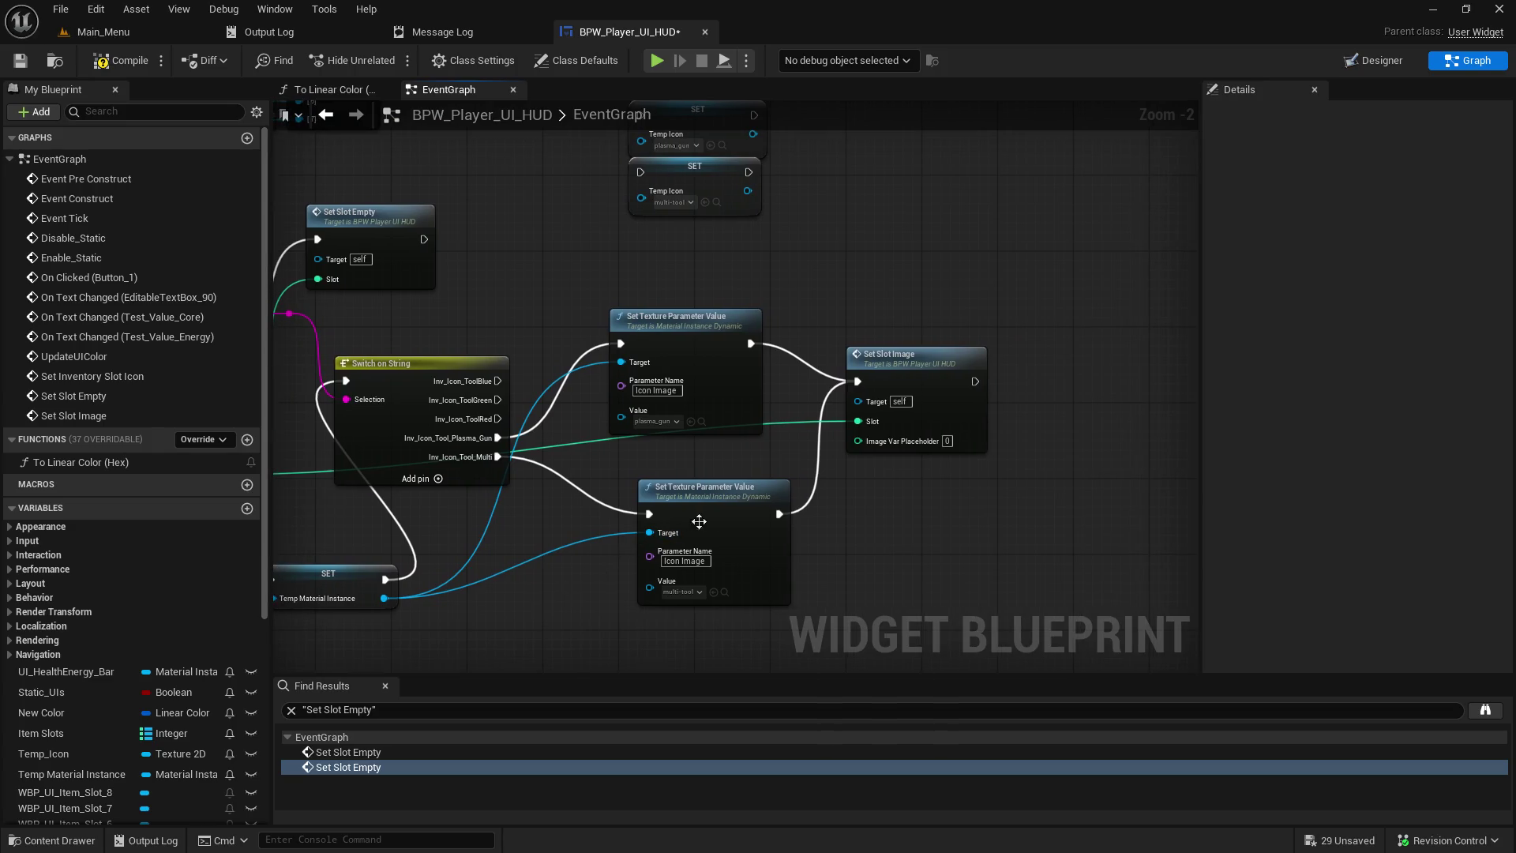
mouse_move(701, 572)
left_mouse_down()
mouse_move(605, 141)
mouse_move(1005, 237)
left_mouse_up()
mouse_move(972, 568)
left_mouse_down()
mouse_move(912, 266)
mouse_move(924, 183)
mouse_move(934, 201)
left_mouse_up()
left_click_drag(887, 483, 847, 8)
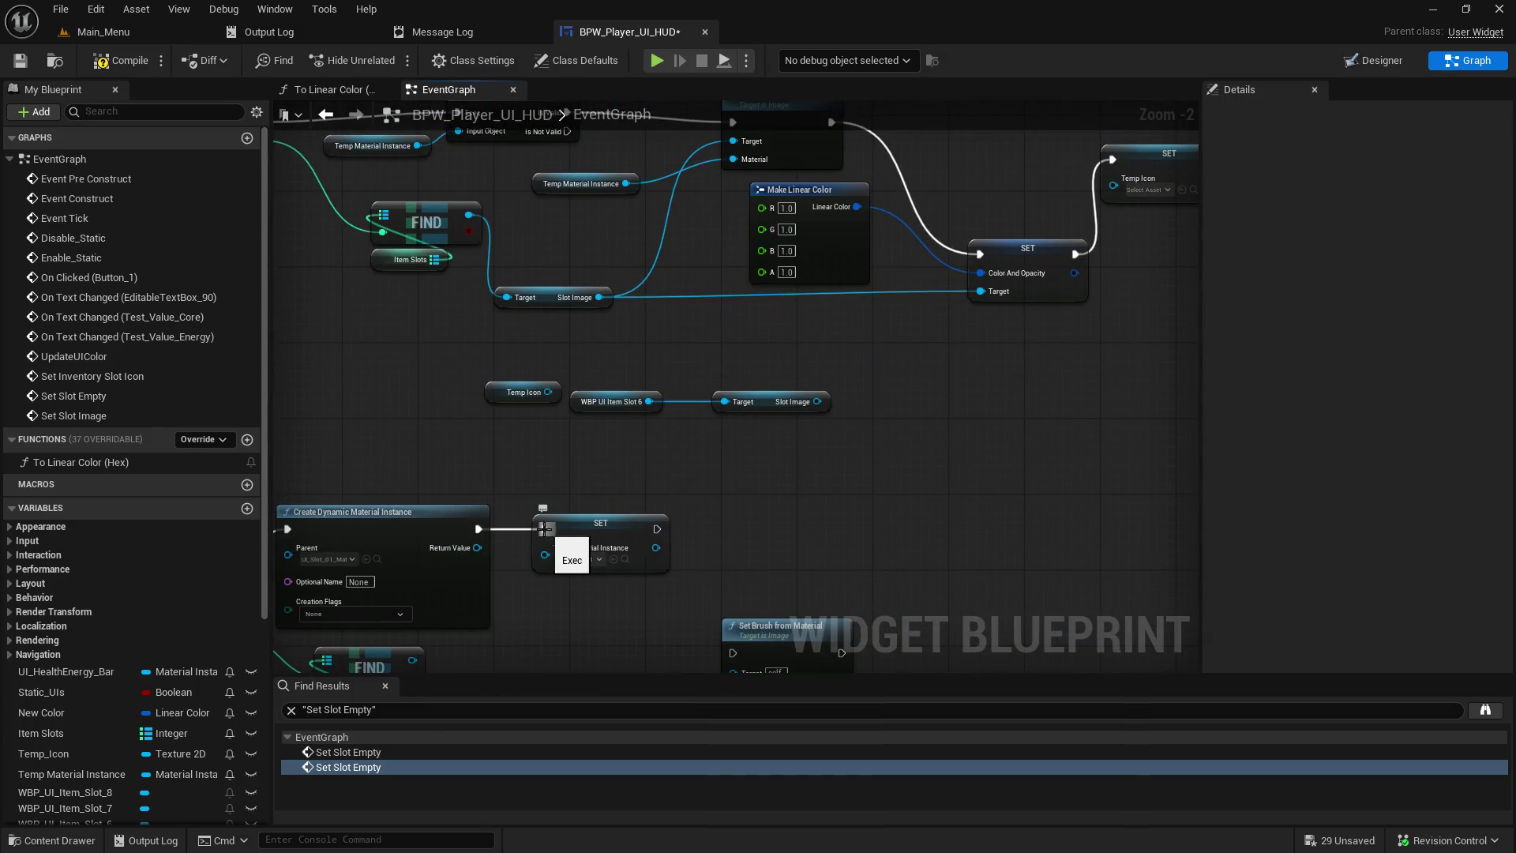
- Copy the Set Texture Parameter Value node and place it beside Create Dynamic Material Instance
left_click(582, 535)
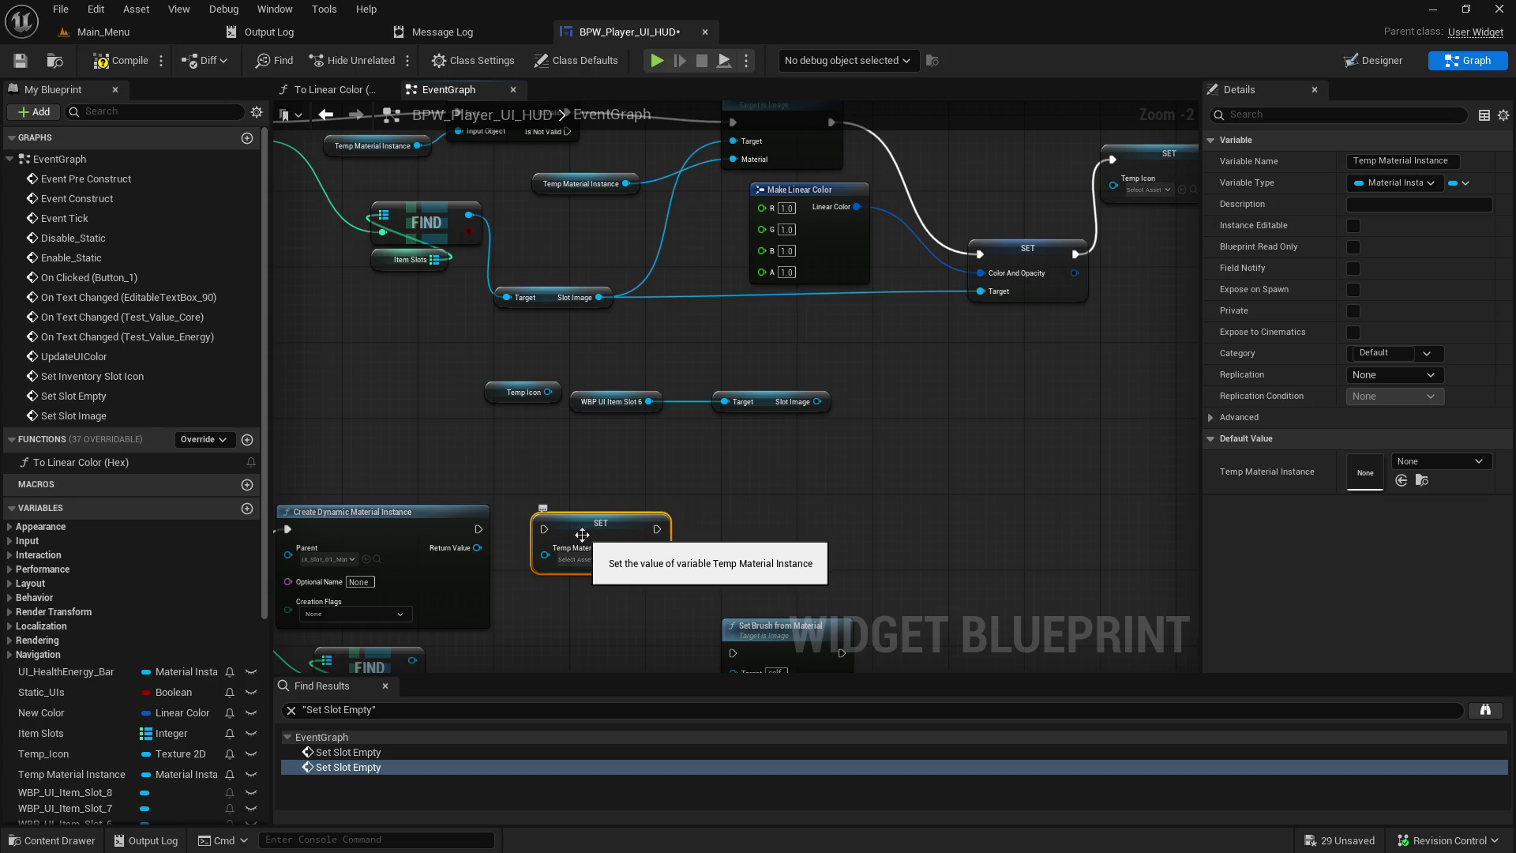
key("ctrl+z")
key("ctrl+z")
key("ctrl+z")
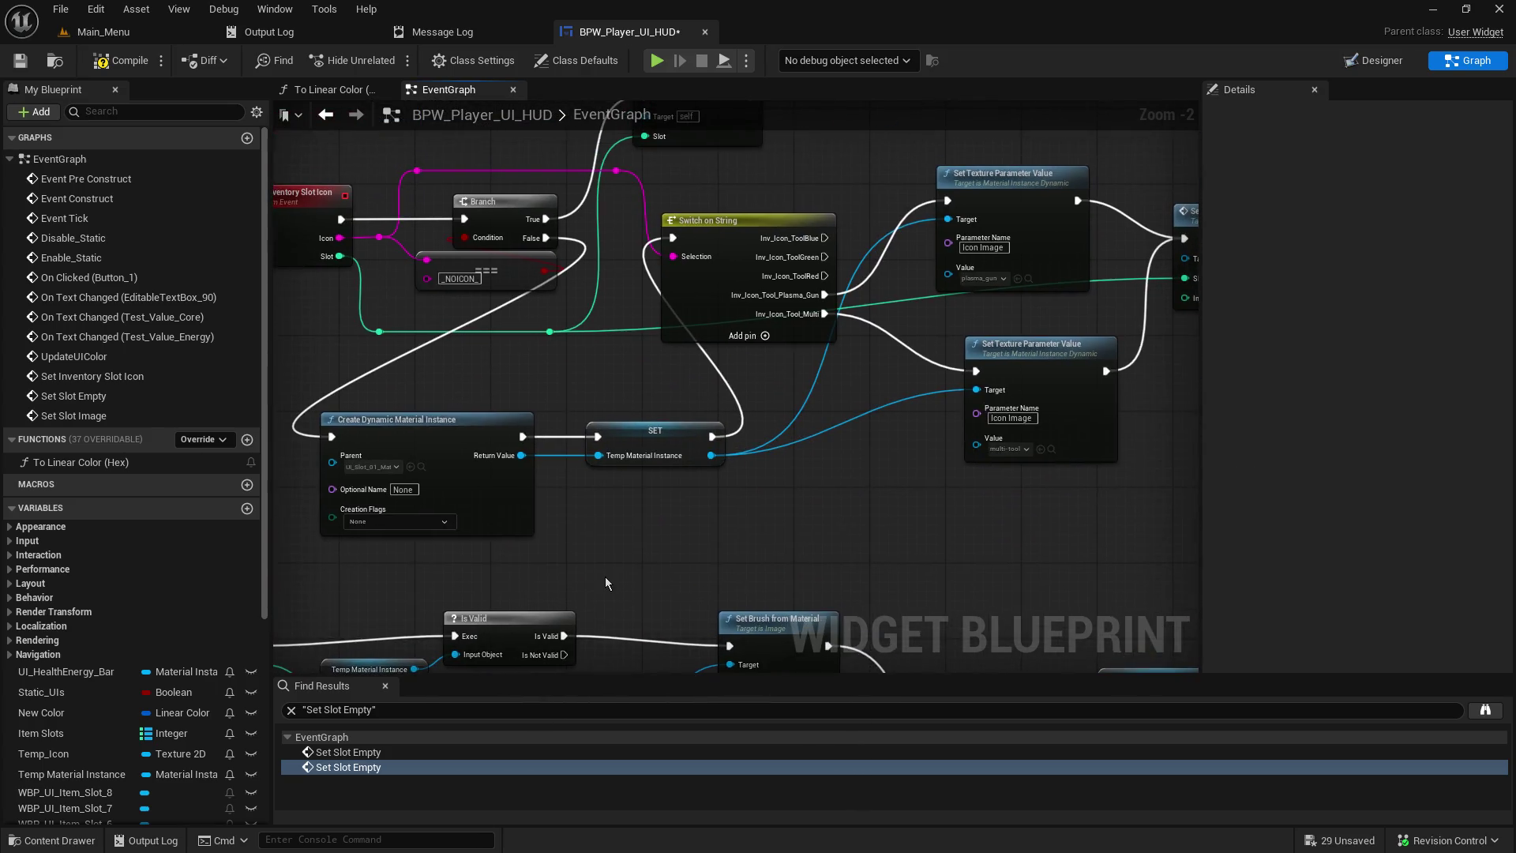
left_click_drag(810, 509, 671, 387)
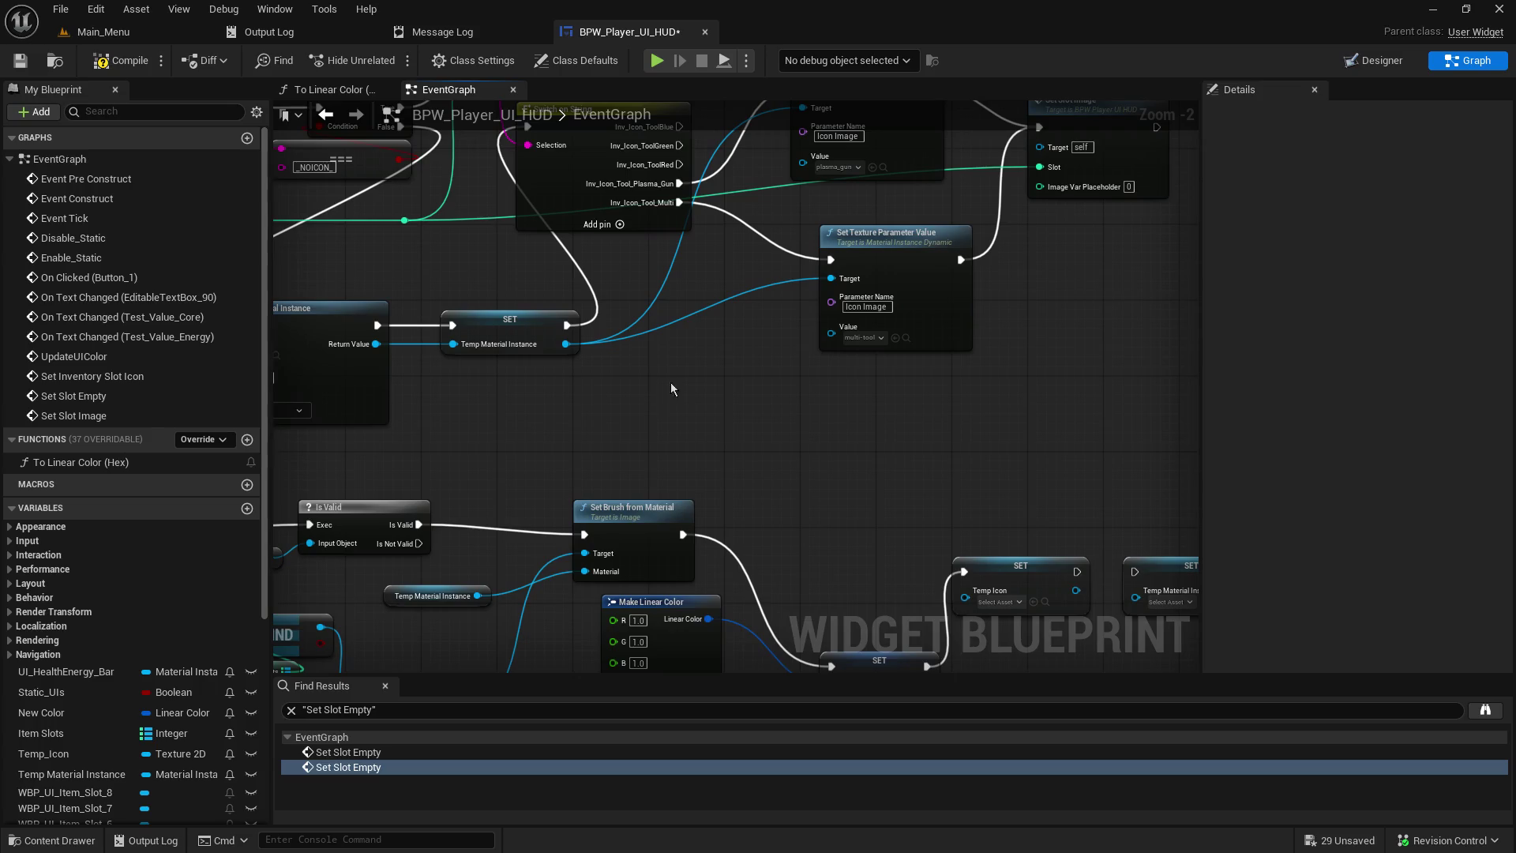
left_click(969, 252)
key("ctrl+c")
key("ctrl+v")
key("ctrl+z")
key("ctrl+z")
mouse_move(457, 96)
left_mouse_down()
mouse_move(764, 504)
mouse_move(802, 478)
mouse_move(734, 503)
mouse_move(611, 495)
mouse_move(745, 507)
mouse_move(711, 518)
mouse_move(745, 524)
left_mouse_up()
- Line up the pasted Set Texture Parameter Value node and clear its Value texture to None
left_click_drag(803, 477, 821, 468)
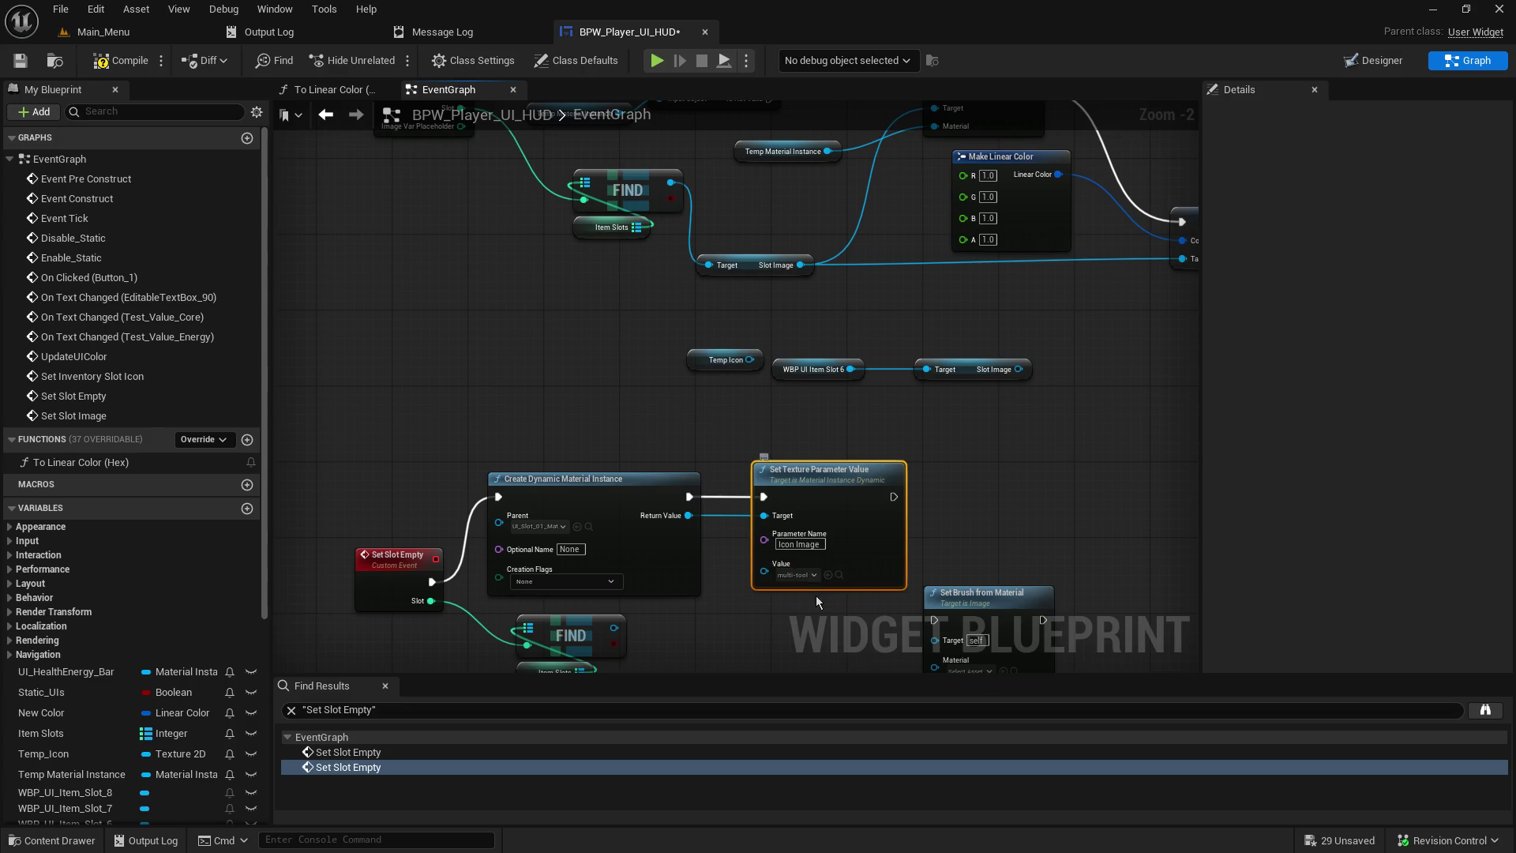
left_click(796, 575)
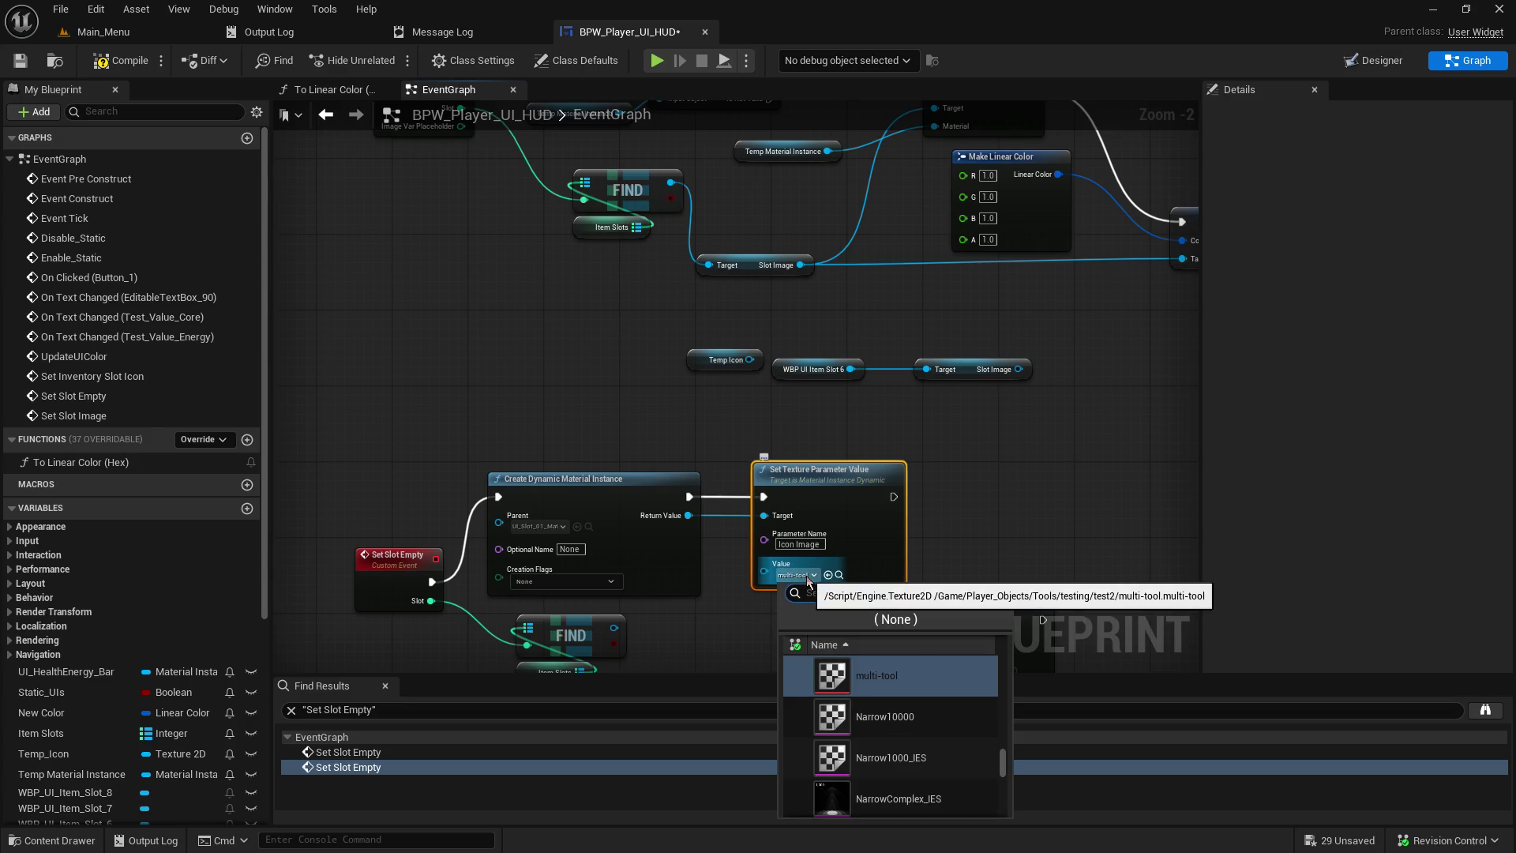
left_click(924, 621)
left_click_drag(1004, 524, 900, 382)
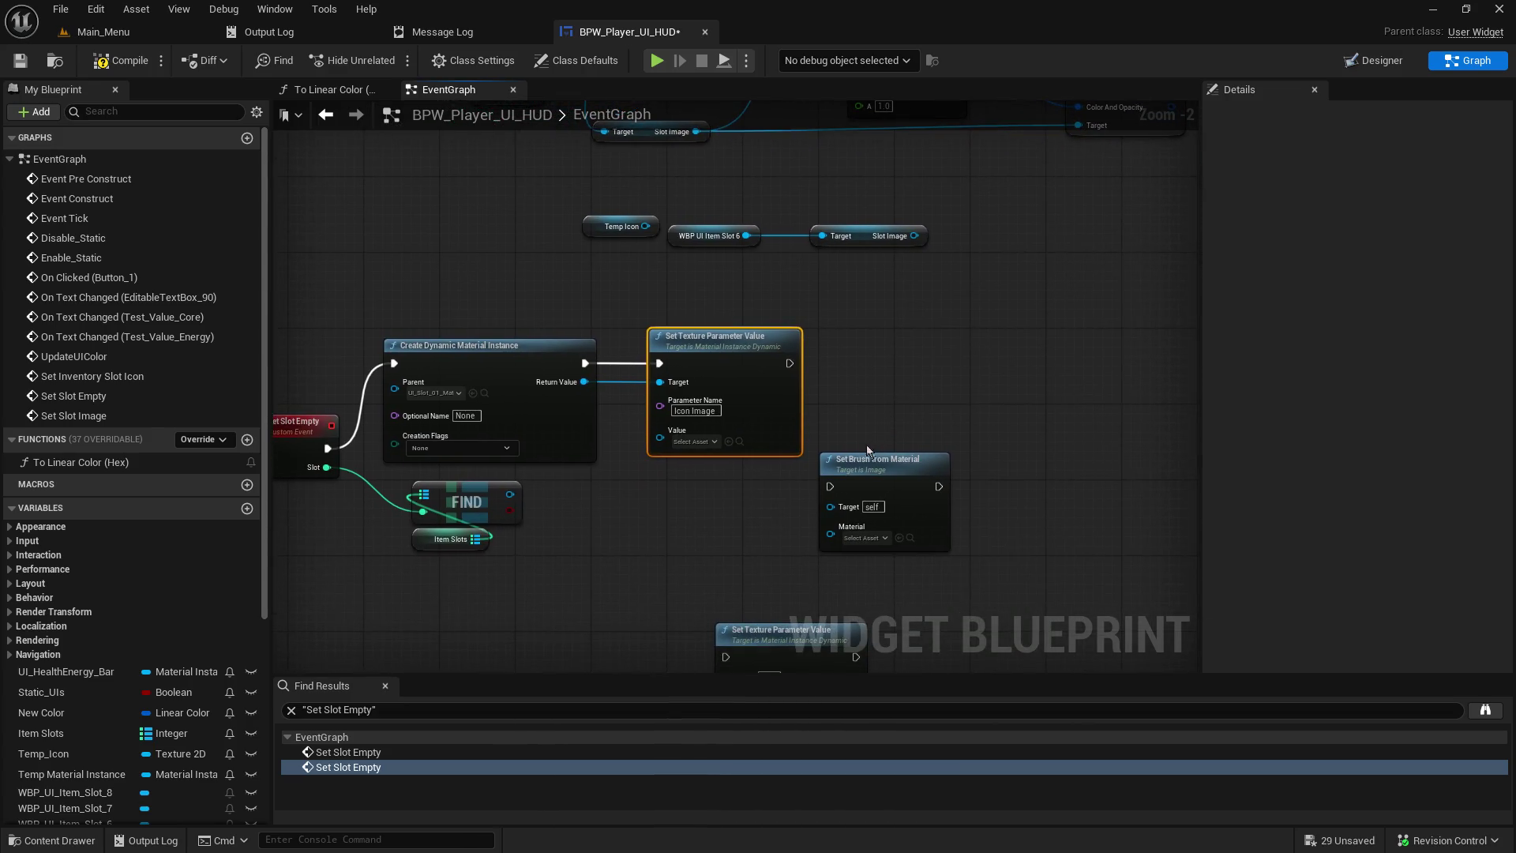
mouse_move(778, 635)
left_mouse_down()
mouse_move(842, 616)
mouse_move(1079, 366)
mouse_move(1069, 358)
left_mouse_up()
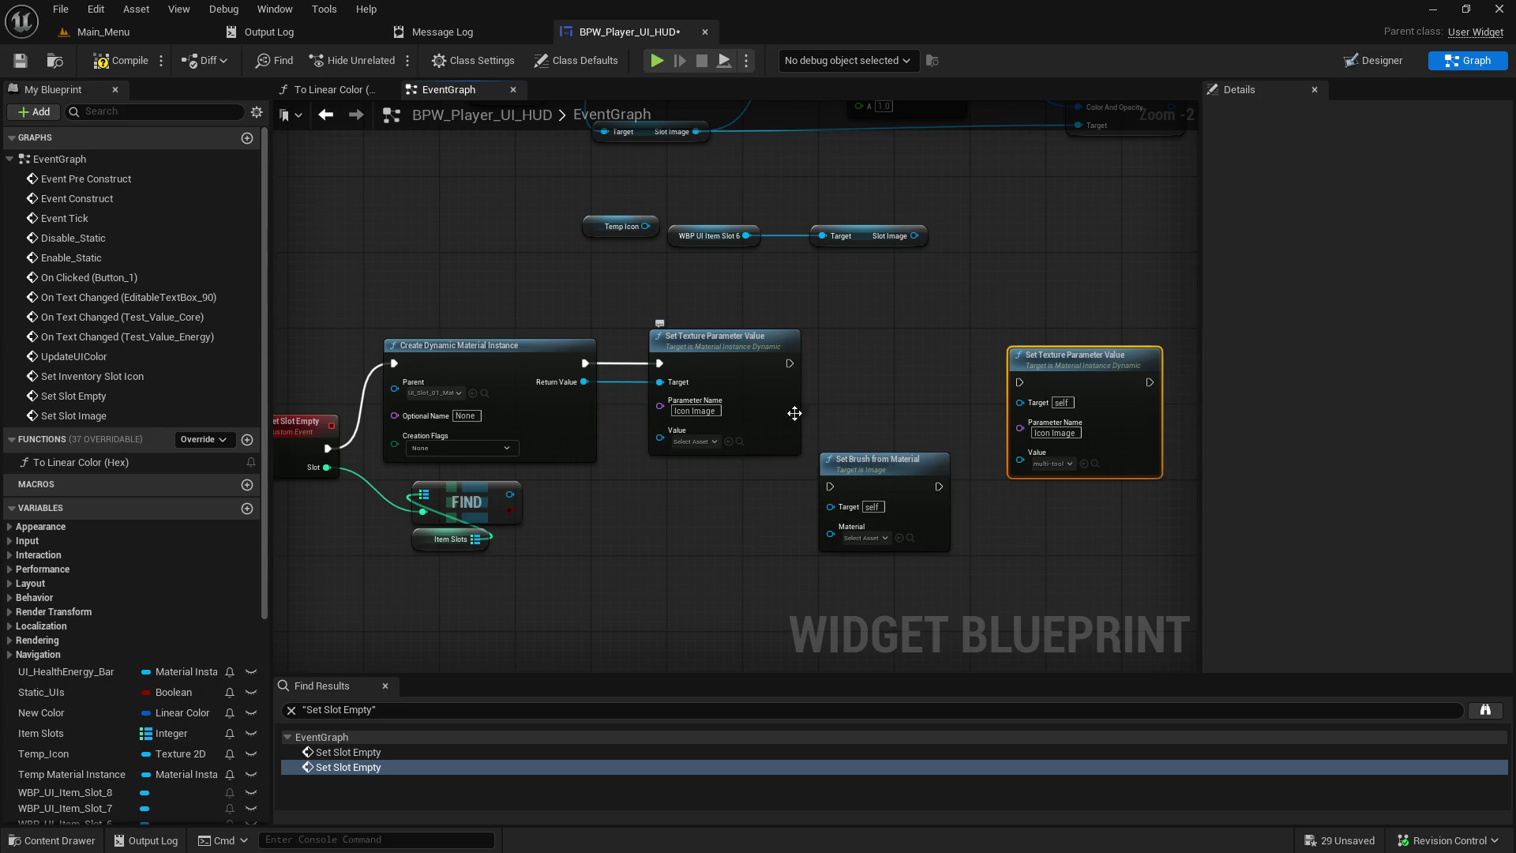
mouse_move(962, 301)
left_mouse_down()
mouse_move(571, 508)
mouse_move(571, 417)
mouse_move(908, 505)
mouse_move(988, 364)
mouse_move(940, 252)
left_mouse_up()
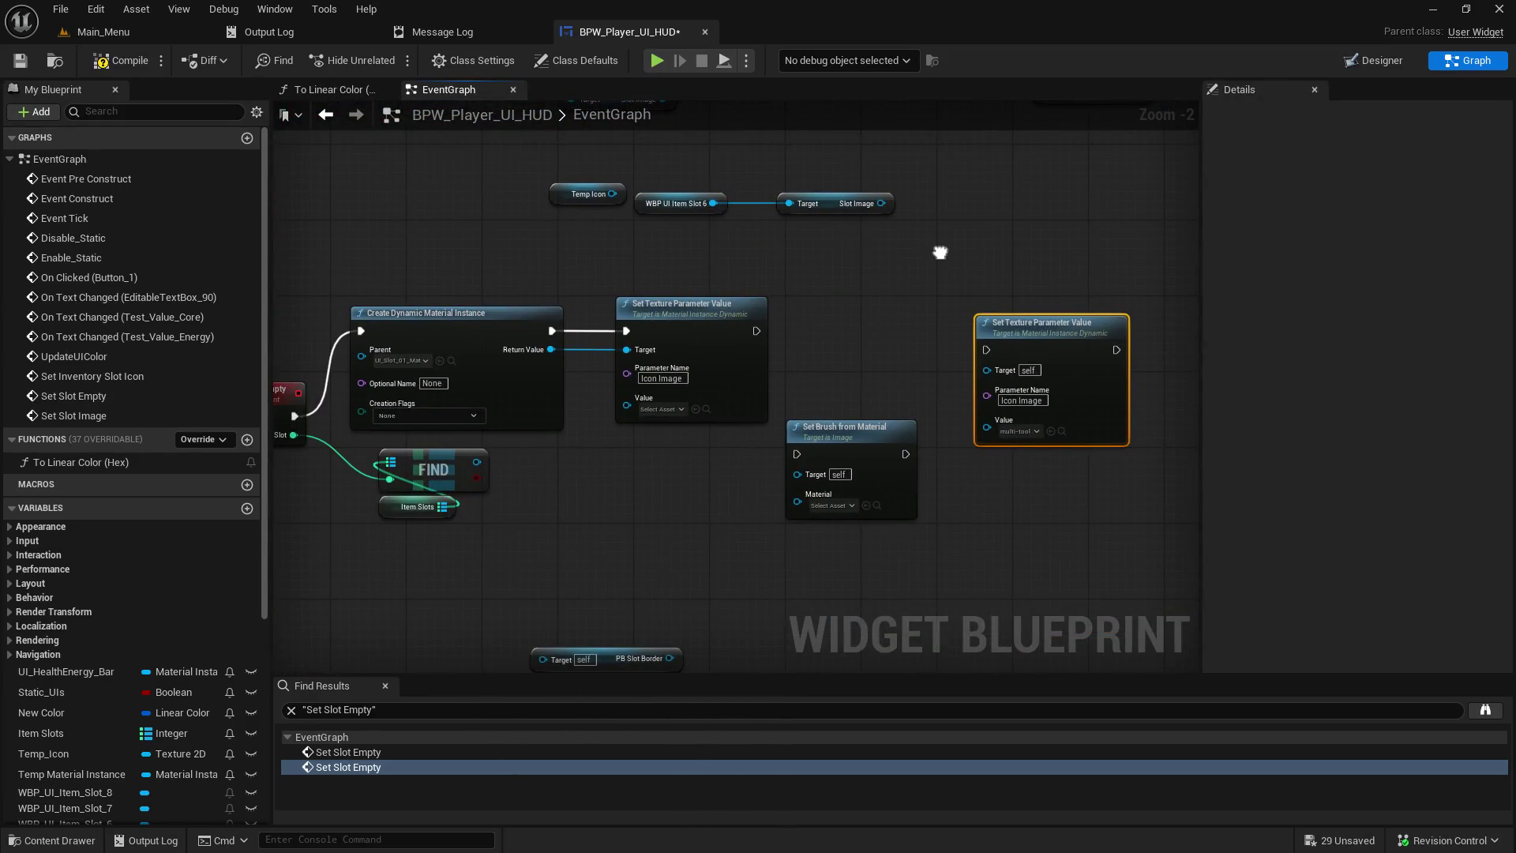
left_click_drag(940, 253, 938, 263)
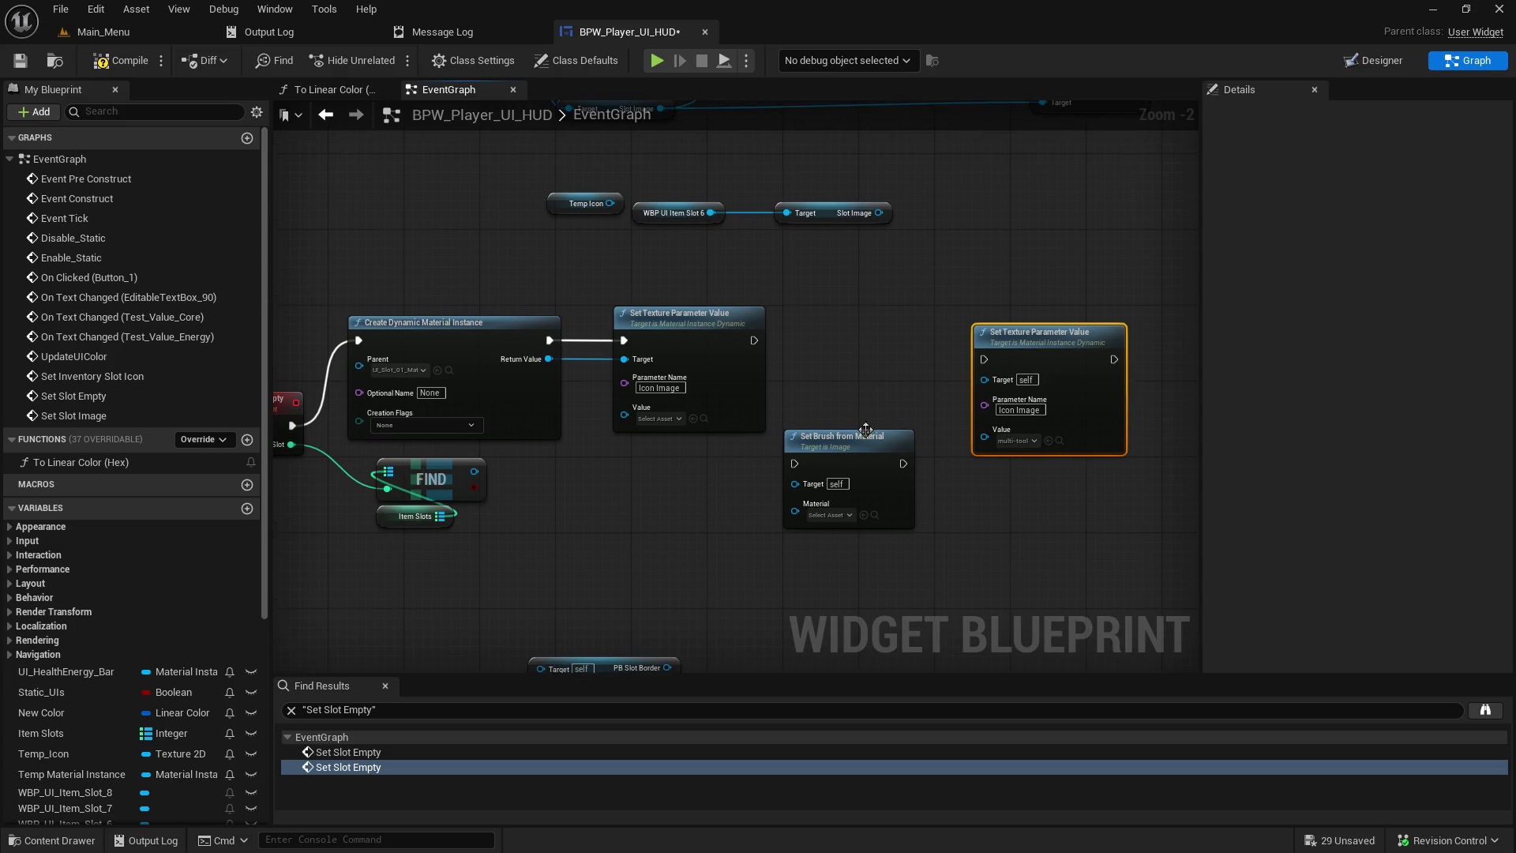
- Stack Set Brush from Material under it and add a Slot_Image getter off FIND
mouse_move(872, 434)
left_mouse_down()
mouse_move(1025, 495)
mouse_move(1069, 453)
left_mouse_up()
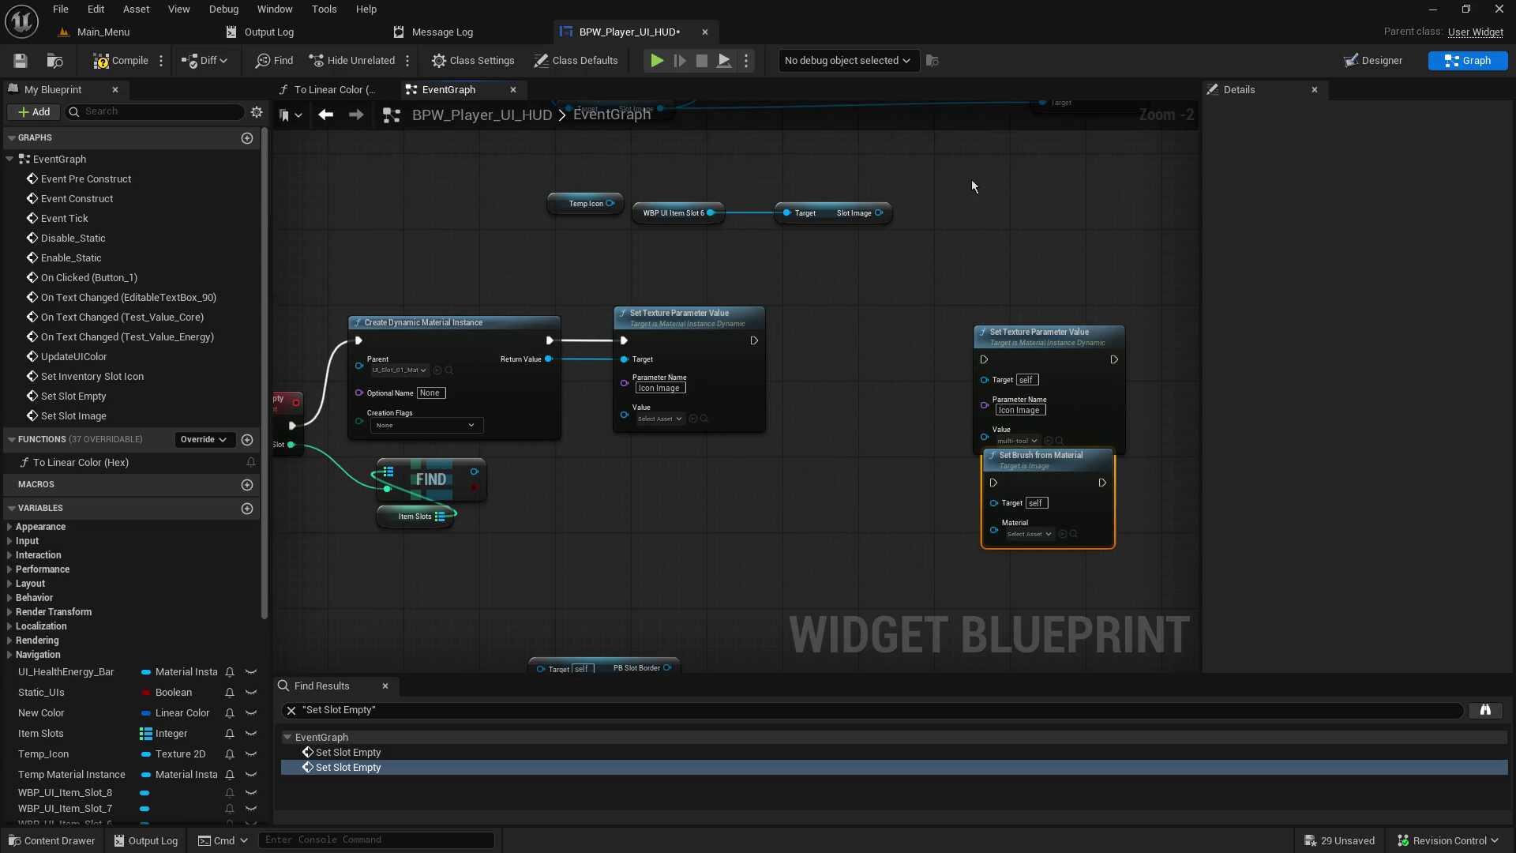
left_click_drag(974, 186, 1022, 574)
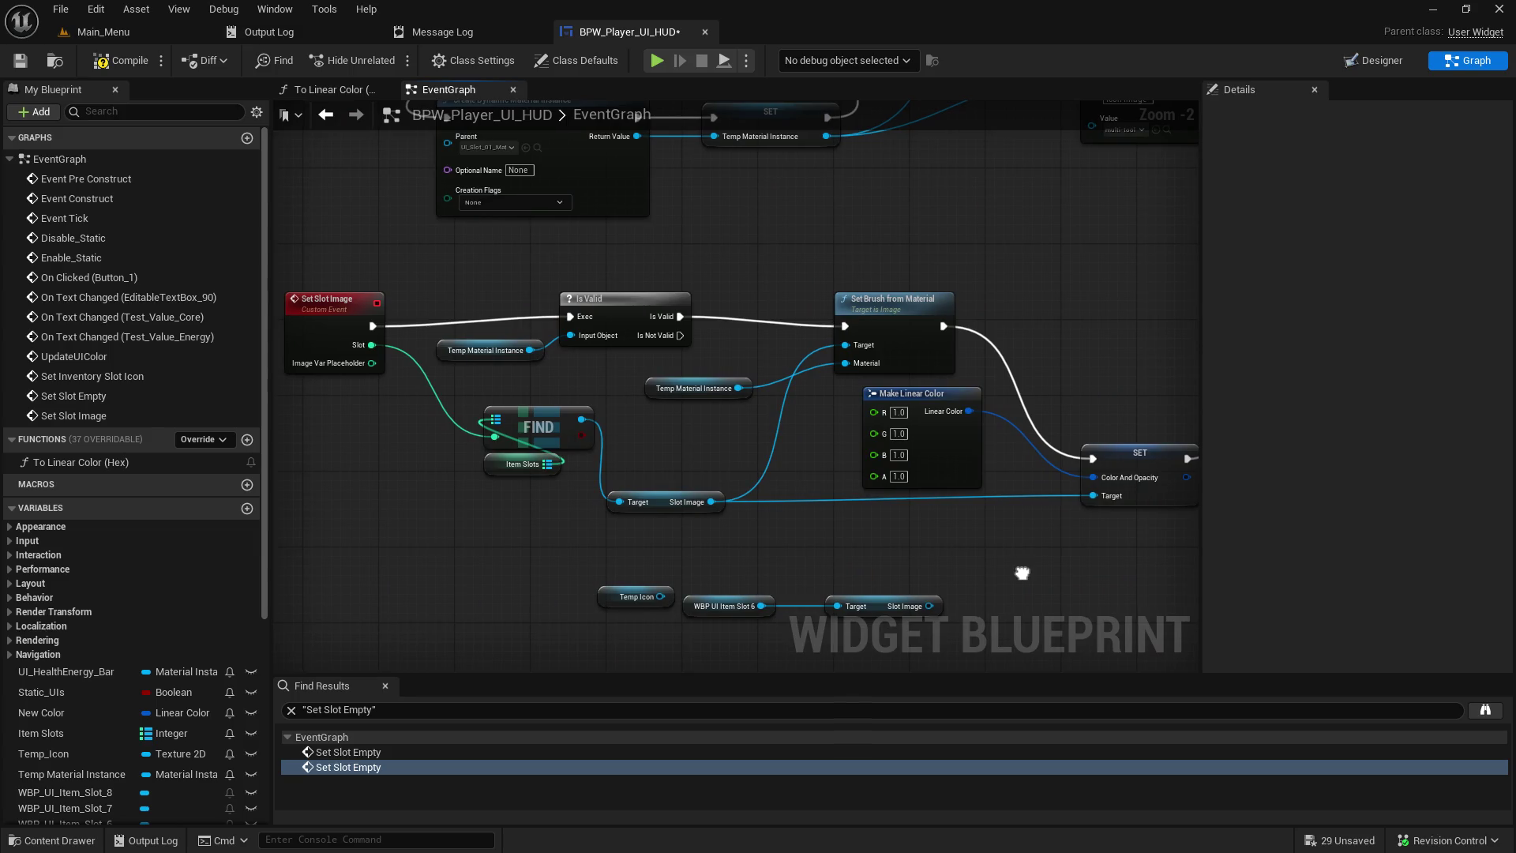
left_click_drag(1022, 573, 1021, 574)
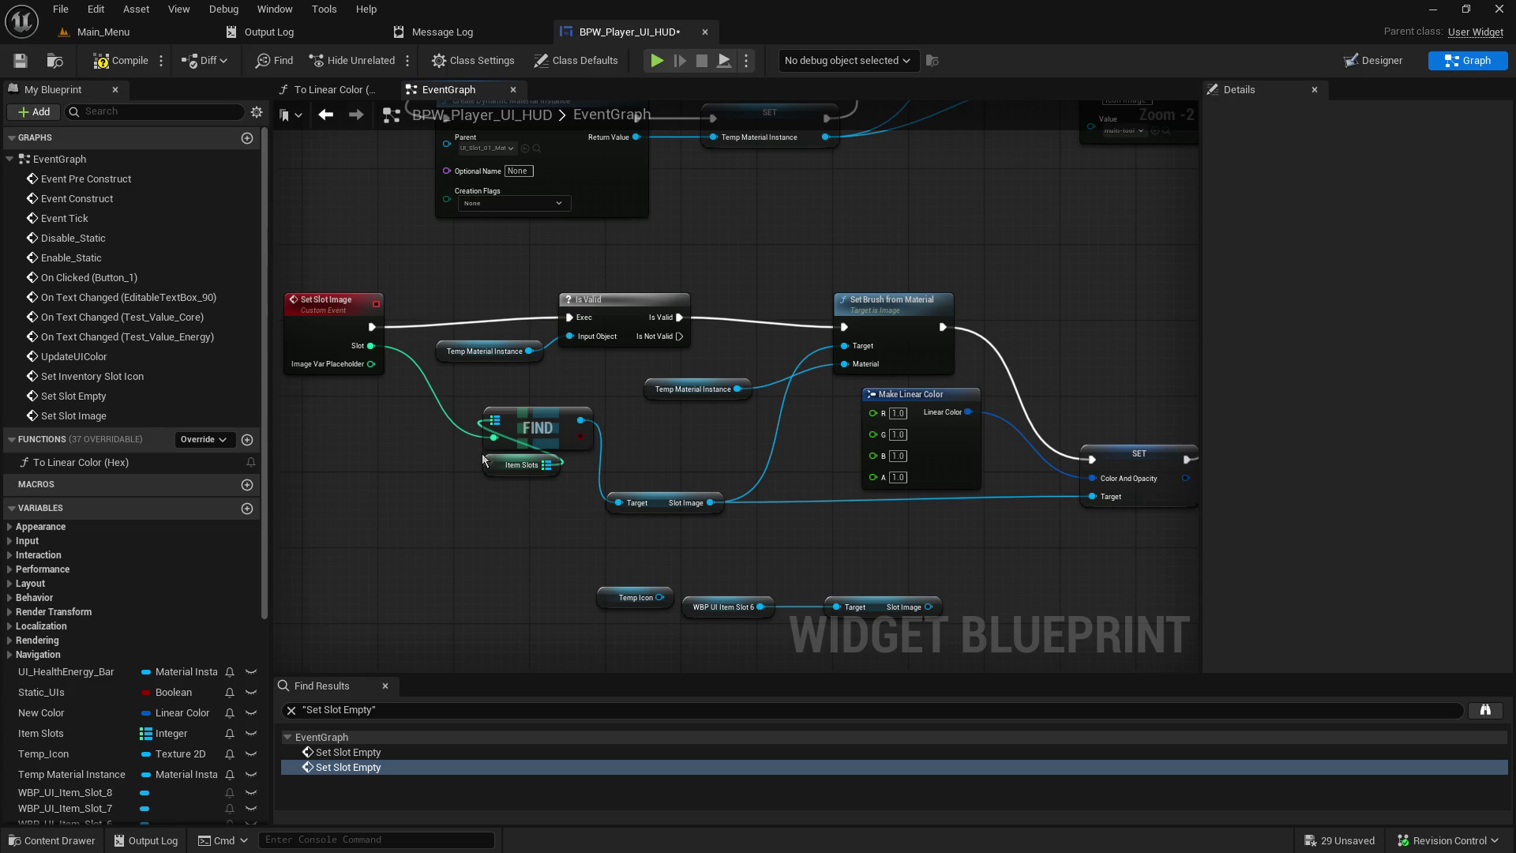
left_click_drag(535, 576, 569, 293)
left_click_drag(560, 588, 633, 621)
type("slot im")
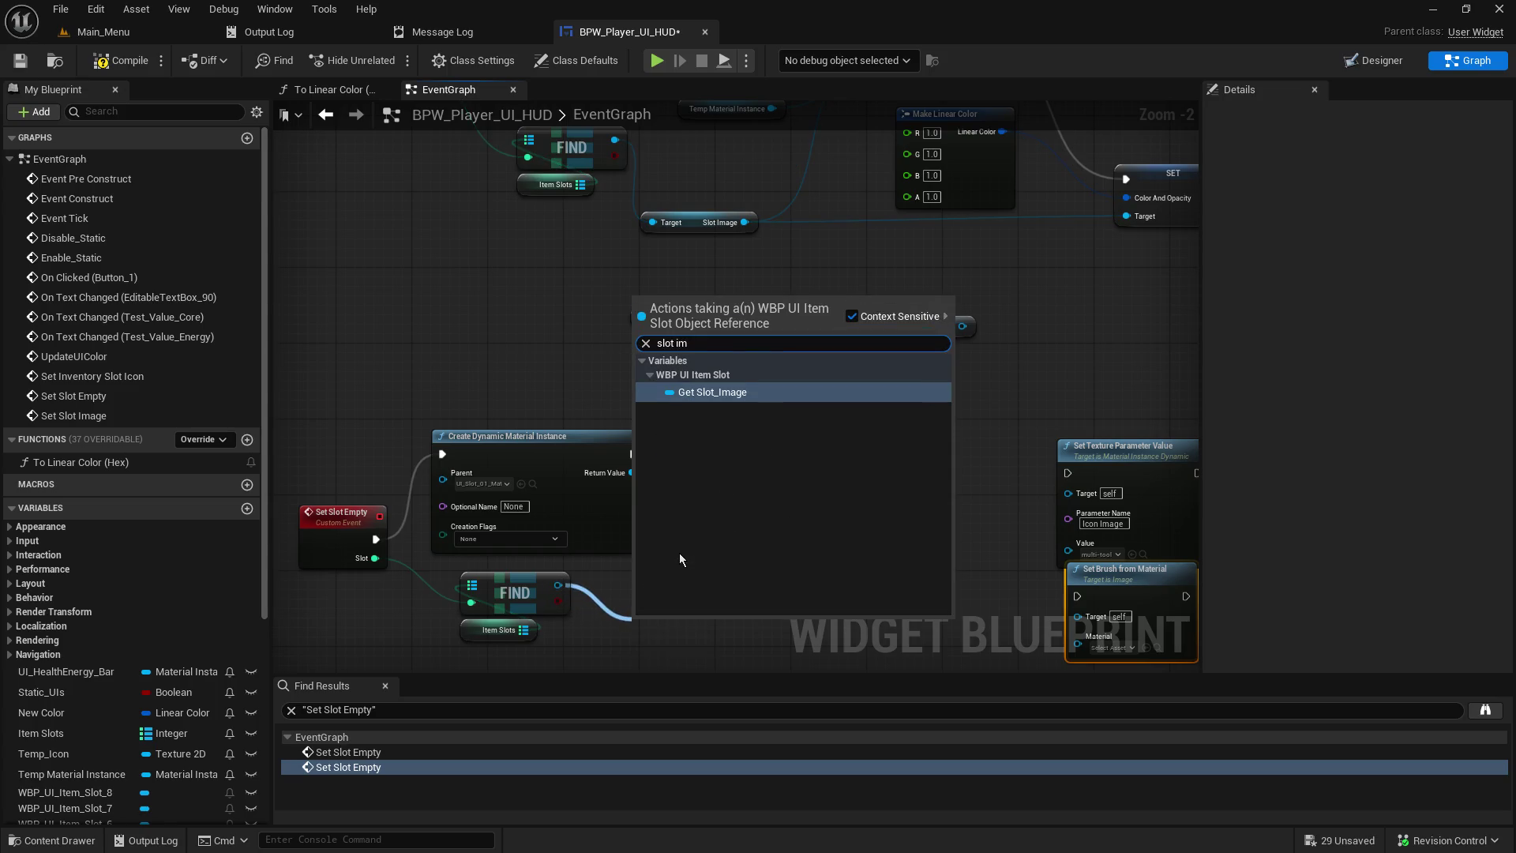
key("Return")
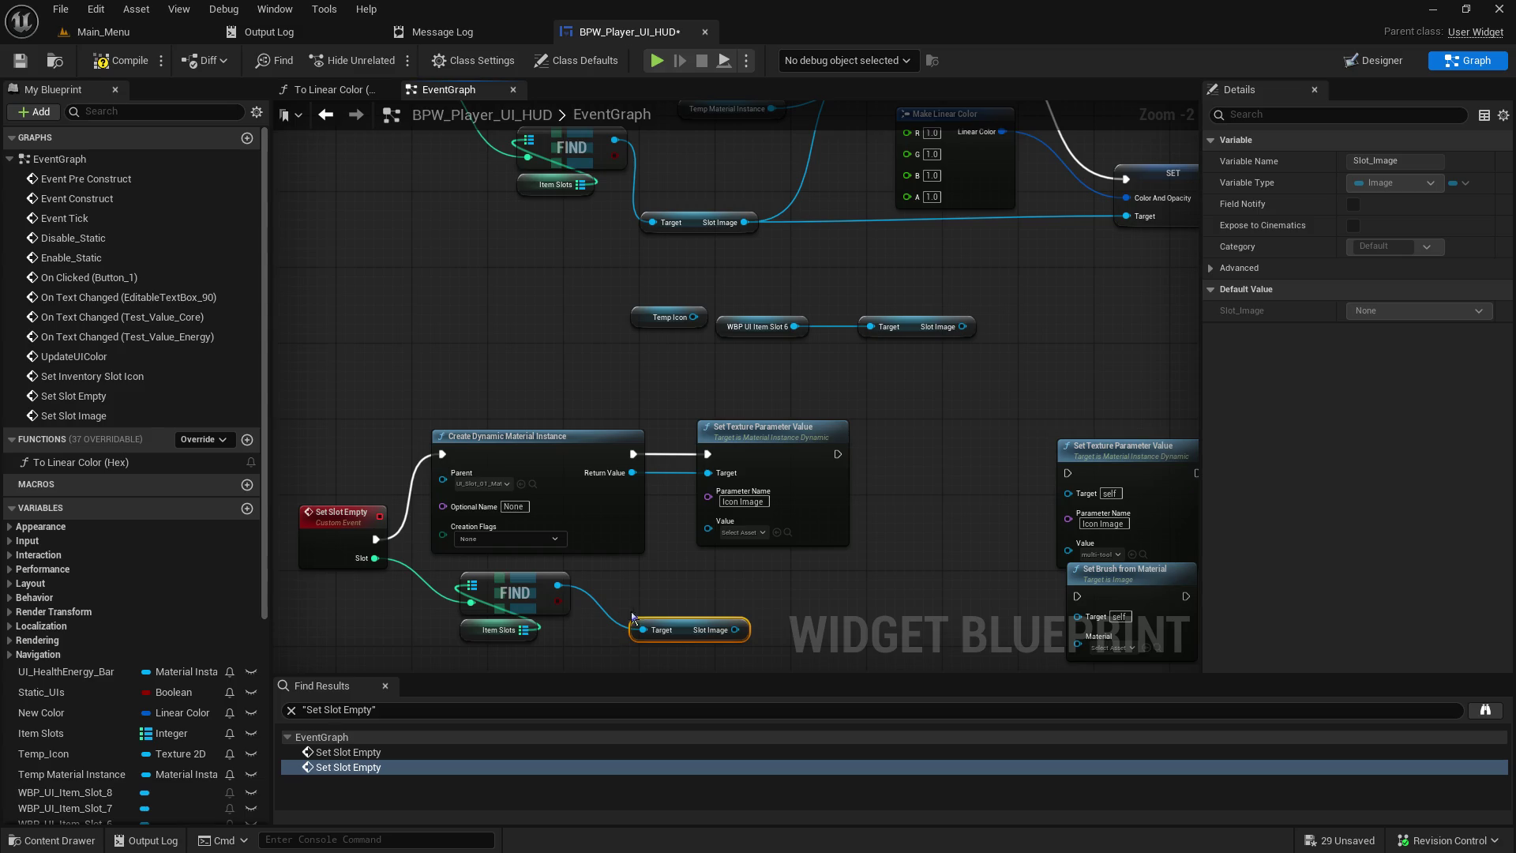
mouse_move(736, 629)
left_mouse_down()
mouse_move(711, 531)
mouse_move(713, 589)
left_mouse_up()
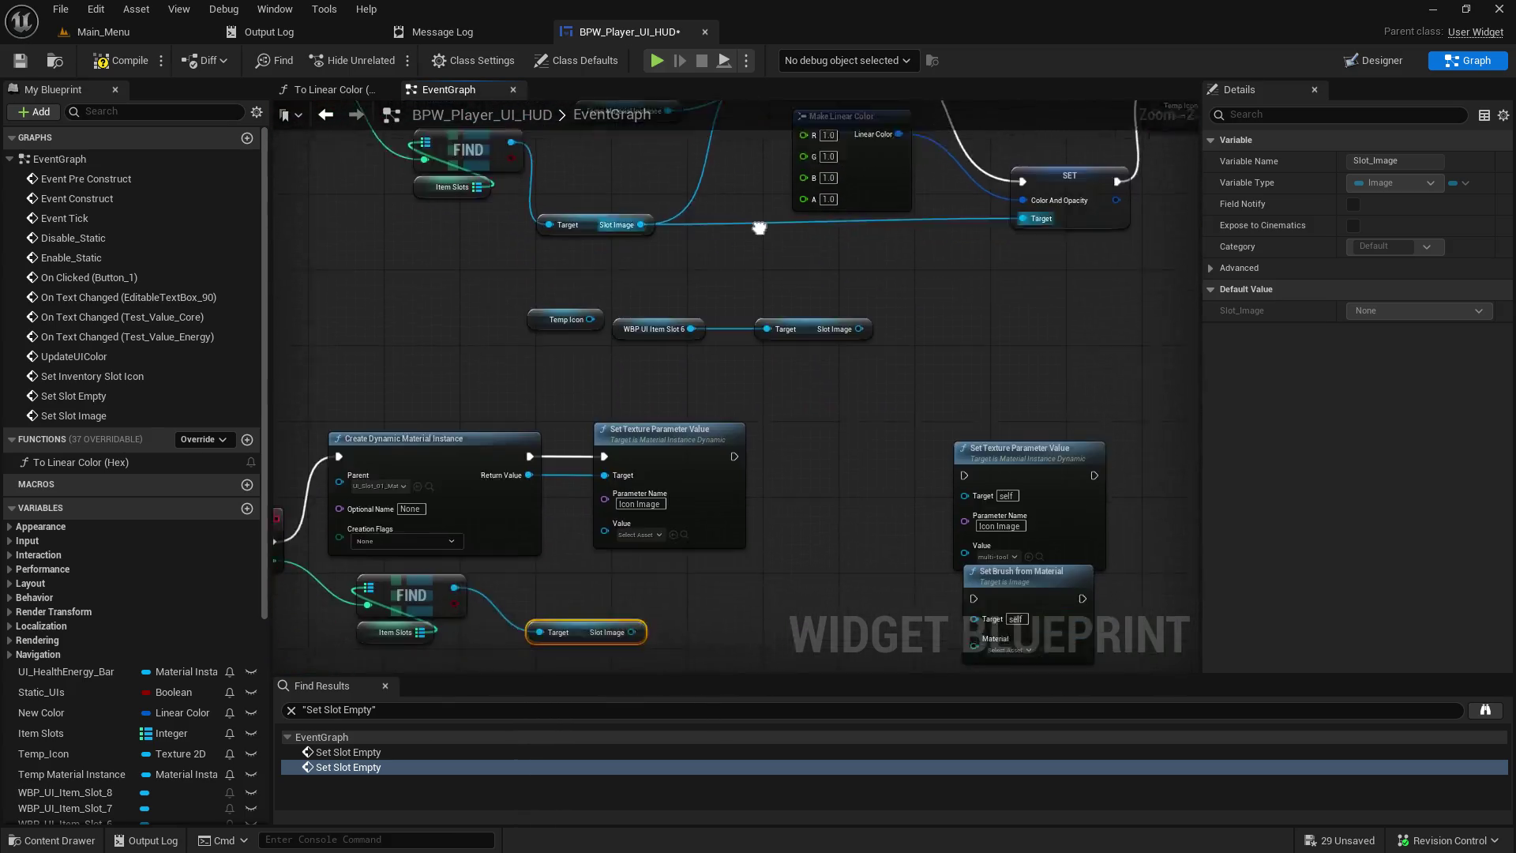
- Run Set Brush from Material after Set Texture Parameter Value, targeting the Slot Image
left_click_drag(761, 233, 741, 168)
left_click(1013, 373)
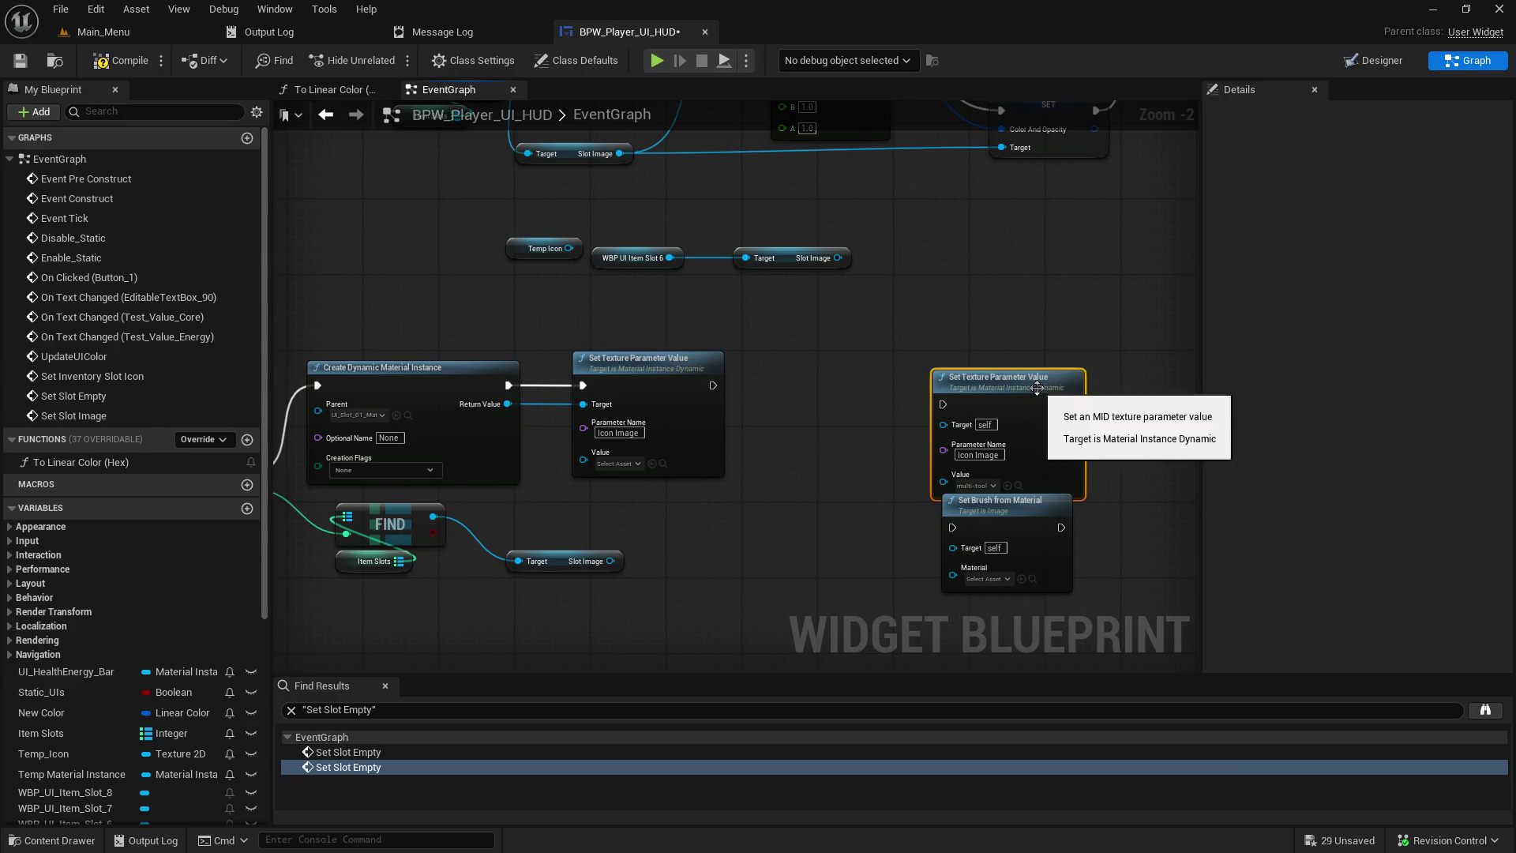
left_click_drag(1013, 373, 1127, 363)
mouse_move(1025, 508)
left_mouse_down()
mouse_move(967, 477)
mouse_move(853, 363)
left_mouse_up()
left_click_drag(713, 385, 786, 388)
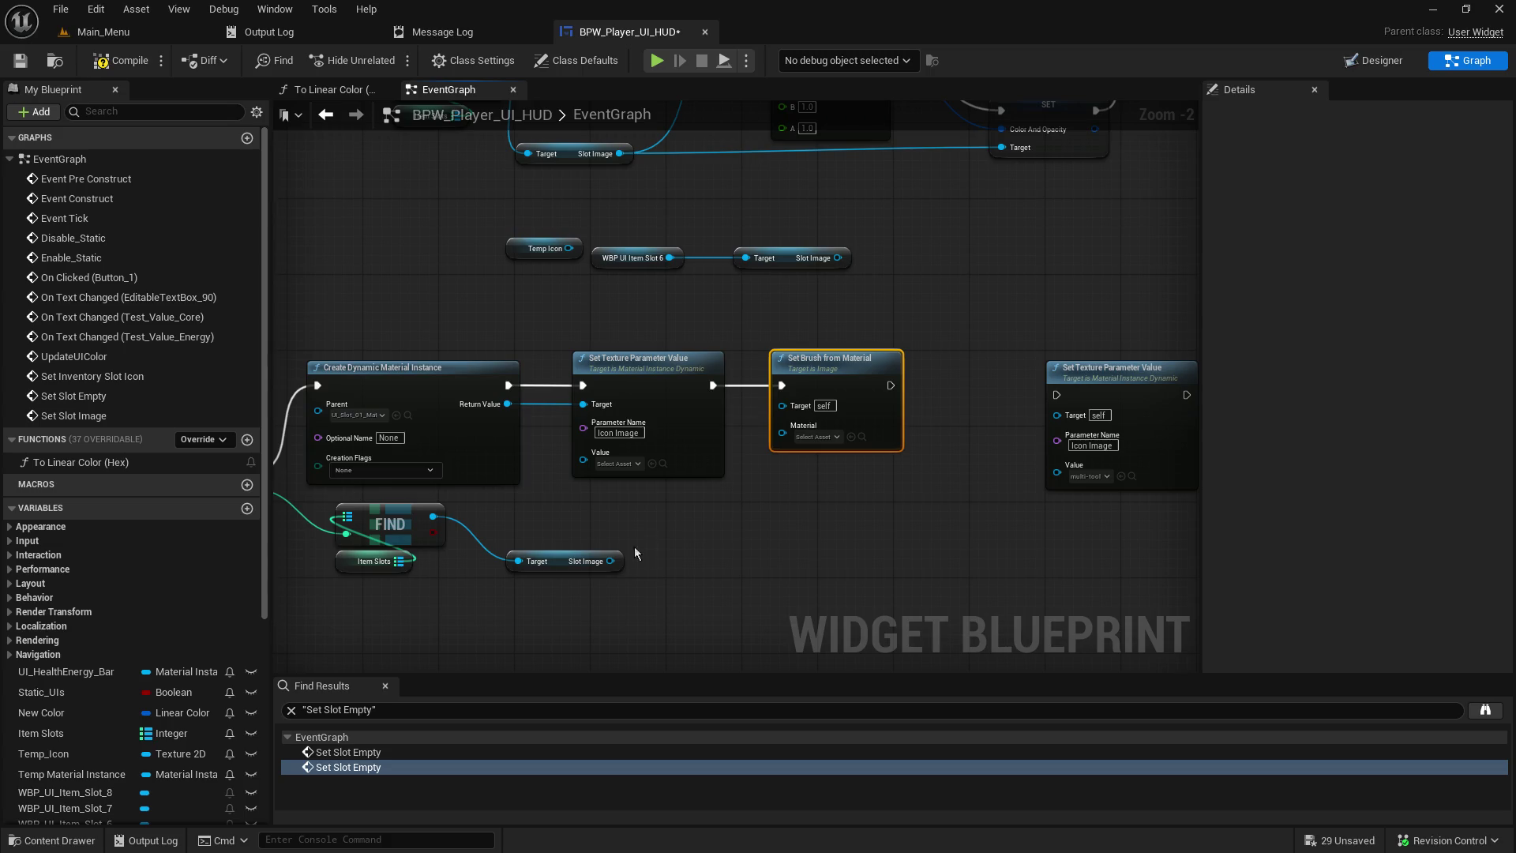
mouse_move(611, 561)
left_mouse_down()
mouse_move(776, 502)
mouse_move(793, 409)
left_mouse_up()
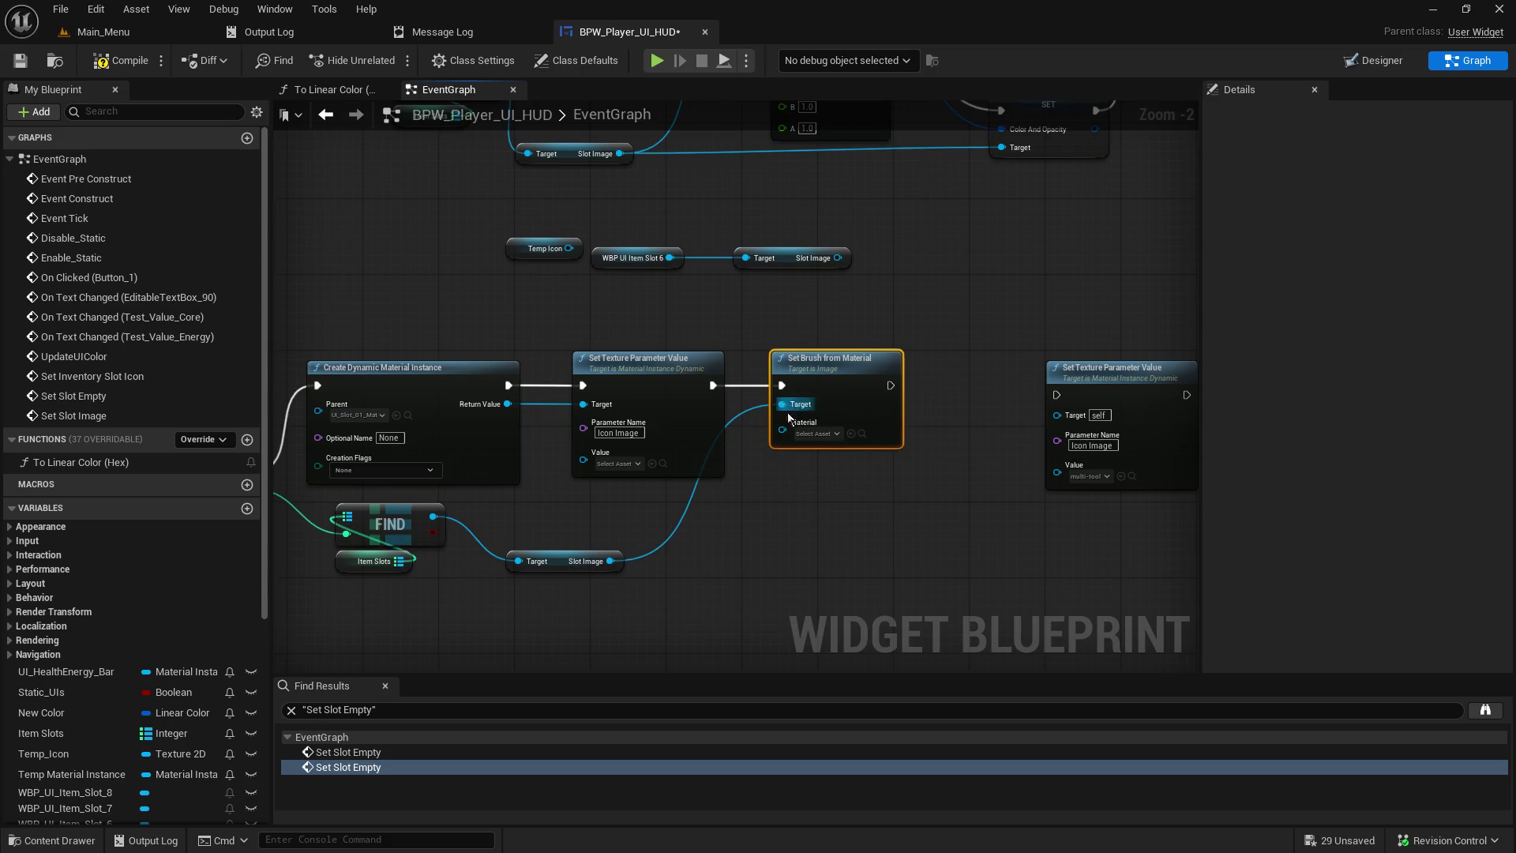
mouse_move(571, 563)
left_mouse_down()
mouse_move(607, 570)
mouse_move(629, 553)
left_mouse_up()
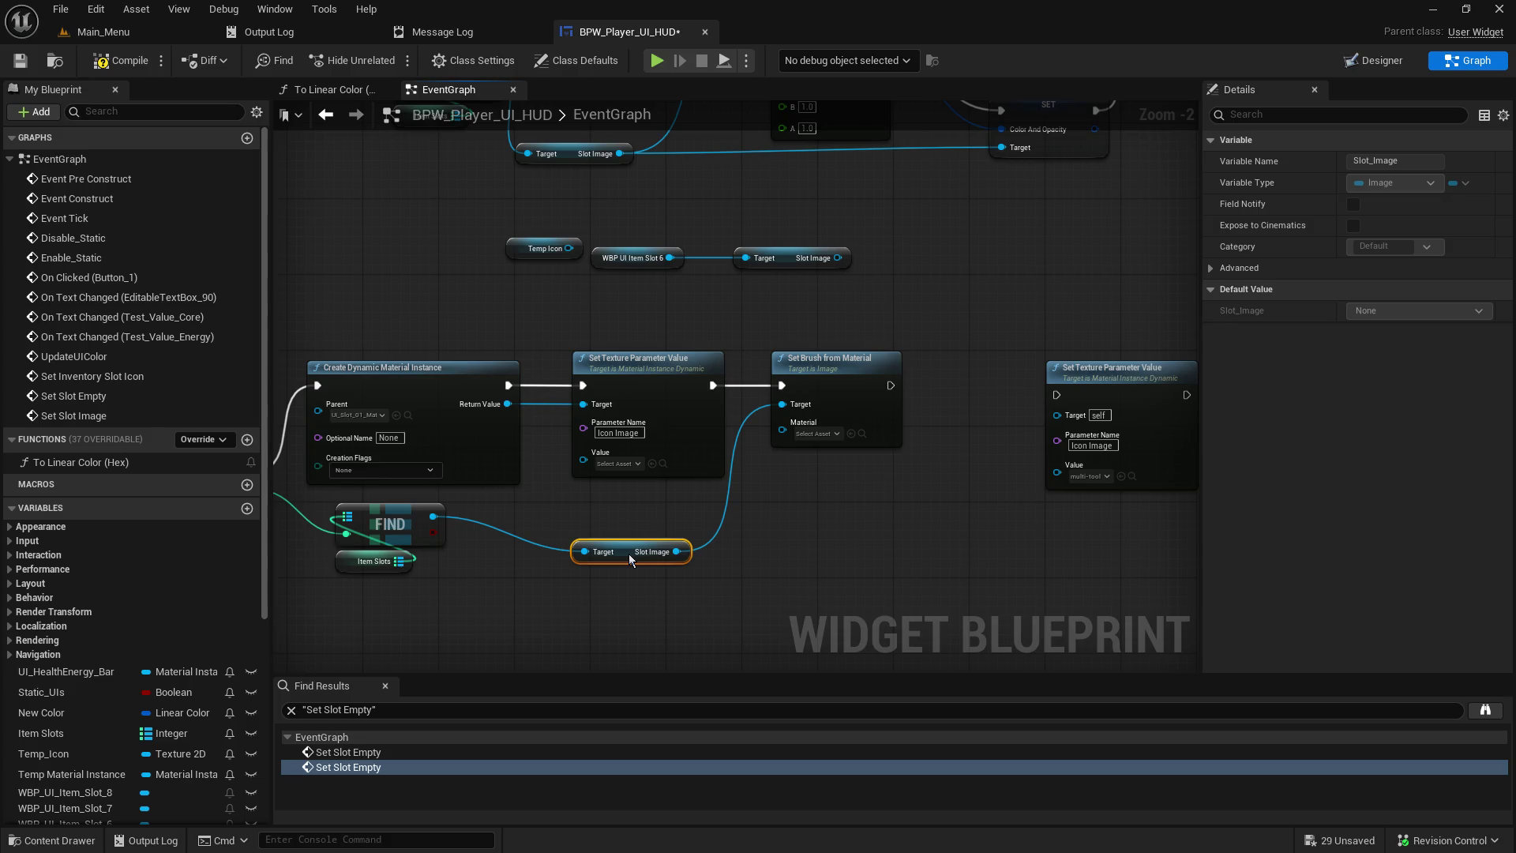
- Route the material instance into the brush's Material input via a reroute, then compile and save
mouse_move(953, 277)
left_mouse_down()
mouse_move(901, 595)
mouse_move(961, 565)
mouse_move(921, 568)
mouse_move(938, 536)
mouse_move(917, 519)
left_mouse_up()
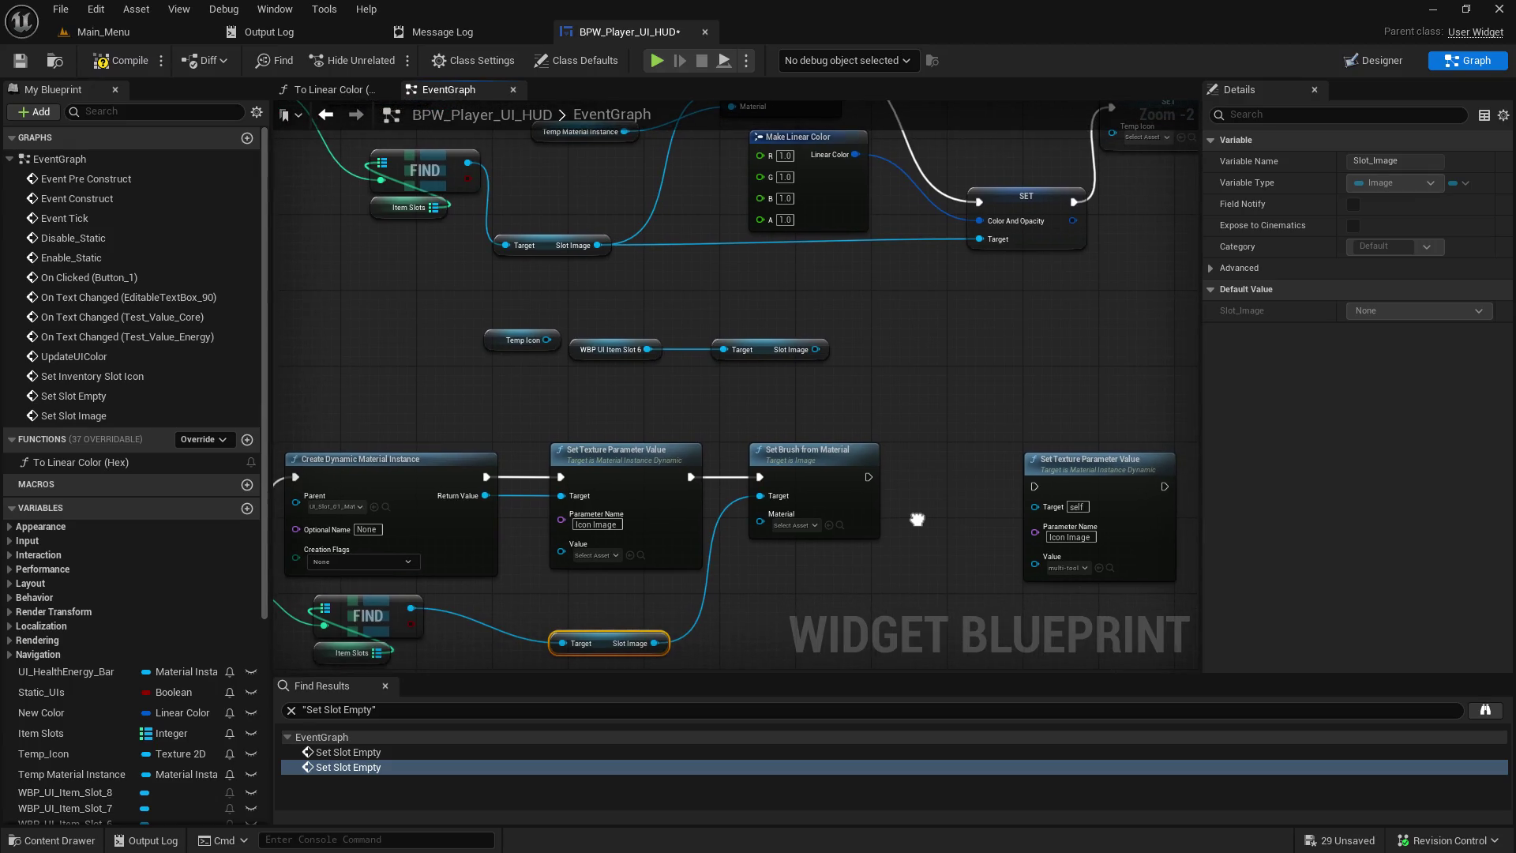
double_click(509, 495)
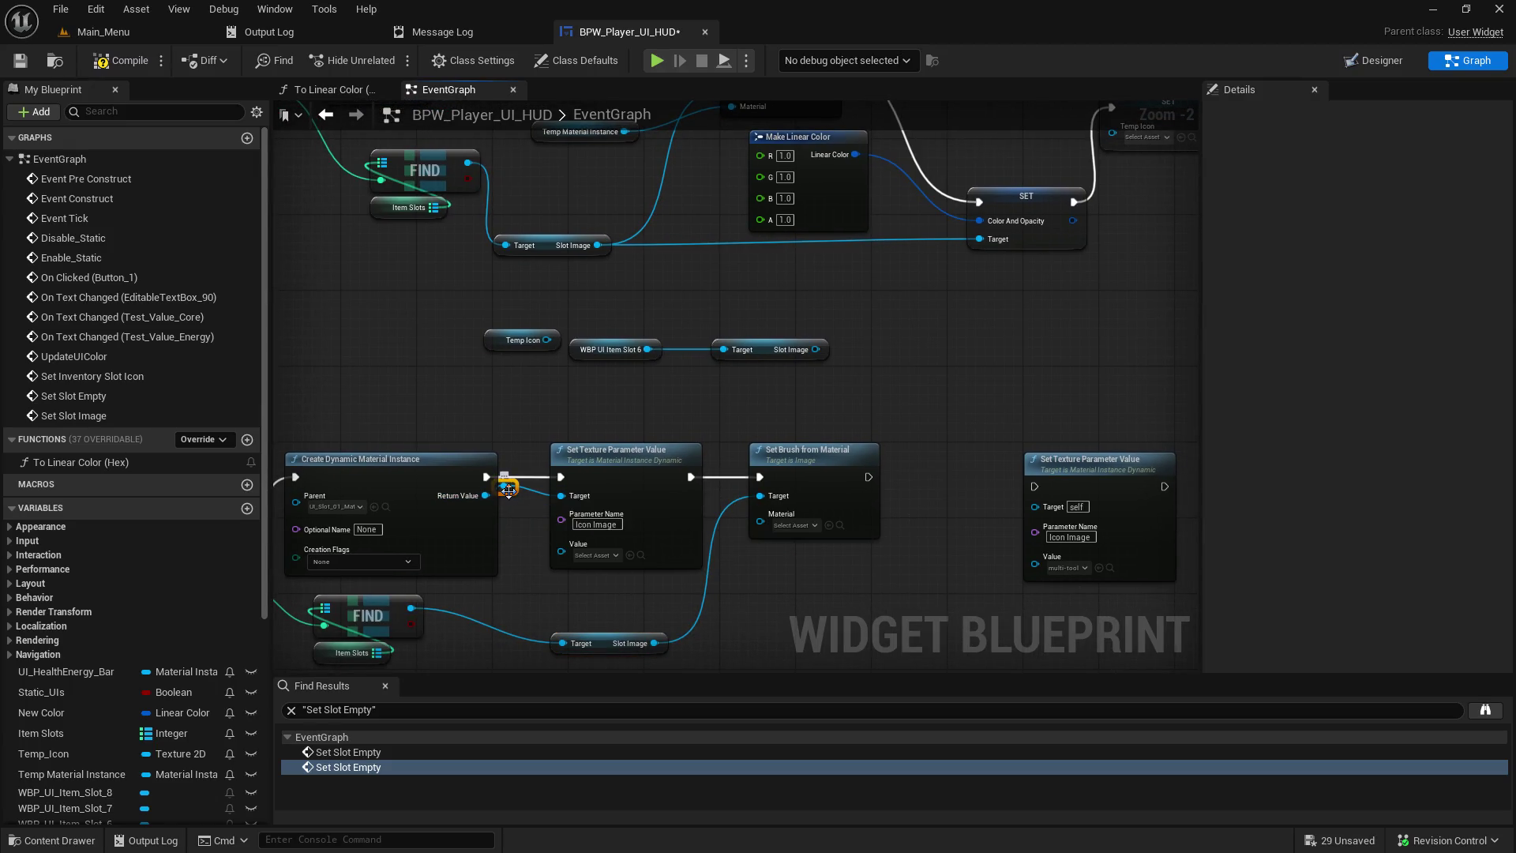
mouse_move(520, 525)
left_mouse_down()
mouse_move(530, 601)
mouse_move(779, 553)
mouse_move(779, 529)
left_mouse_up()
left_click_drag(537, 596, 676, 604)
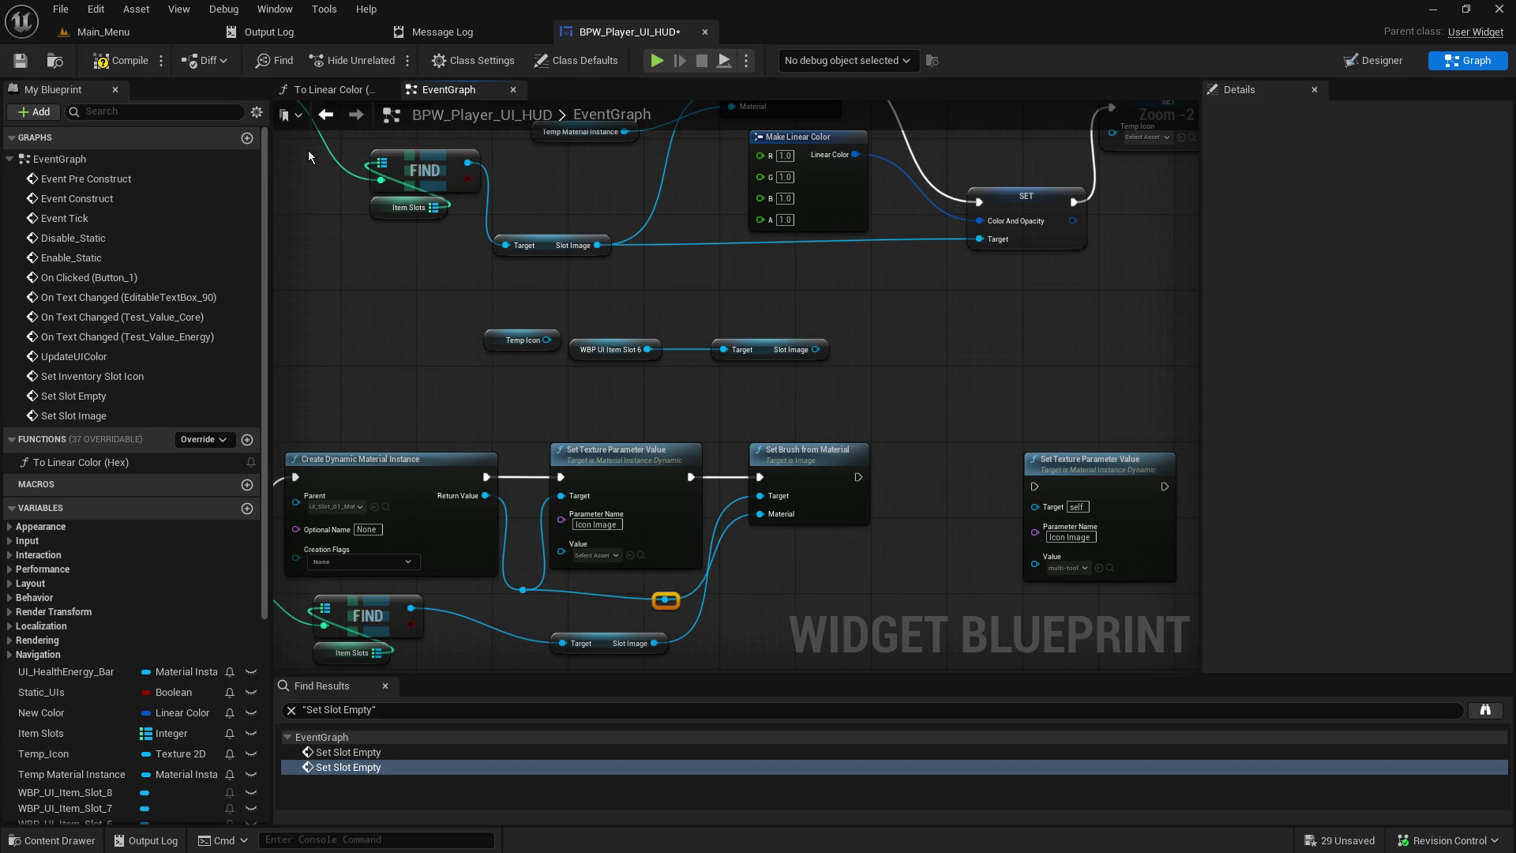
left_click(20, 61)
left_click(115, 57)
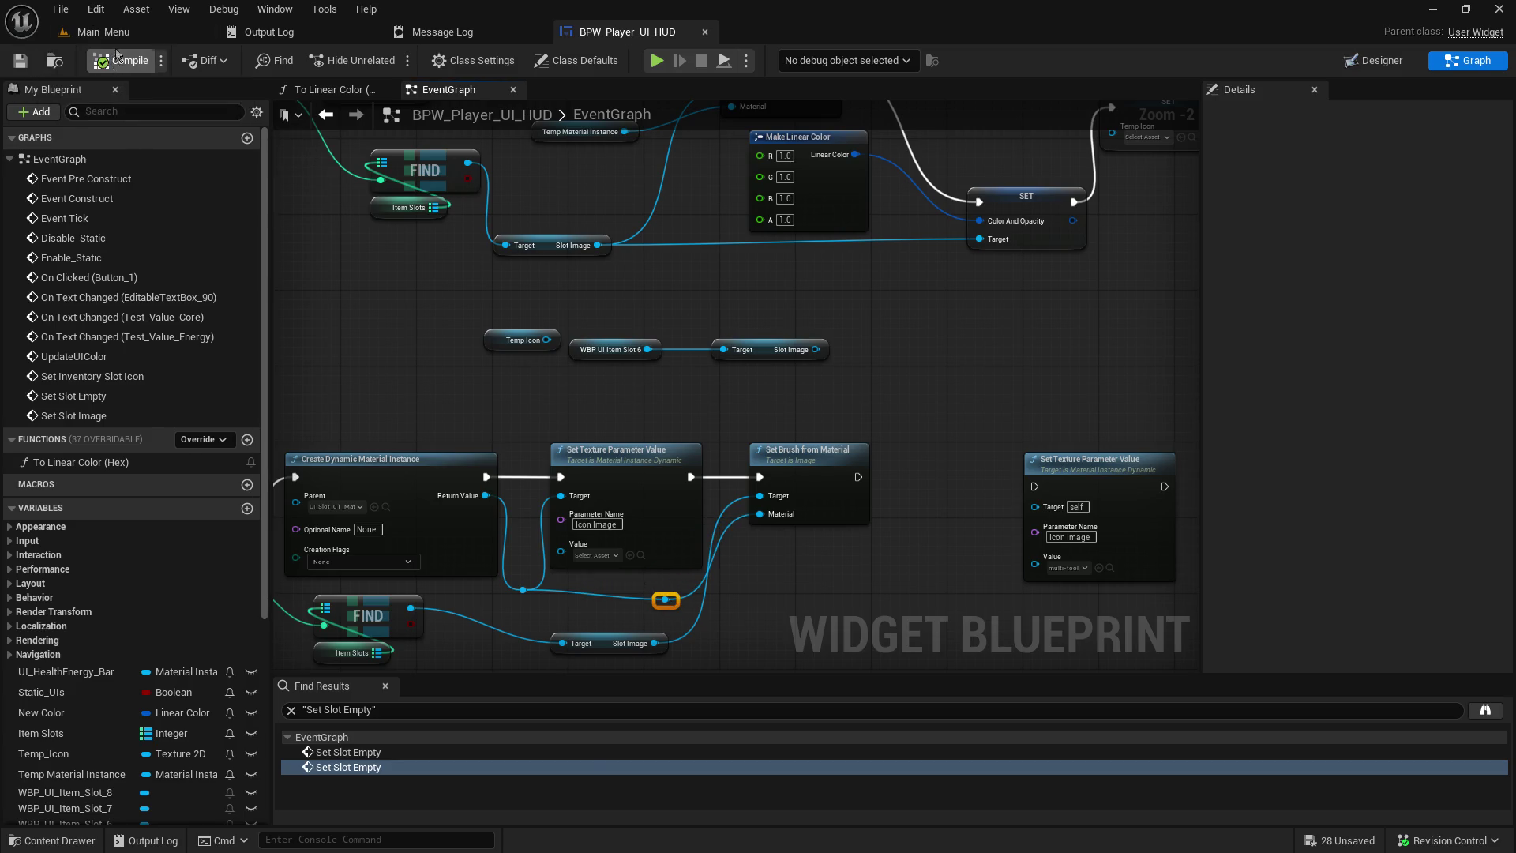
- Play-test Main_Menu as host, pick up the gun into slot 1, drop it repeatedly, then stop
left_click(142, 36)
left_click(391, 61)
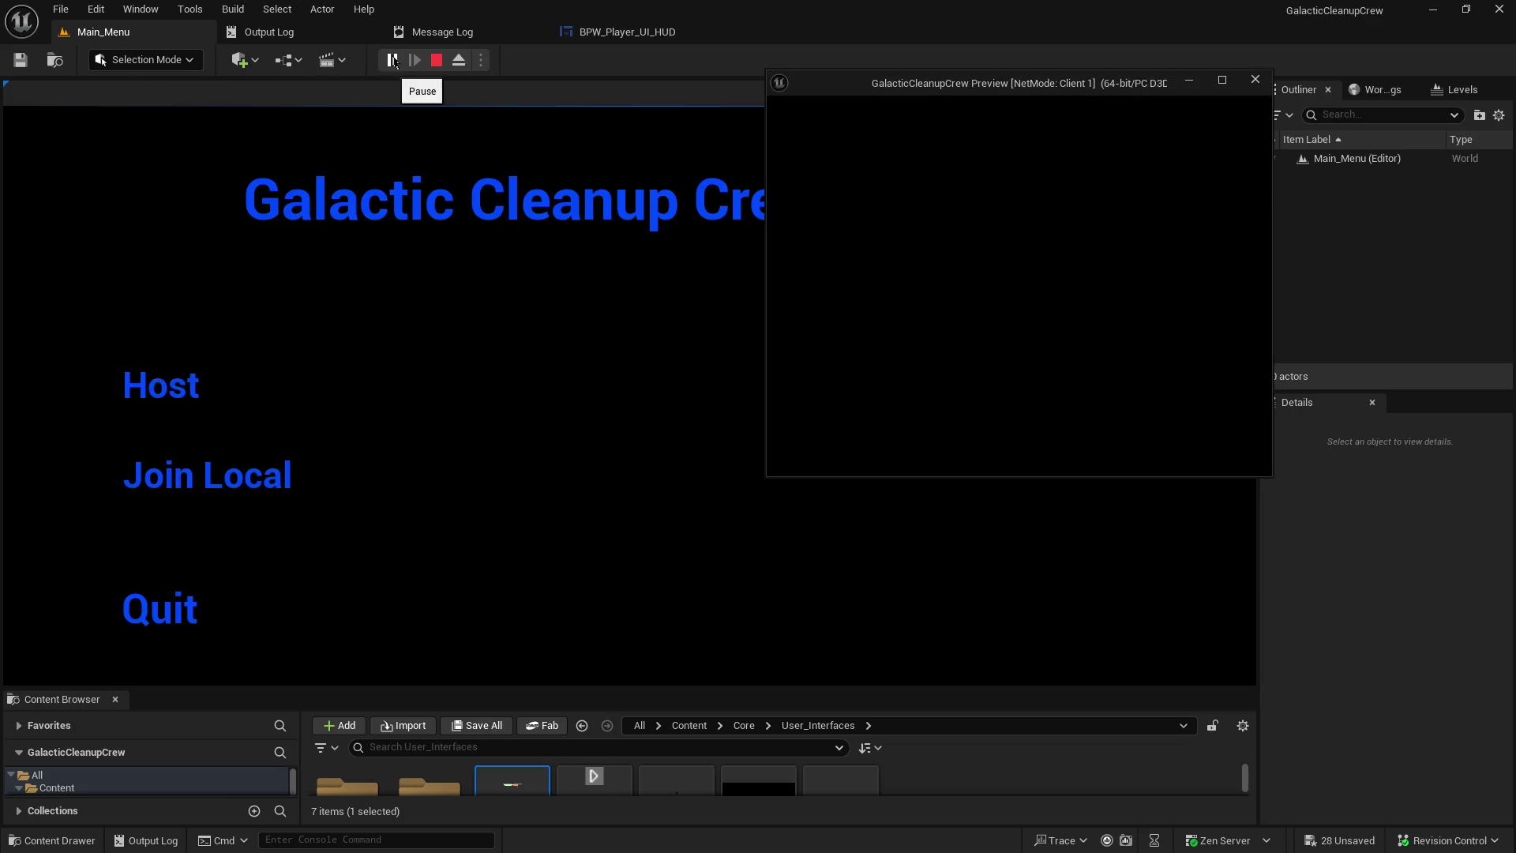
left_click(187, 394)
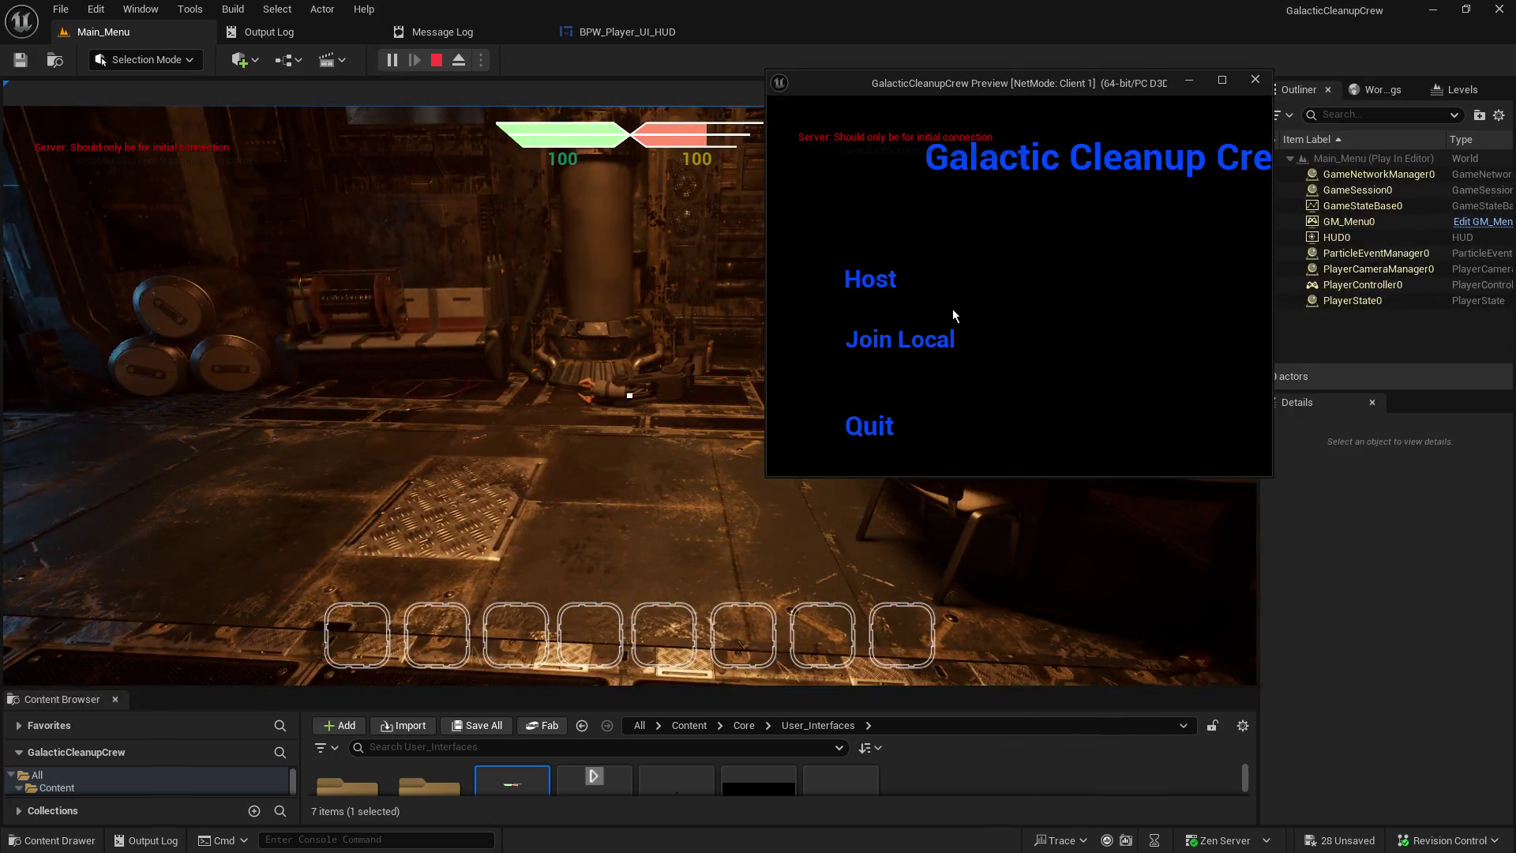
left_click(954, 314)
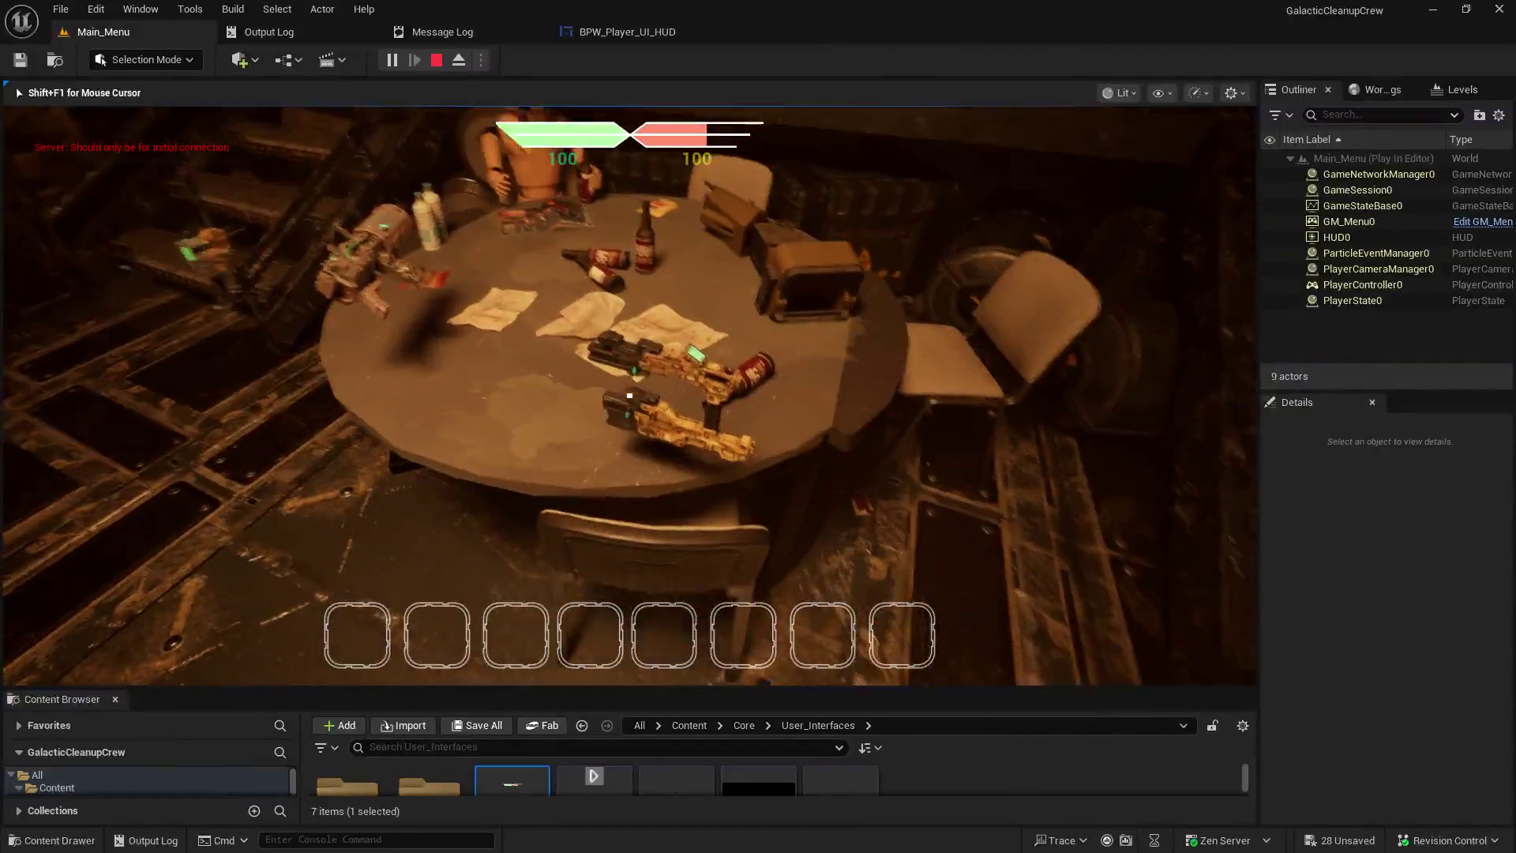
key("1")
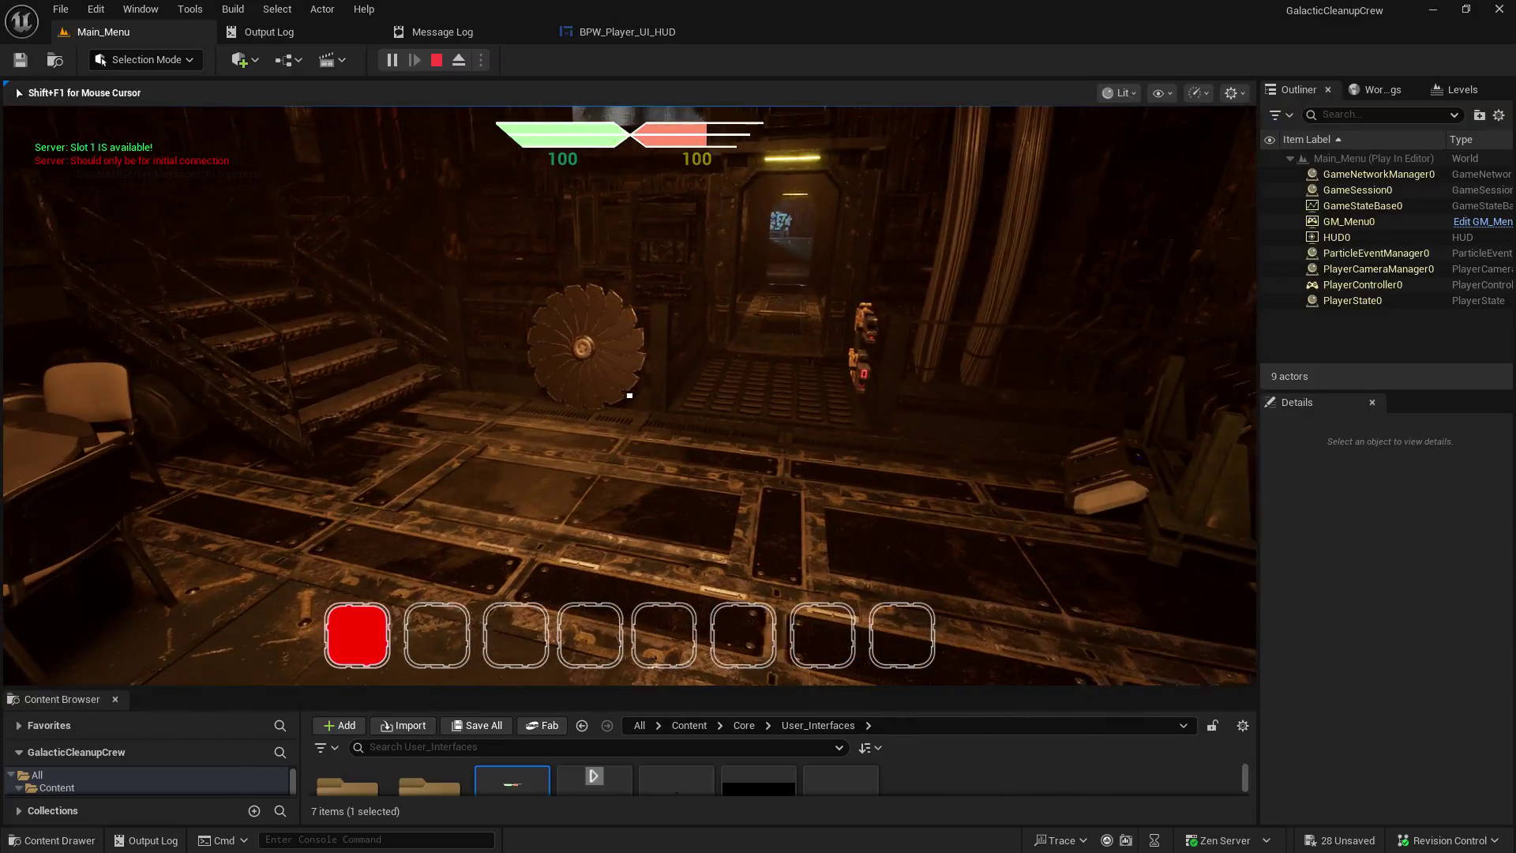
key("e")
key("1")
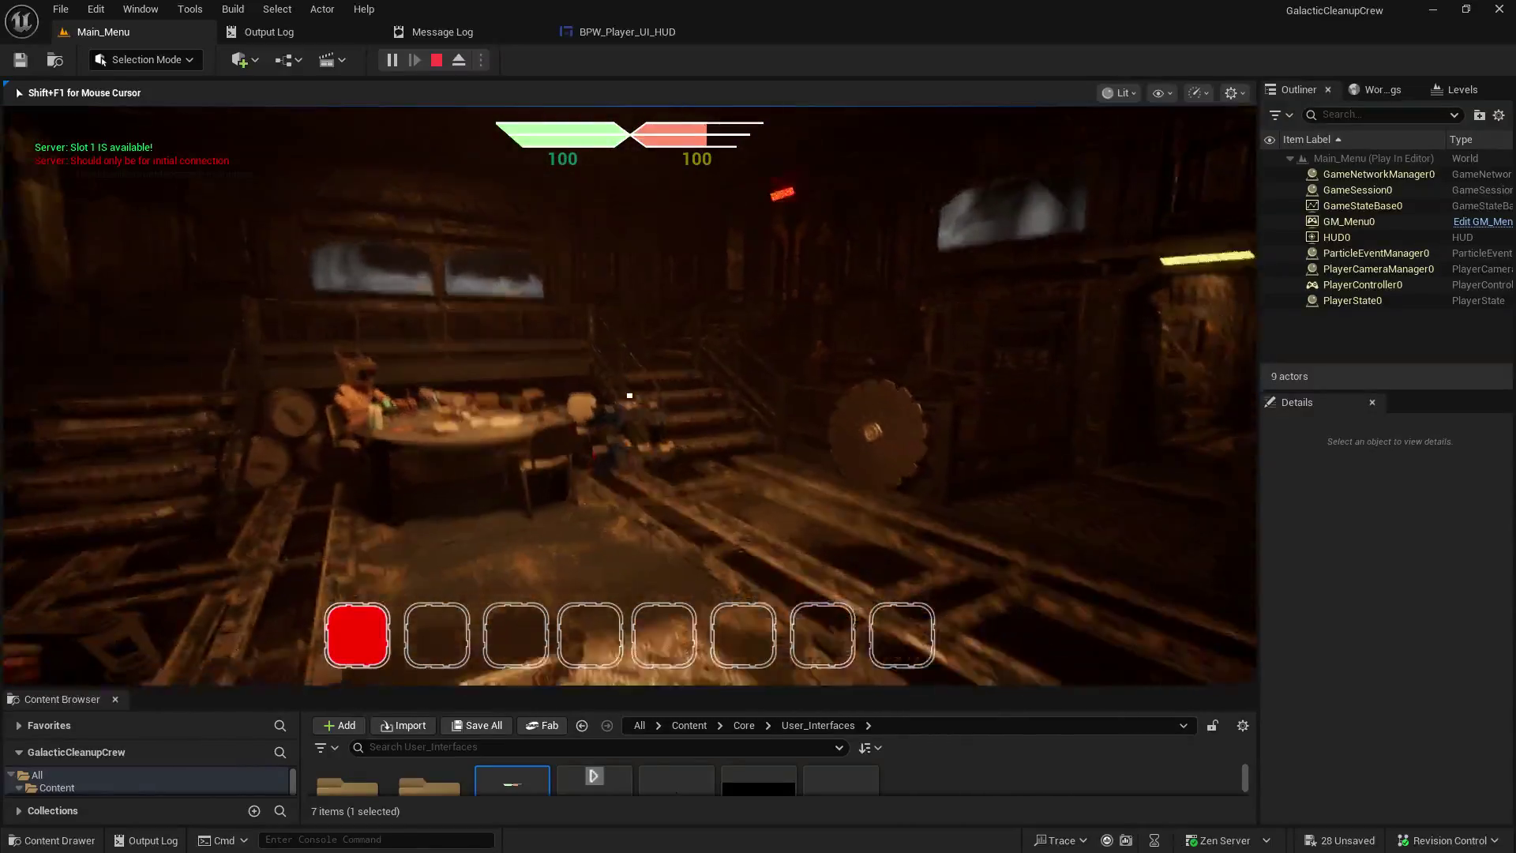
key("e")
key("1")
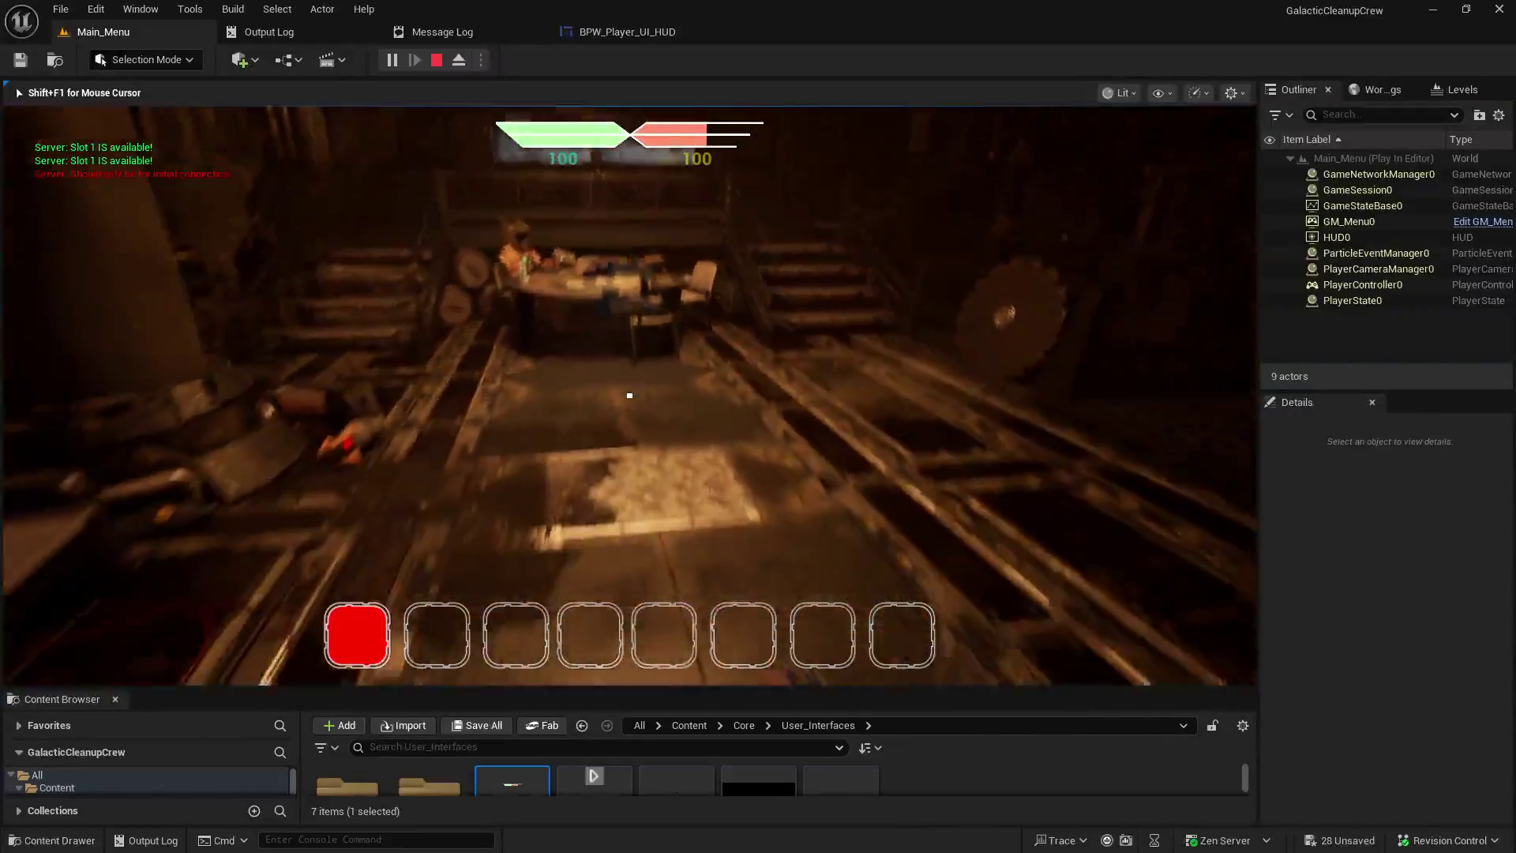
key("e")
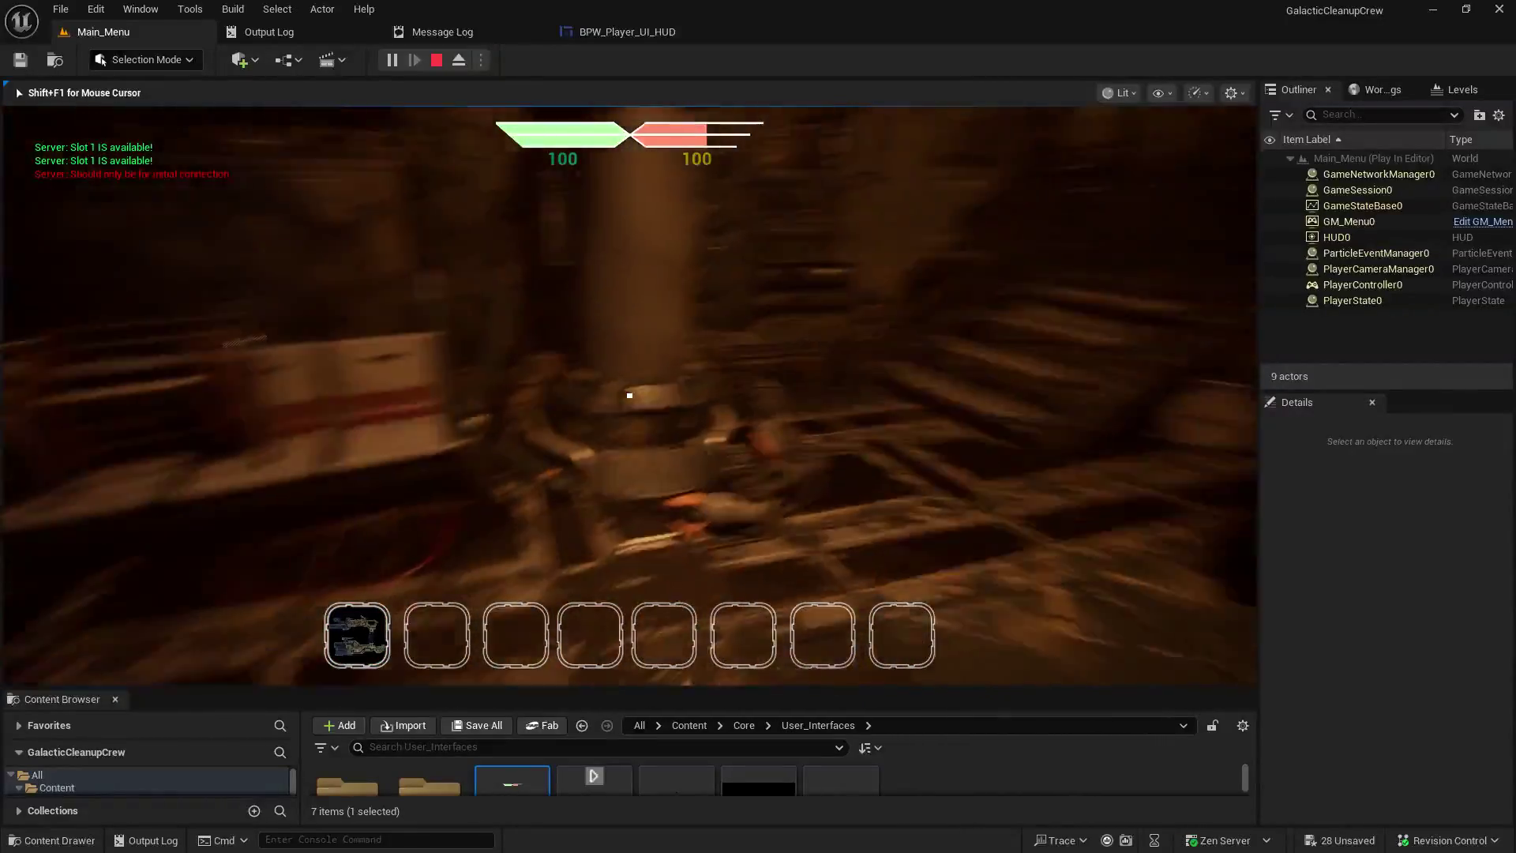
key("1")
key("Escape")
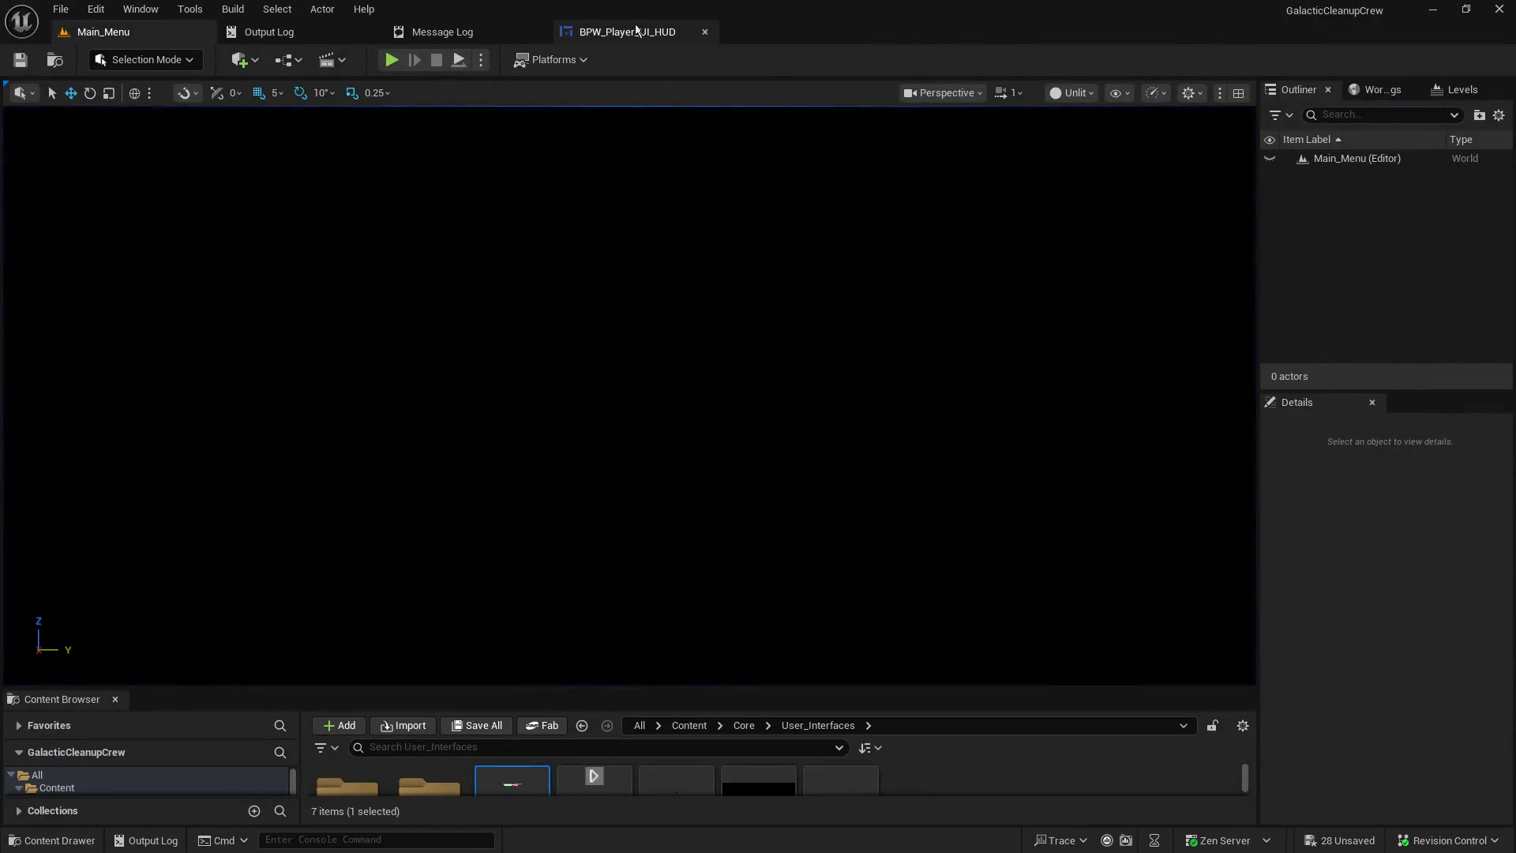
left_click(637, 28)
scroll(612, 330, "down", 5)
scroll(674, 533, "up", 4)
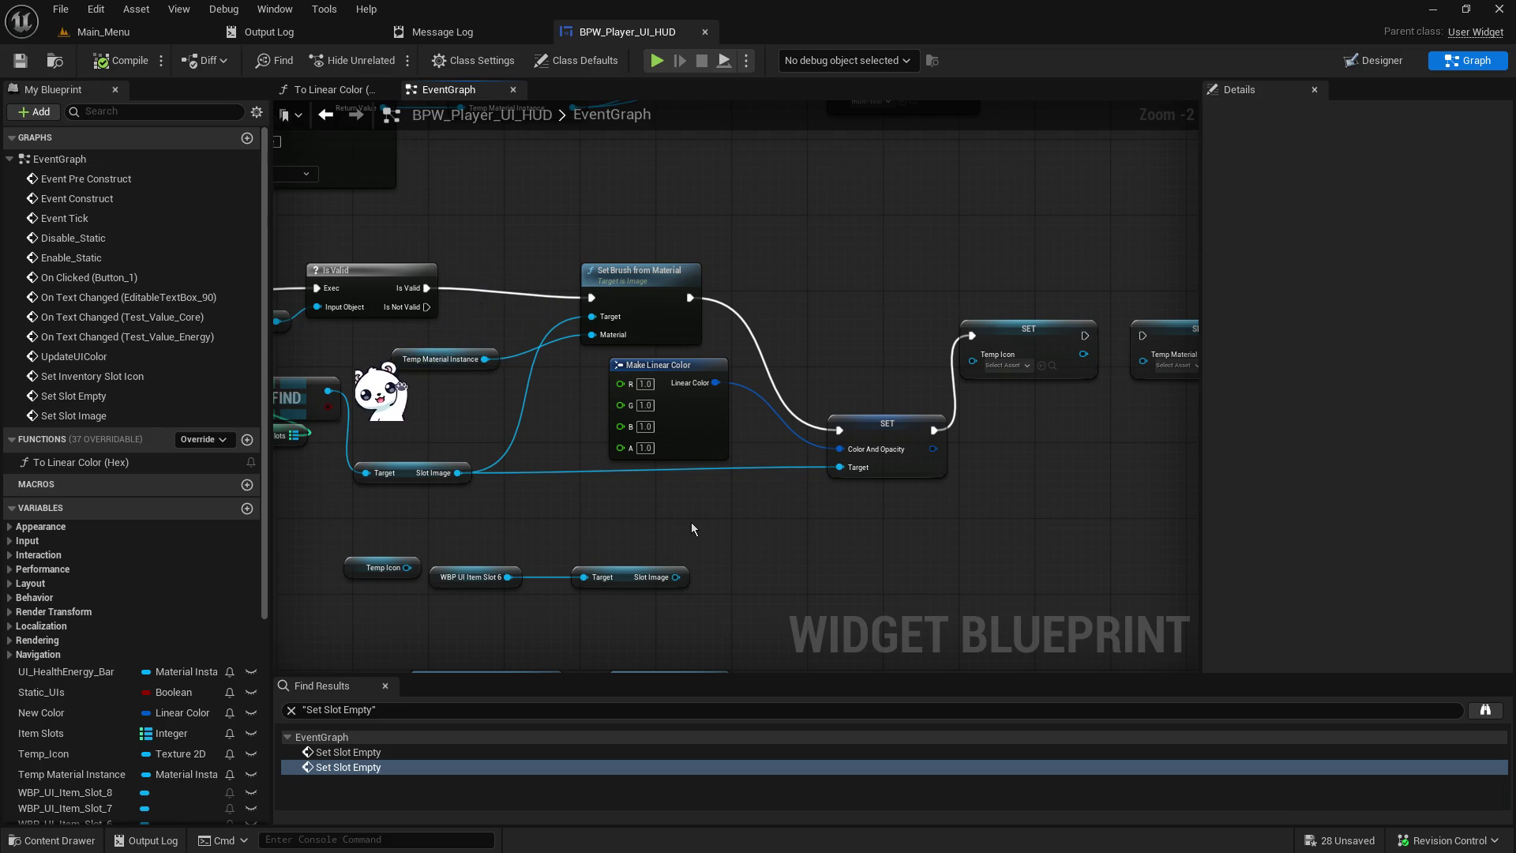
mouse_move(690, 523)
left_mouse_down()
mouse_move(730, 525)
mouse_move(1082, 322)
mouse_move(1072, 313)
left_mouse_up()
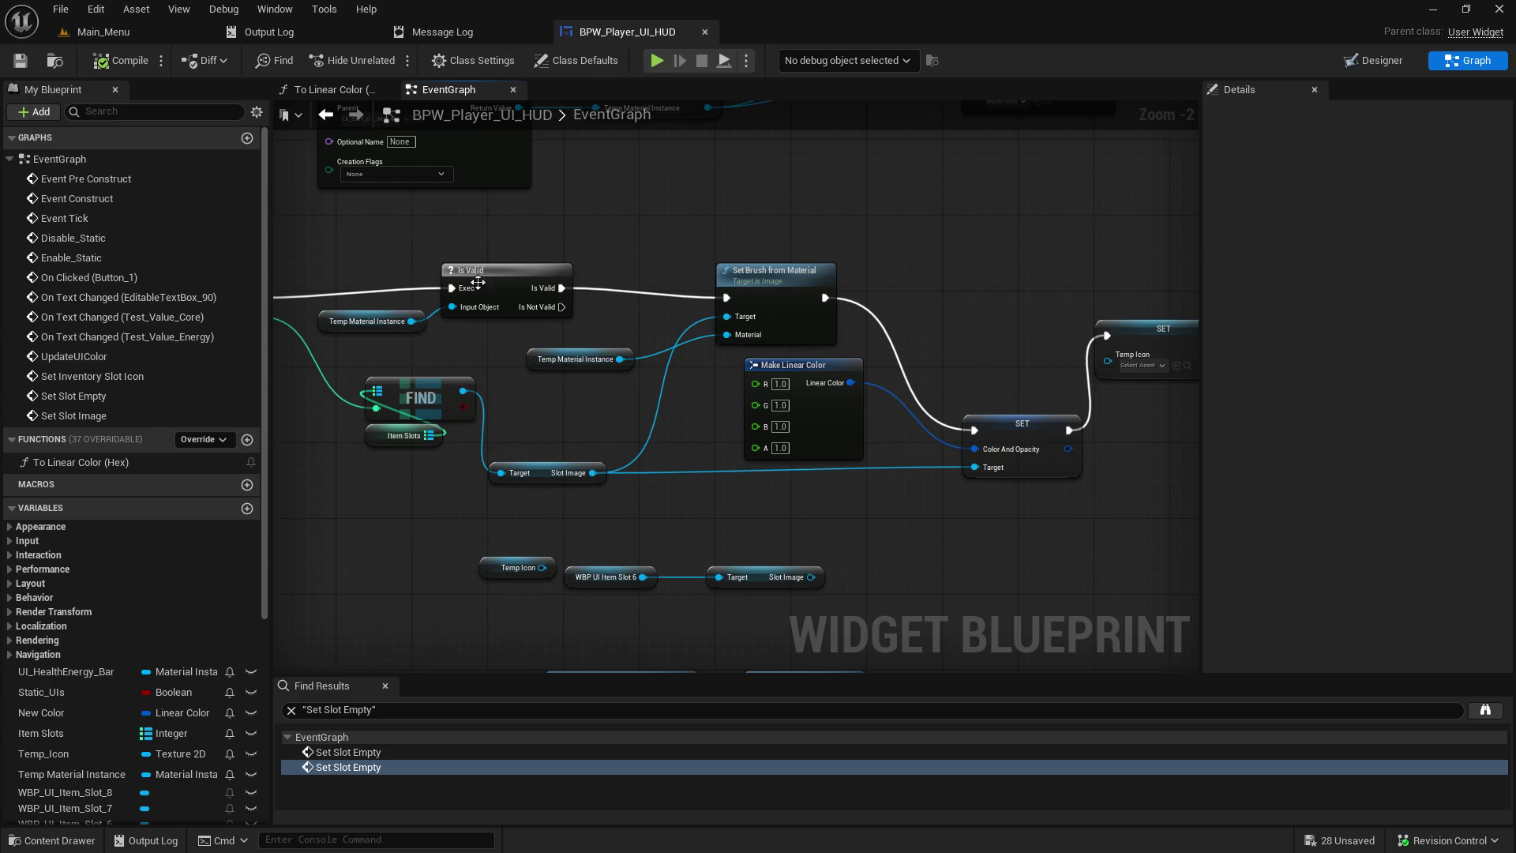
mouse_move(578, 402)
left_mouse_down()
mouse_move(563, 563)
mouse_move(550, 442)
left_mouse_up()
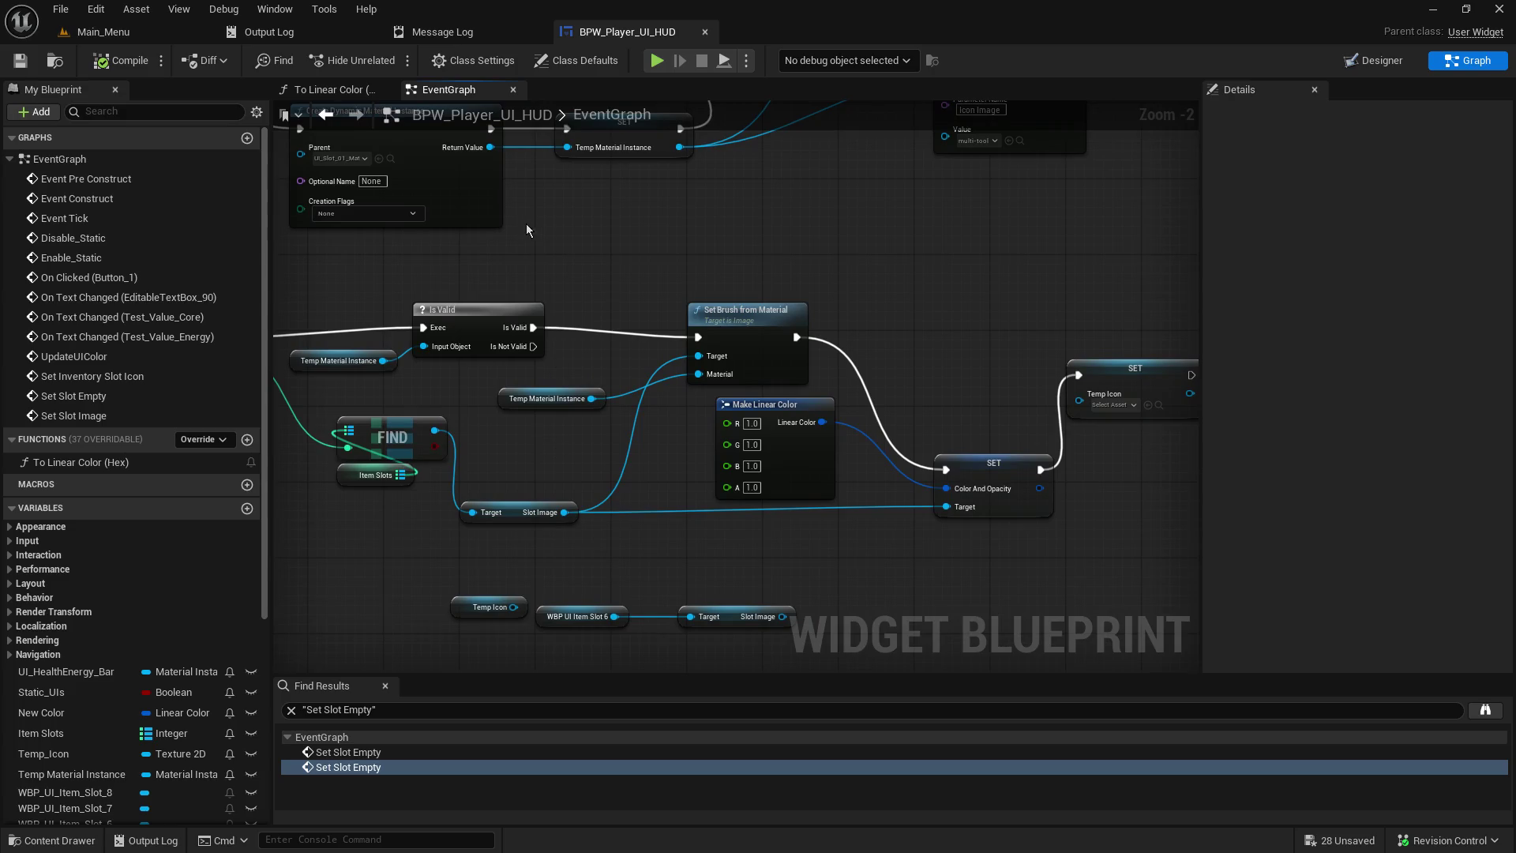
left_click(146, 34)
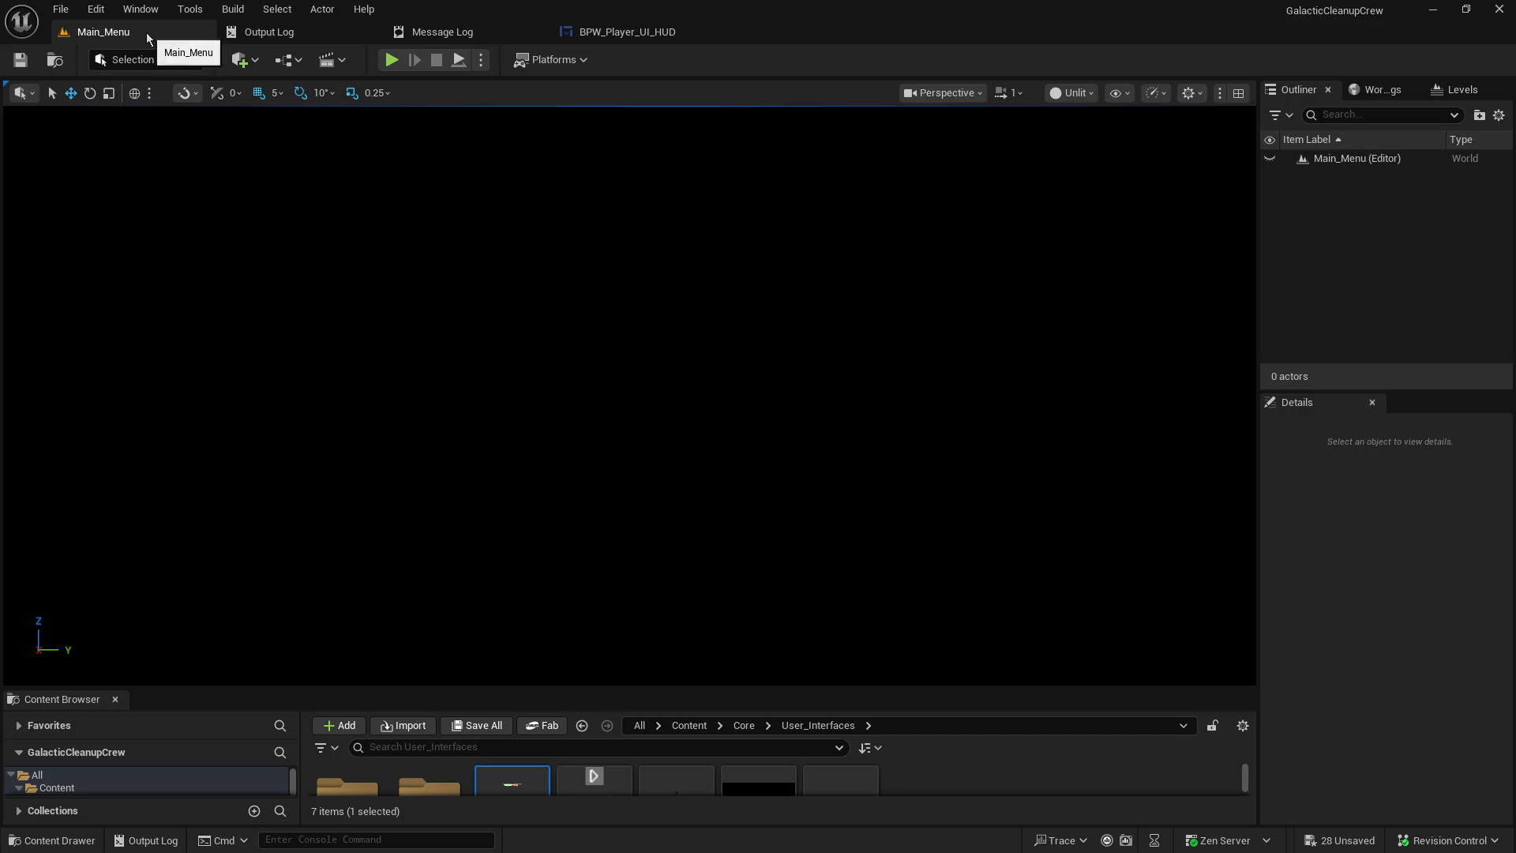
- Enlarge the Content Browser, select the Item Slot 4 reference in the HUD graph, and view Designer
mouse_move(653, 687)
left_mouse_down()
mouse_move(633, 383)
mouse_move(626, 434)
left_mouse_up()
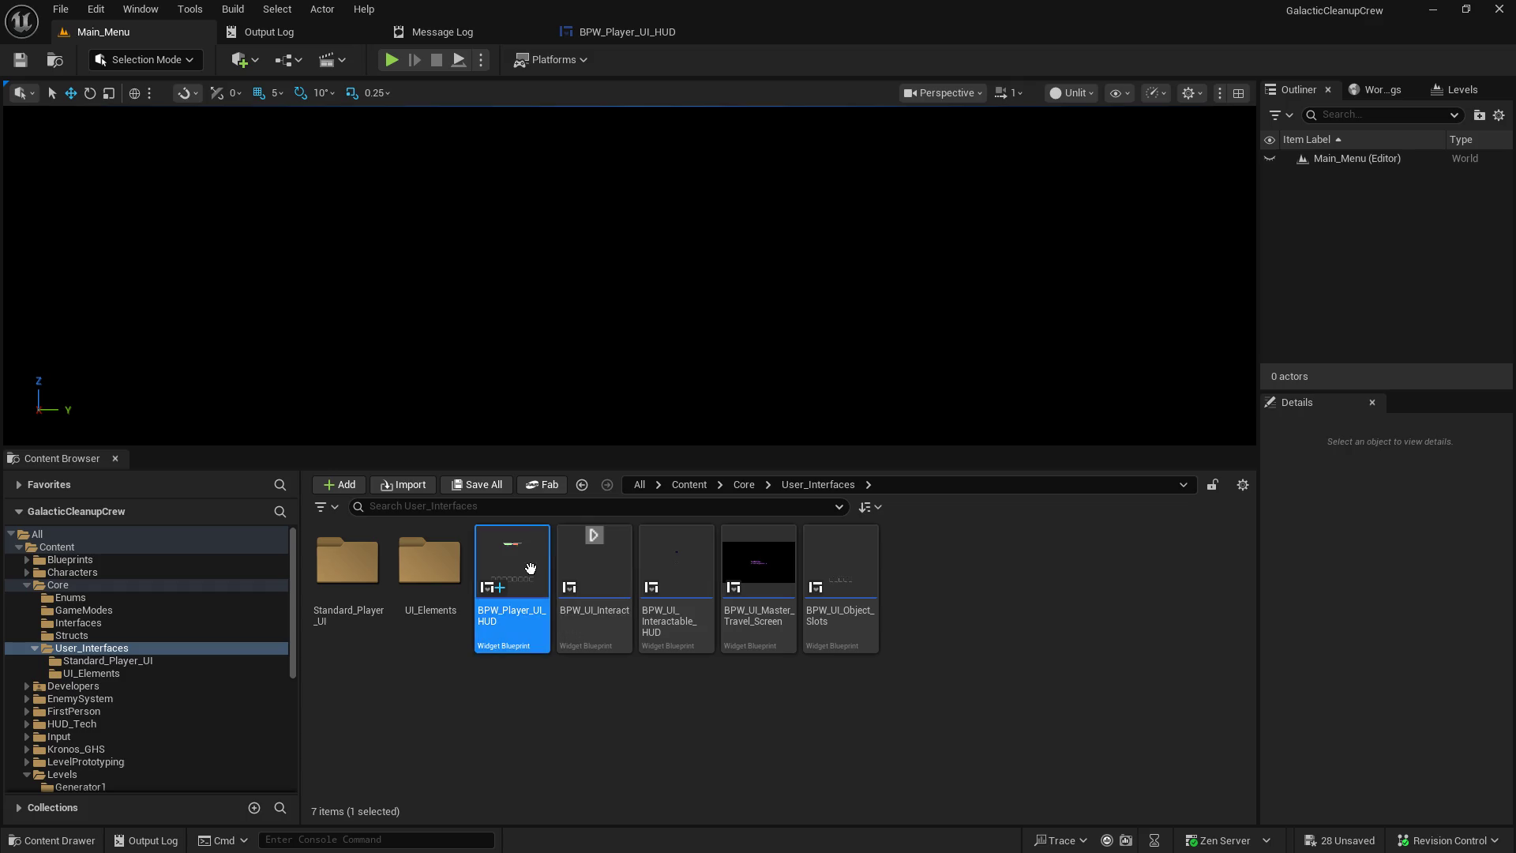
left_click(629, 35)
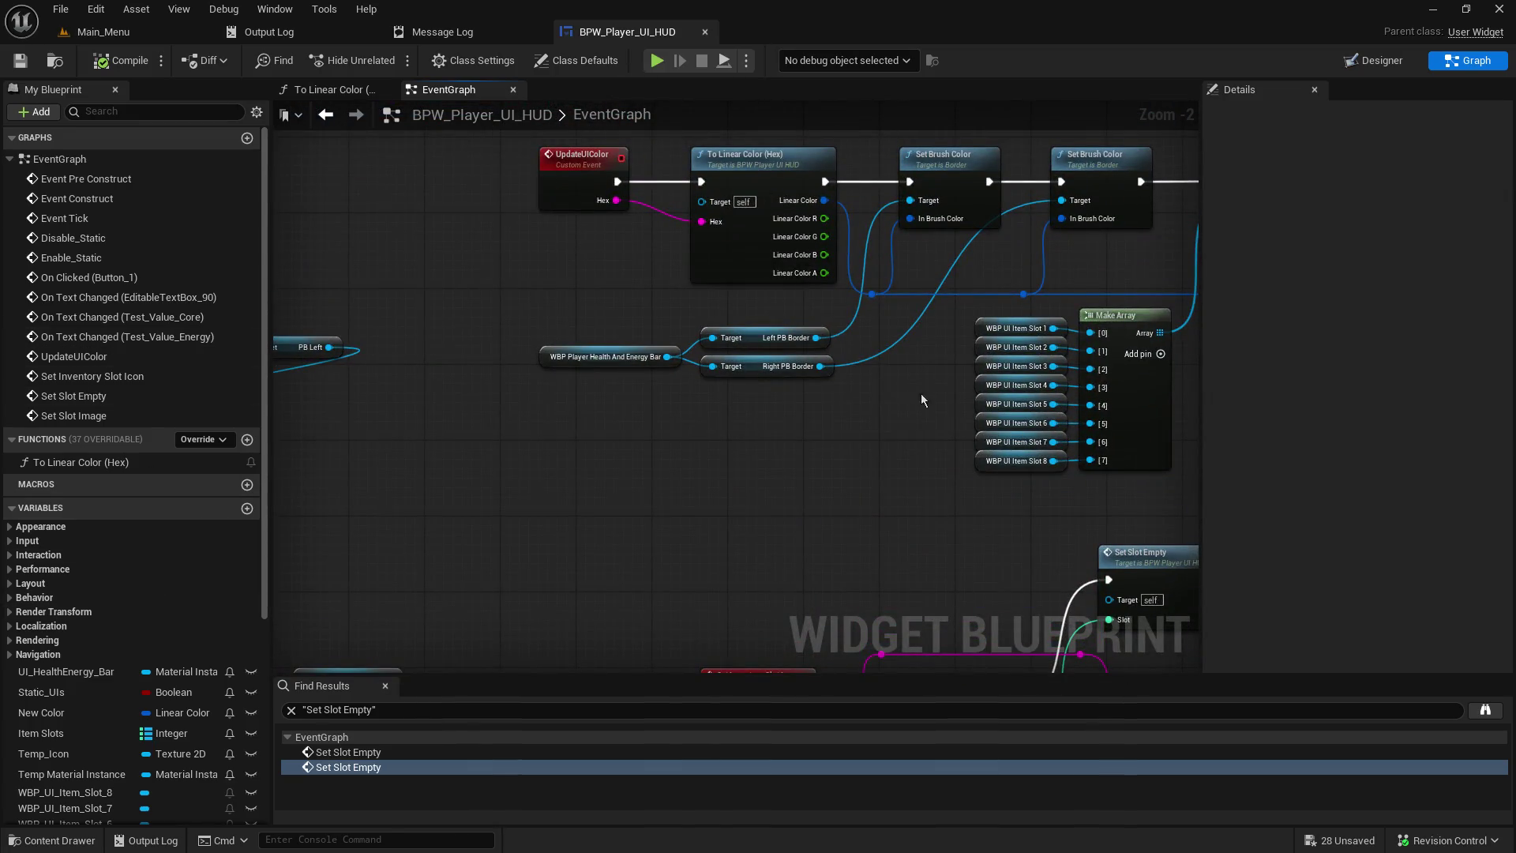
left_click(1002, 392)
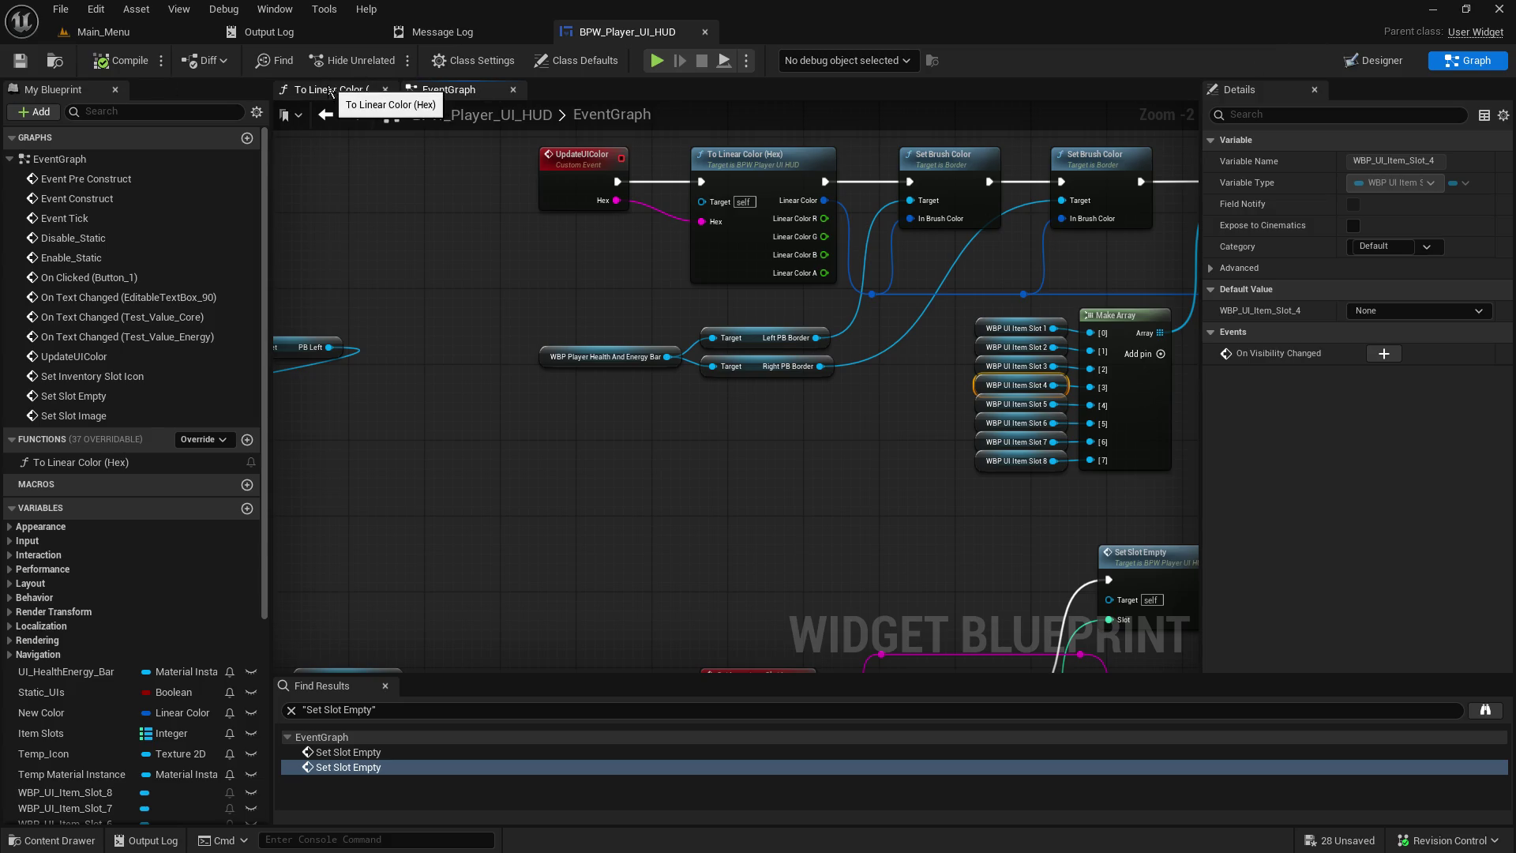
left_click(1380, 64)
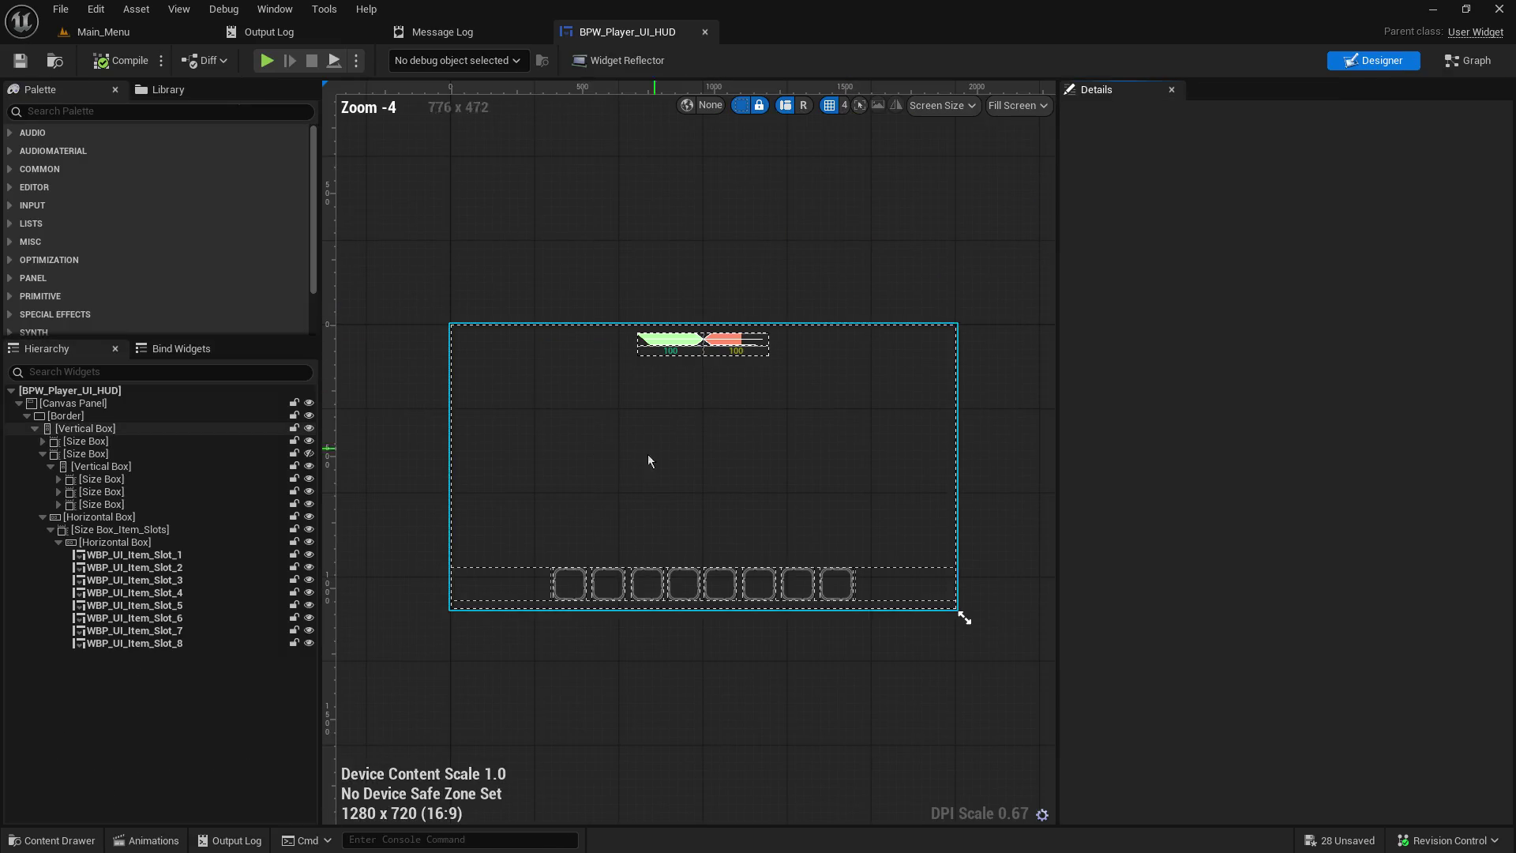
- Select WBP_UI_Item_Slot_1, open the item slot widget, and inspect Slot_Image and the slot border
left_click(566, 591)
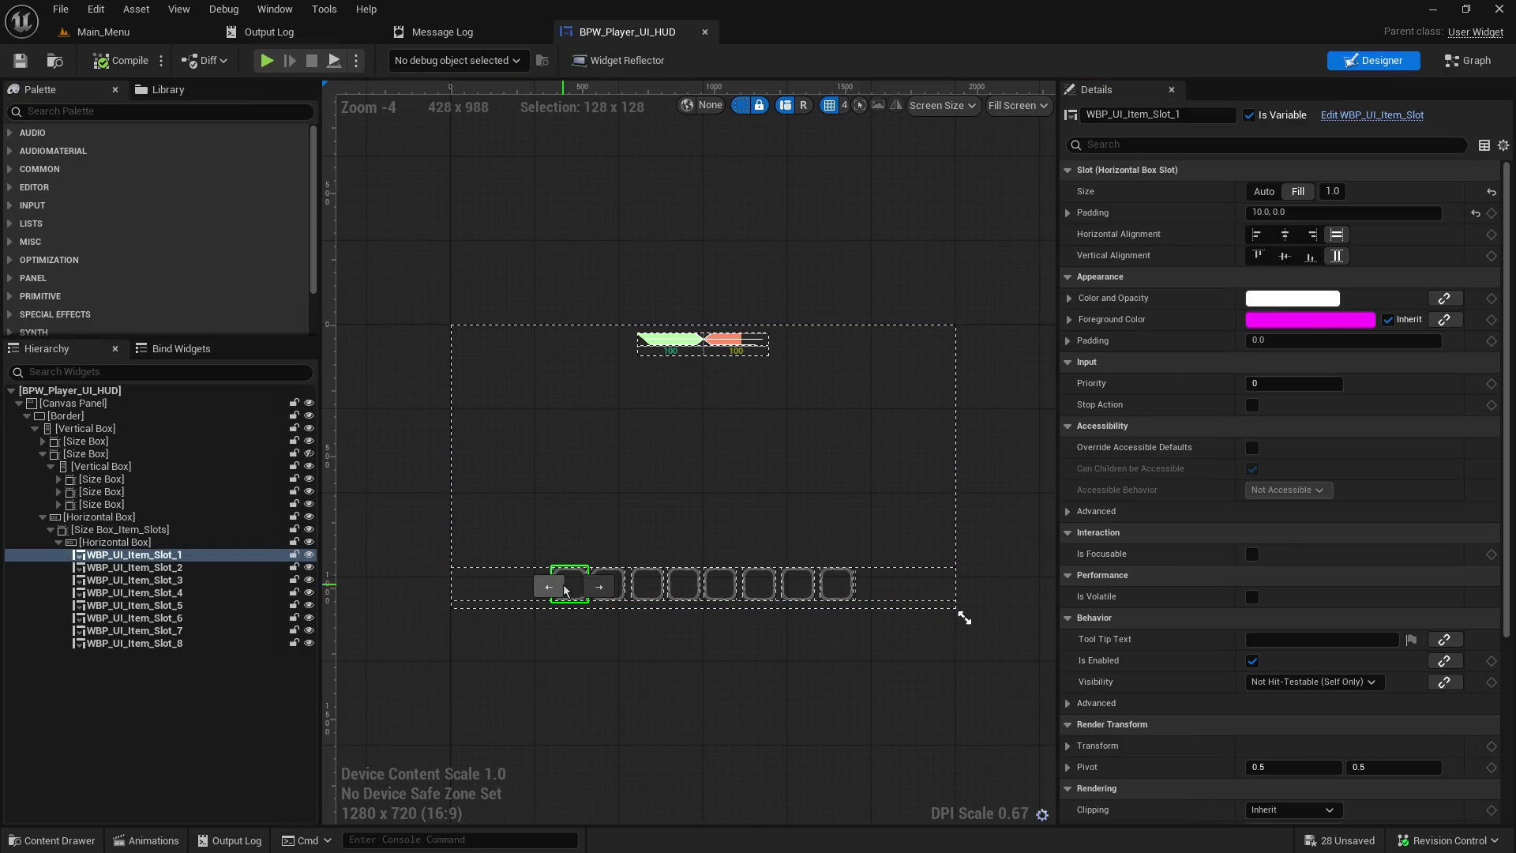
left_click(107, 558)
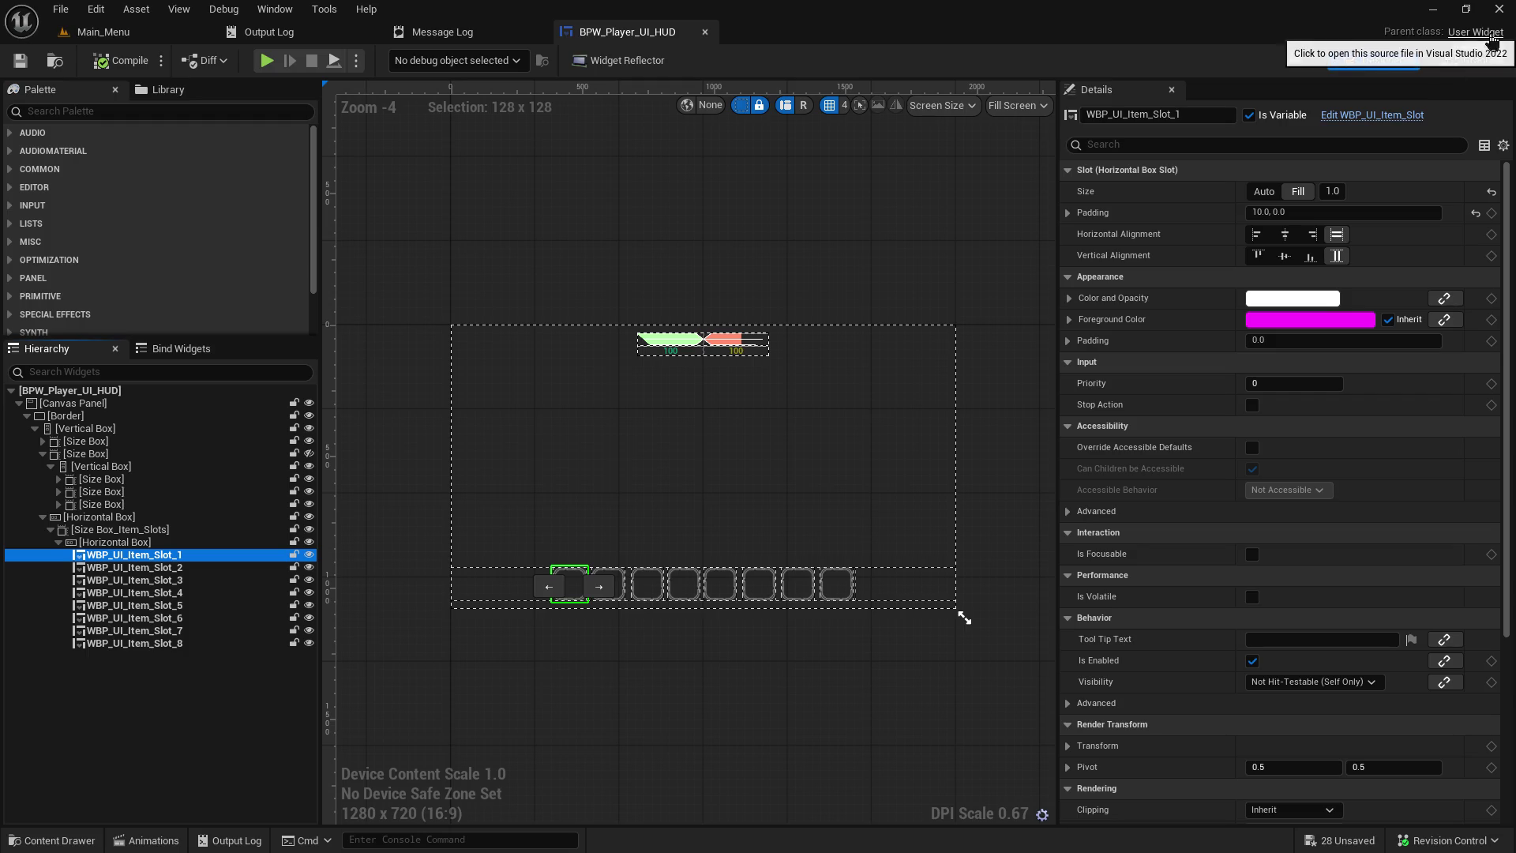
left_click(1367, 115)
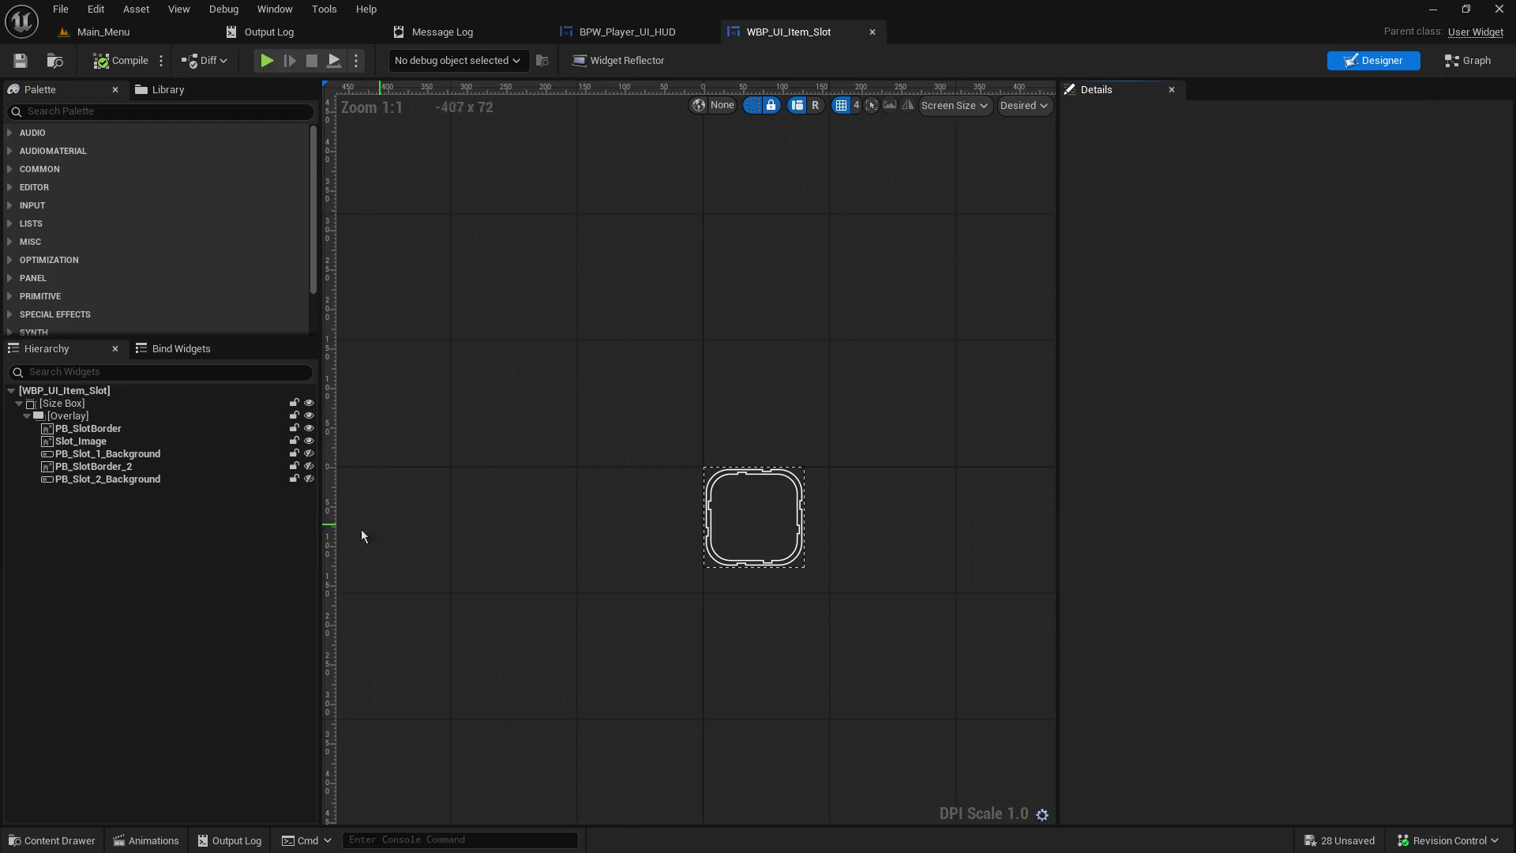
left_click(128, 445)
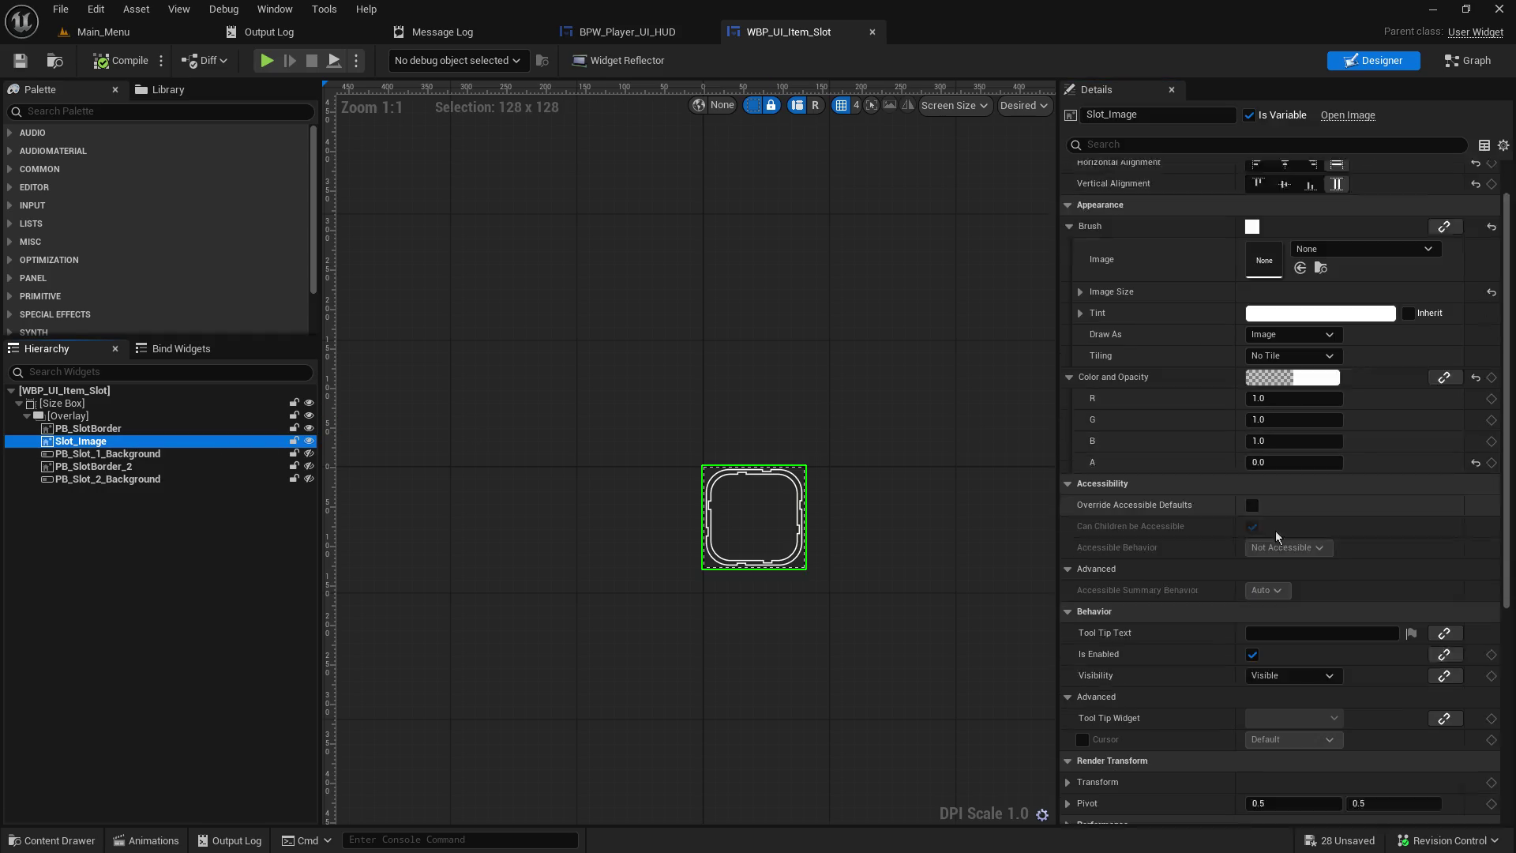
left_click(160, 432)
left_click(165, 441)
- Step through the slot's background progress bars and PB_SlotBorder, then return to the HUD event graph
left_click(164, 454)
left_click(159, 467)
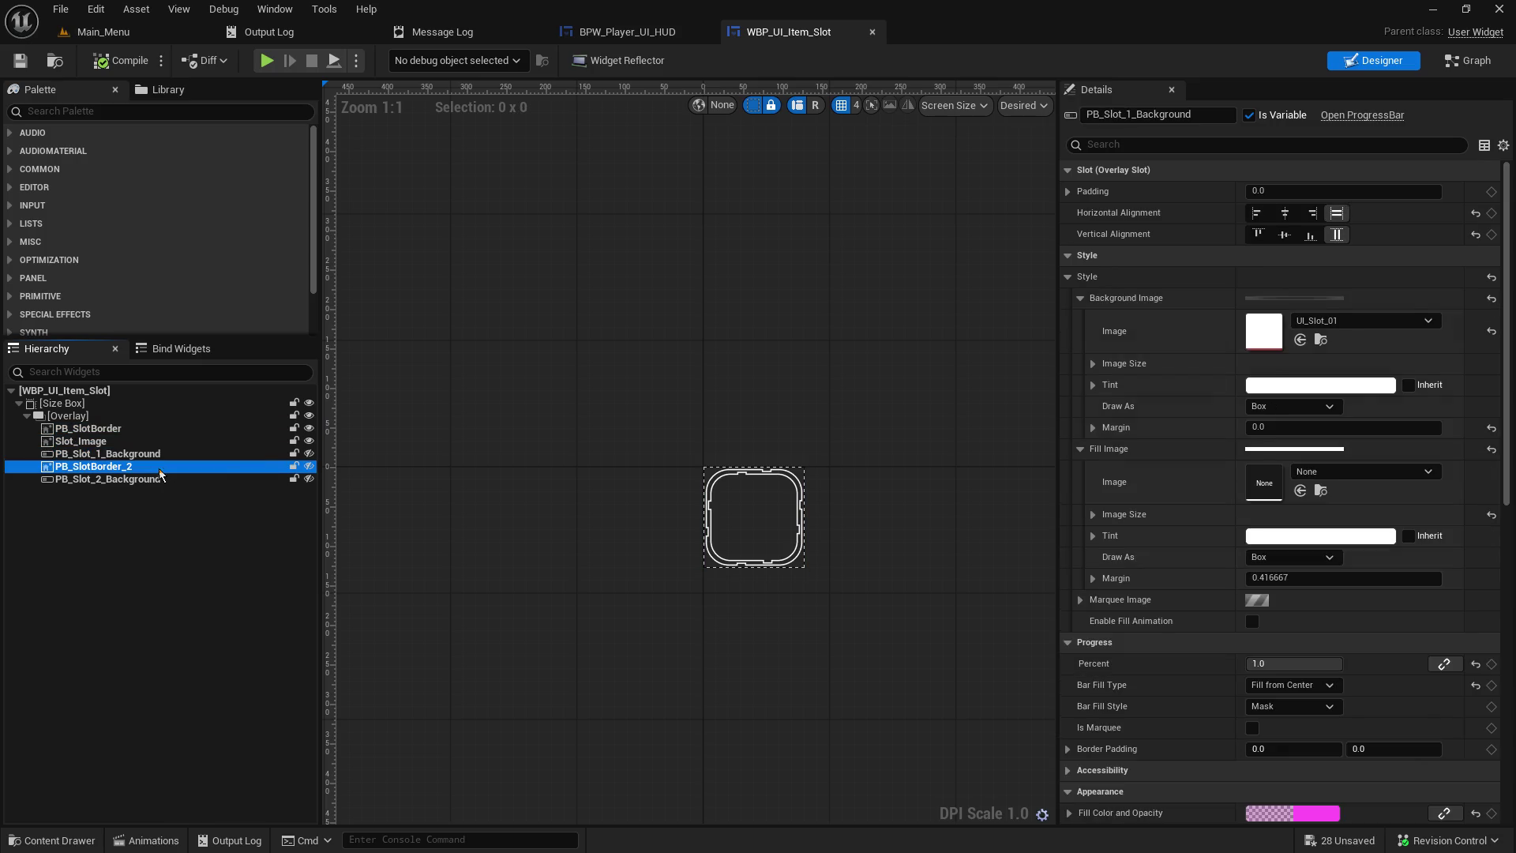
left_click(158, 486)
left_click(158, 479)
left_click(158, 466)
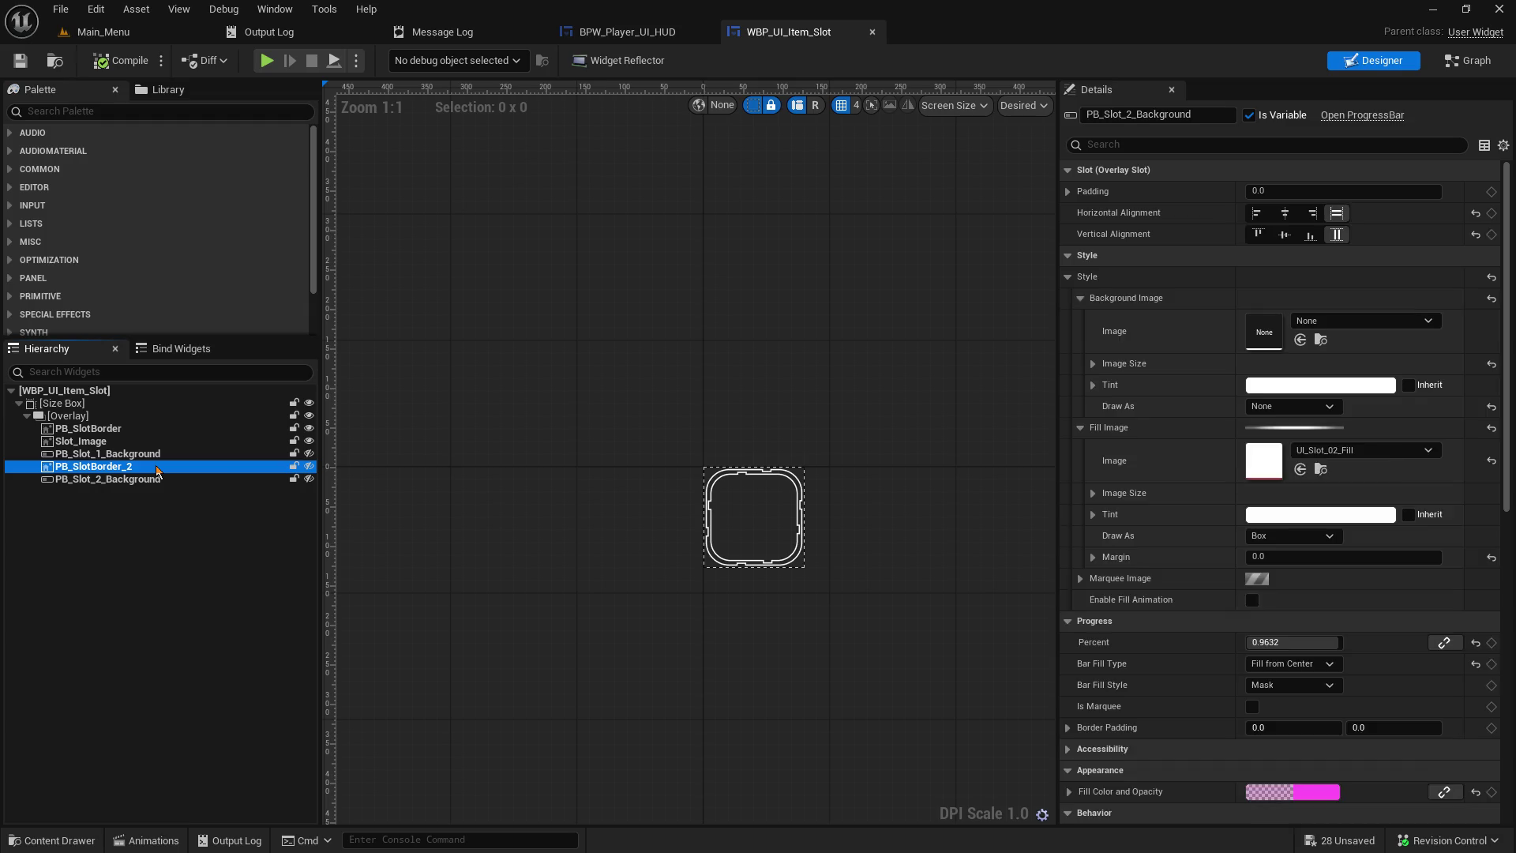
left_click(157, 455)
left_click(157, 441)
left_click(155, 428)
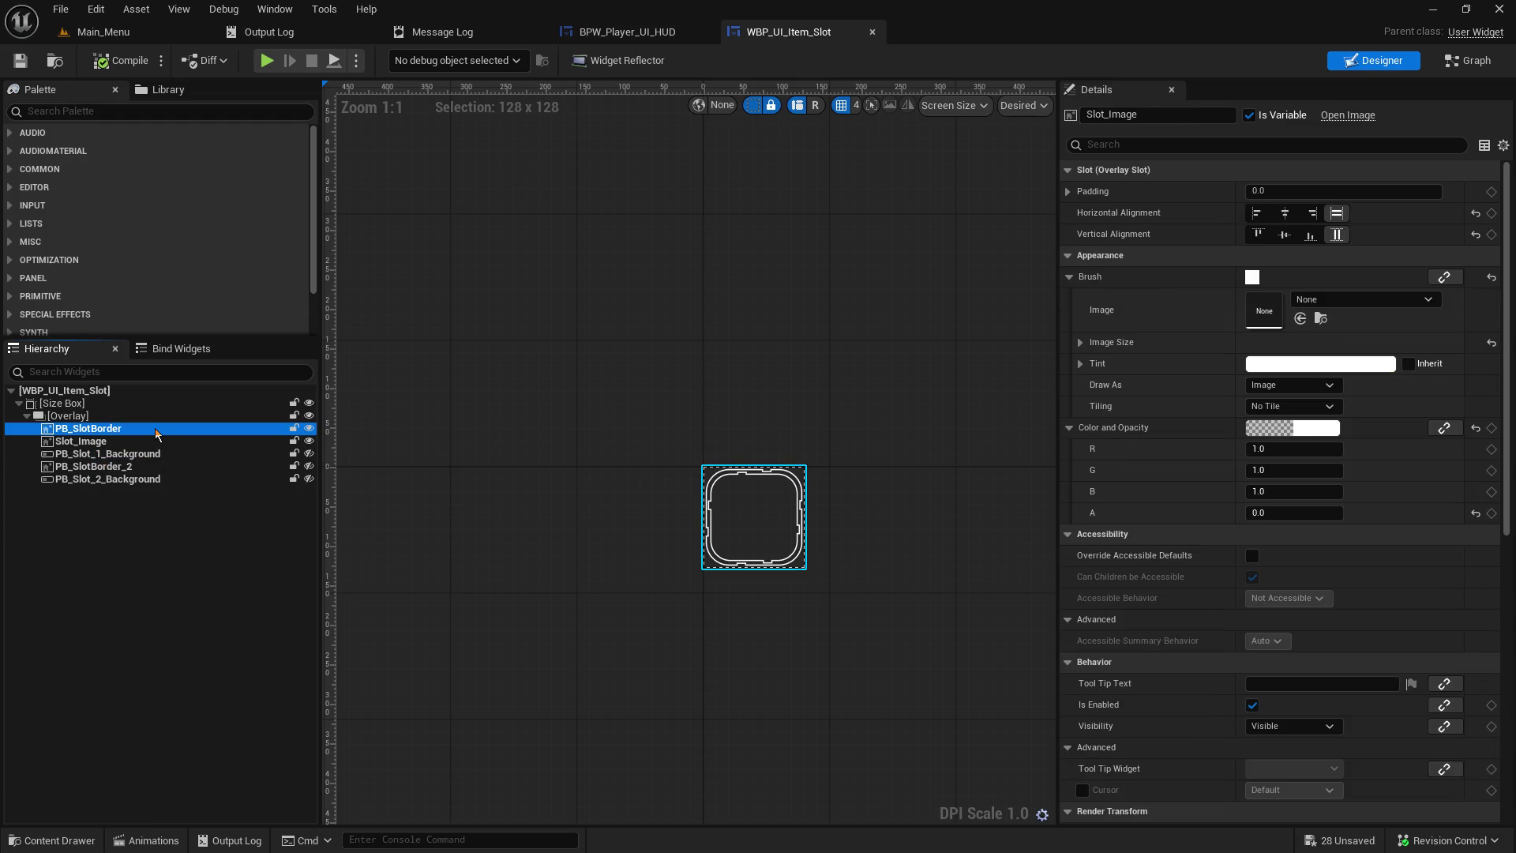
left_click(604, 33)
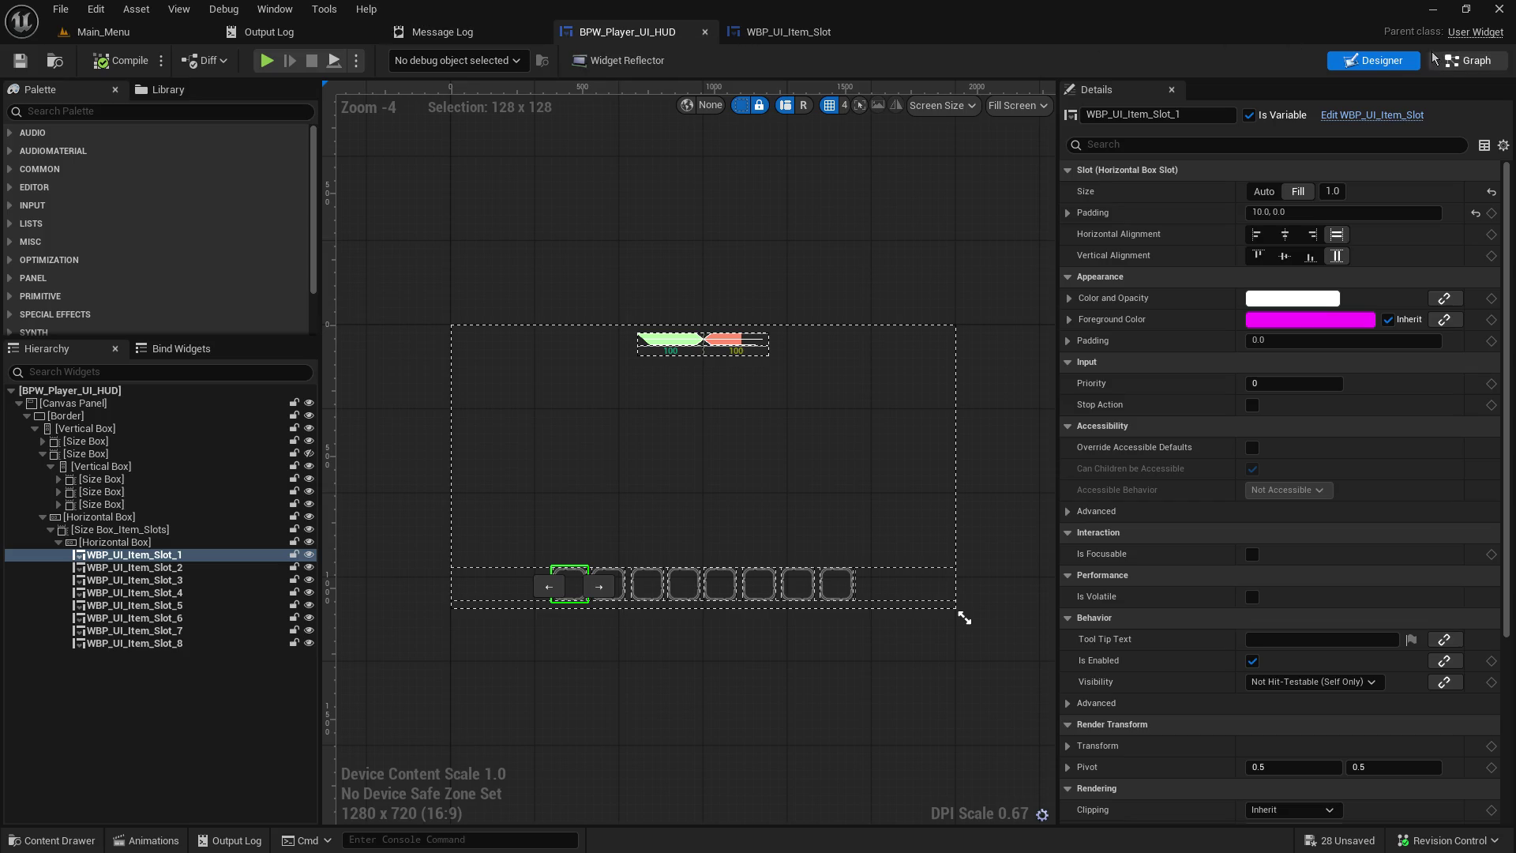
left_click(1459, 62)
- Pan the HUD event graph to the Set Slot Image colour-setting and material nodes
mouse_move(772, 401)
left_mouse_down()
mouse_move(774, 606)
mouse_move(869, 845)
mouse_move(775, 539)
mouse_move(774, 476)
mouse_move(497, 450)
mouse_move(221, 118)
left_mouse_up()
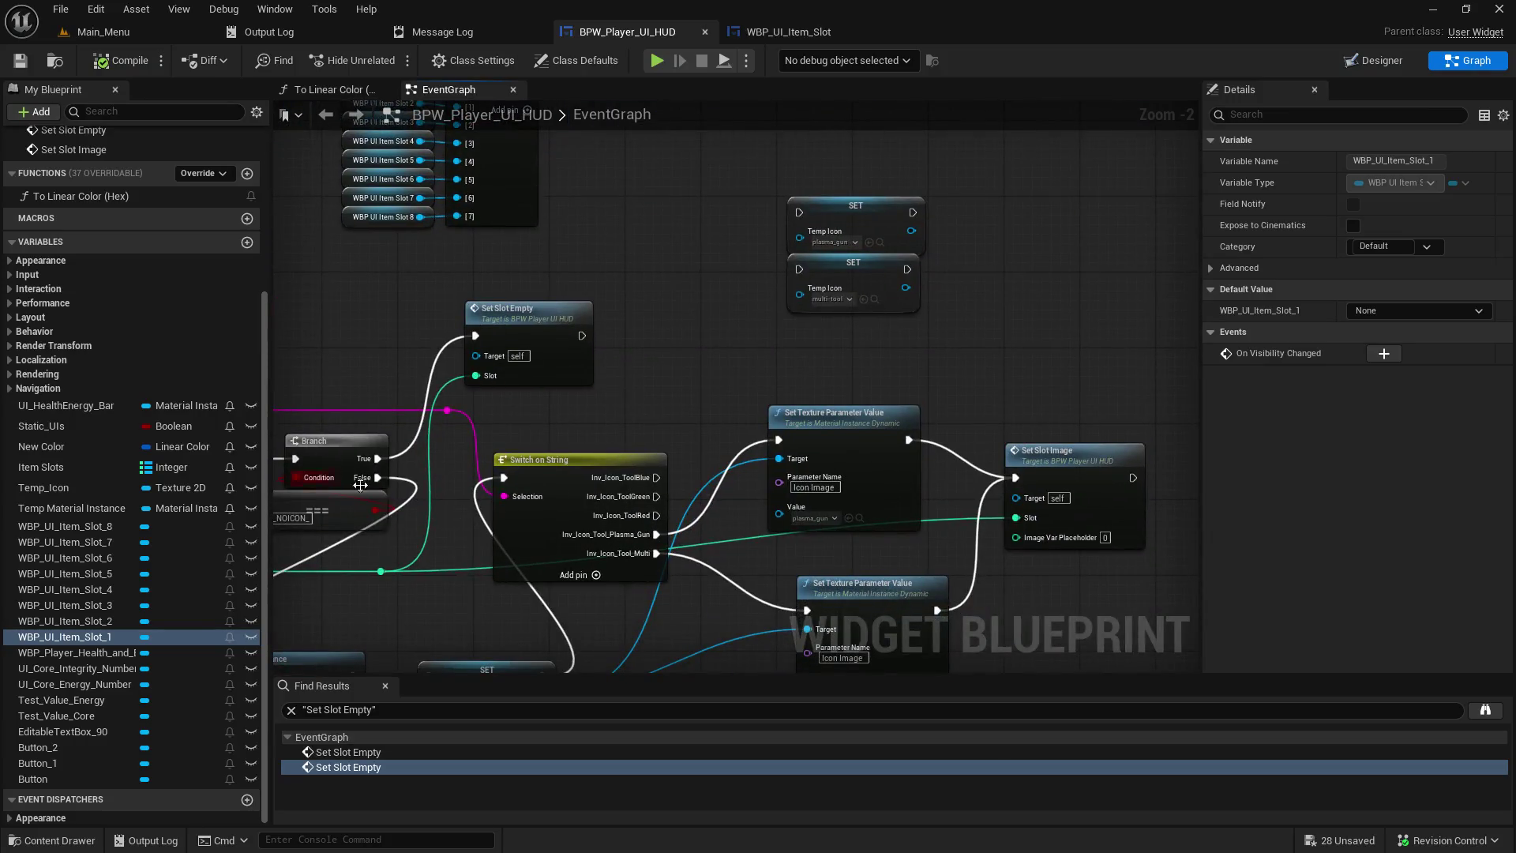
mouse_move(719, 632)
left_mouse_down()
mouse_move(771, 499)
mouse_move(970, 160)
left_mouse_up()
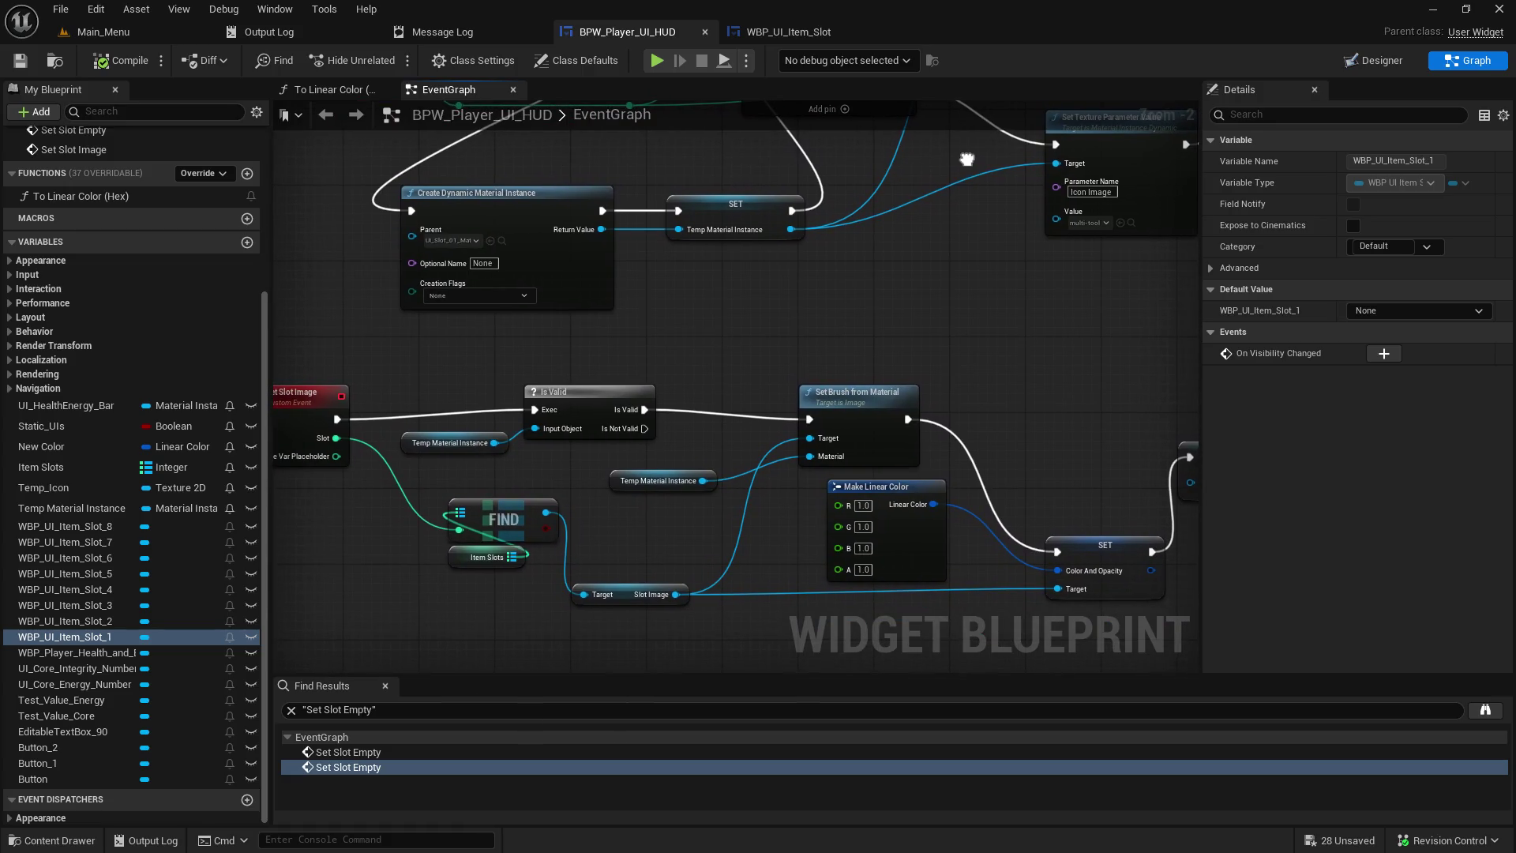
left_click_drag(970, 159, 1071, 166)
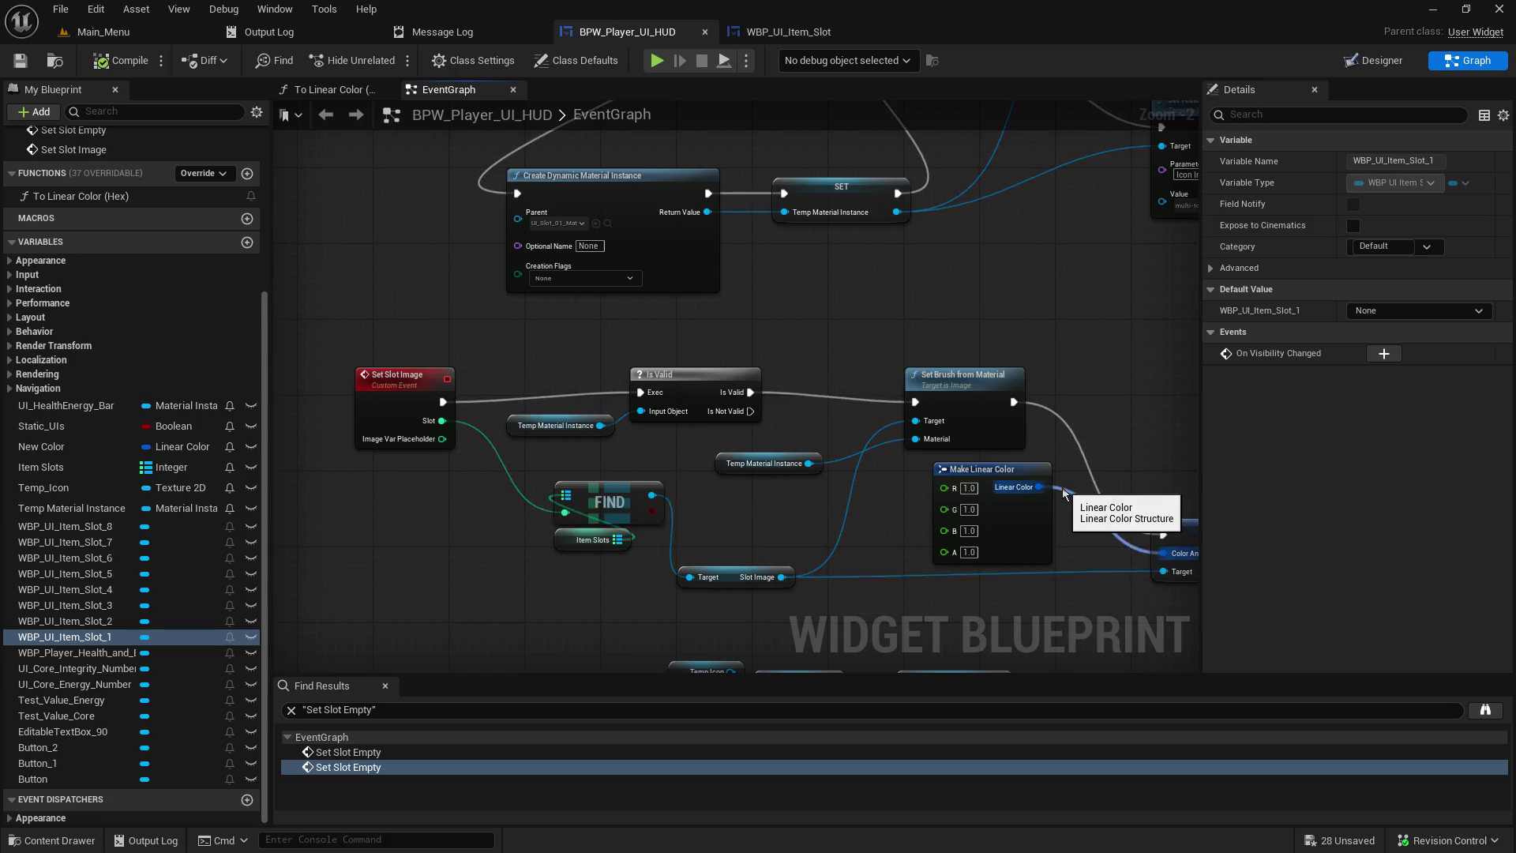
mouse_move(1116, 380)
left_mouse_down()
mouse_move(918, 331)
mouse_move(802, 180)
left_mouse_up()
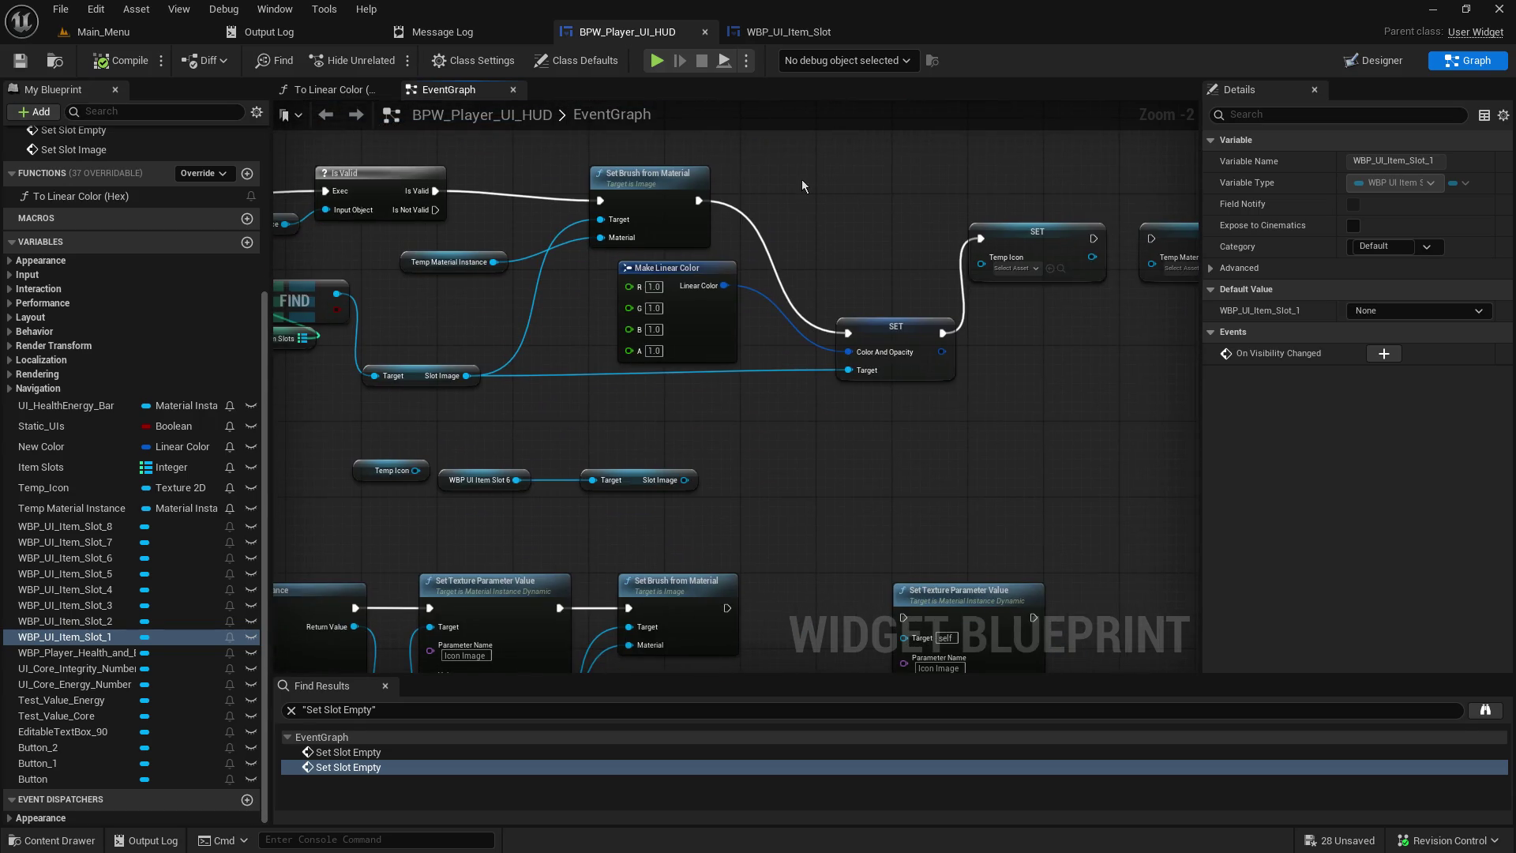
mouse_move(774, 518)
left_mouse_down()
mouse_move(826, 387)
mouse_move(891, 417)
left_mouse_up()
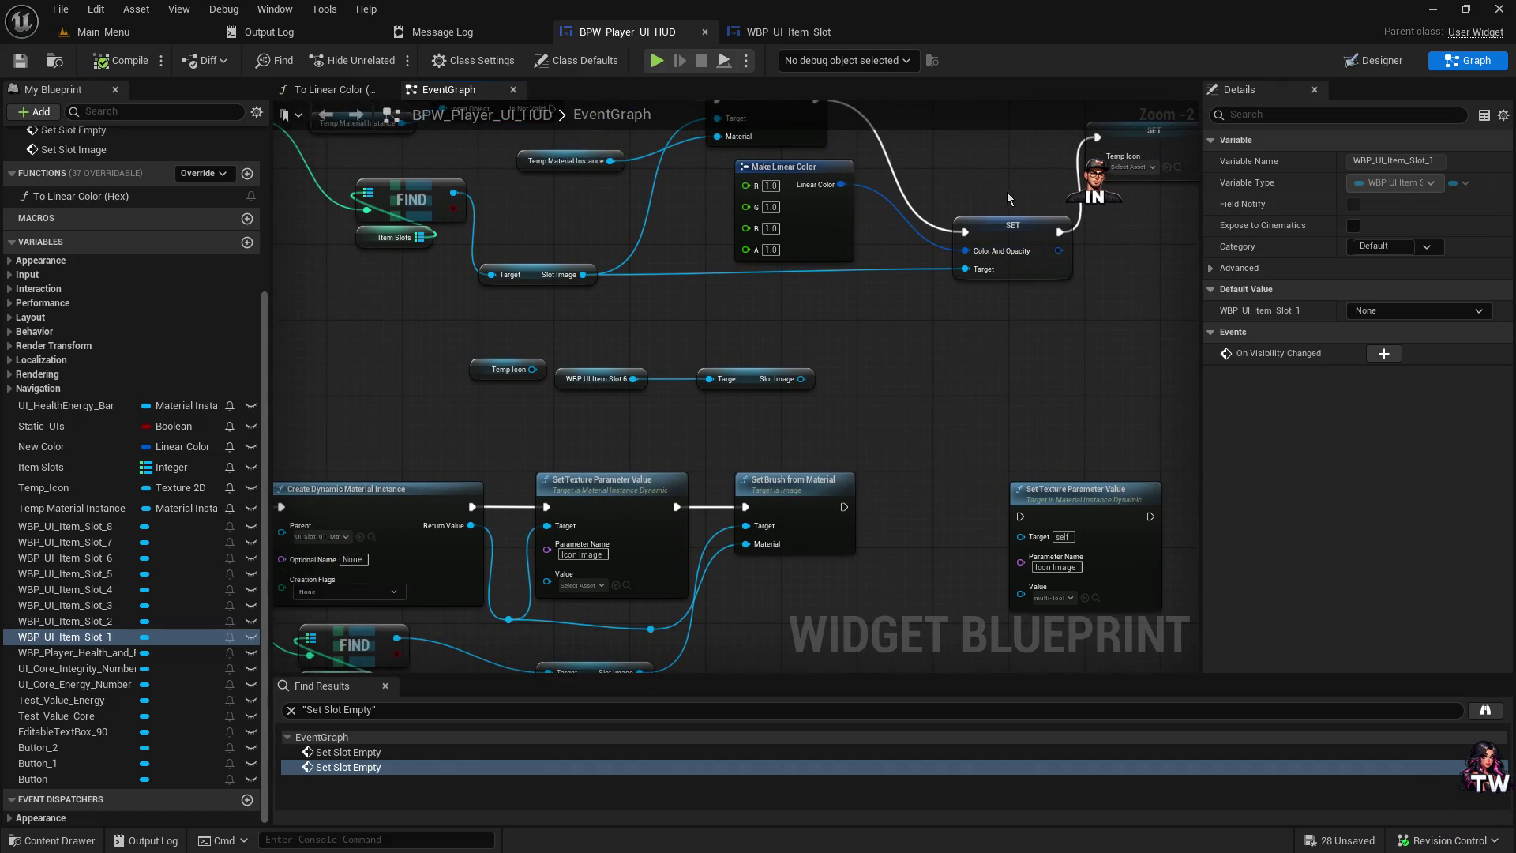
- Paste a copy of the Color And Opacity SET node next to Set Brush from Material
left_click(997, 234)
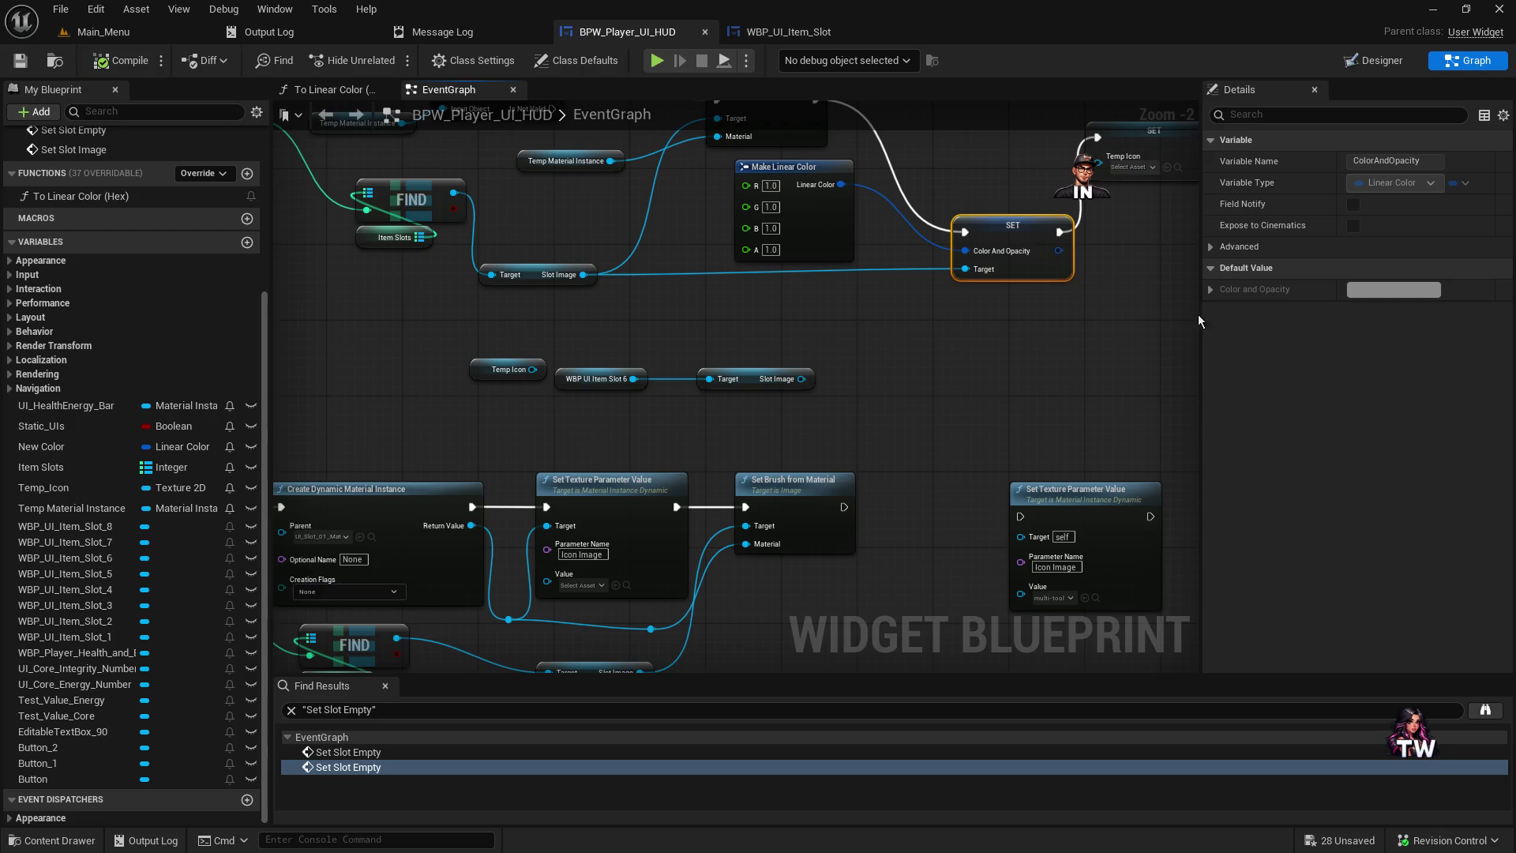
left_click_drag(859, 646, 840, 500)
left_click(840, 500)
key("ctrl+v")
mouse_move(1059, 348)
left_mouse_down()
mouse_move(1057, 567)
mouse_move(299, 631)
left_mouse_up()
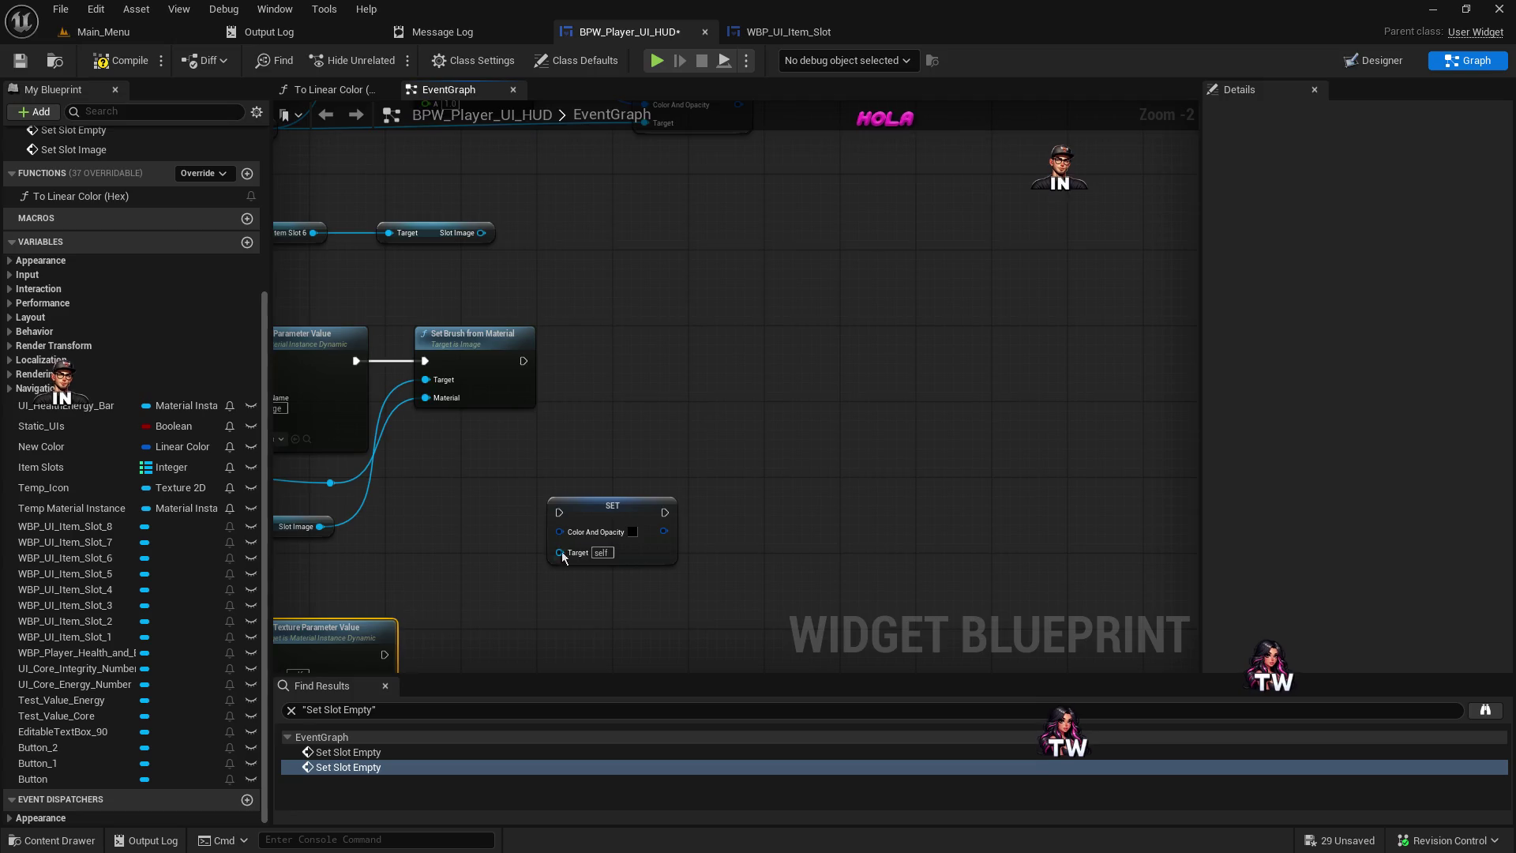
left_click_drag(804, 352, 1136, 229)
left_click_drag(947, 411, 924, 360)
mouse_move(1011, 221)
left_mouse_down()
mouse_move(1131, 490)
mouse_move(1121, 474)
mouse_move(1042, 460)
left_mouse_up()
left_click_drag(944, 602, 1044, 556)
- Duplicate the Make Linear Color node beside the new SET node and set its channels to 0
left_click(869, 237)
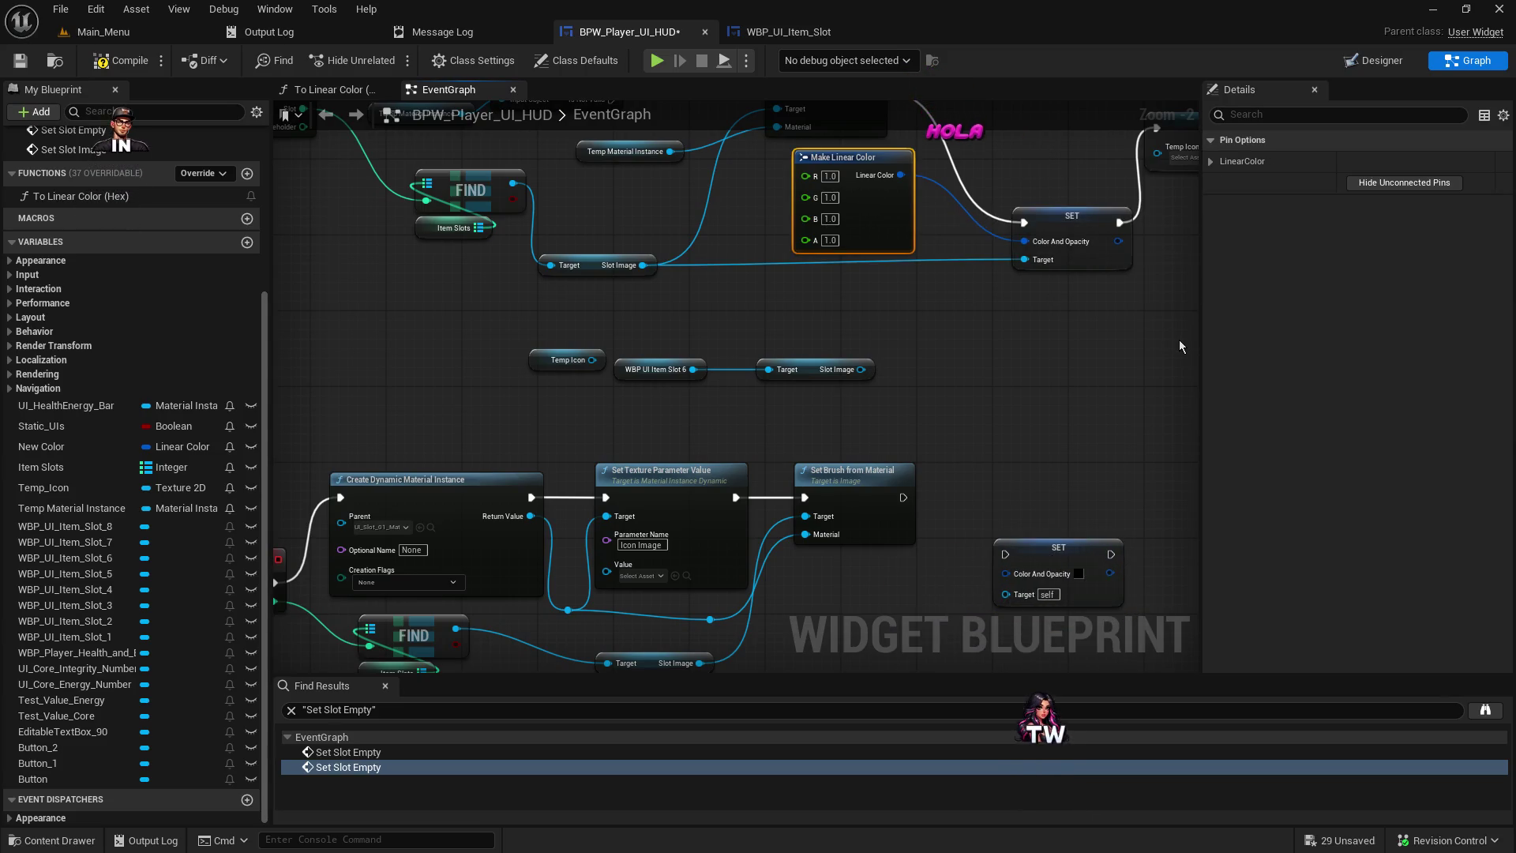
key("ctrl+c")
key("ctrl+v")
mouse_move(1037, 400)
left_mouse_down()
mouse_move(998, 268)
mouse_move(825, 262)
left_mouse_up()
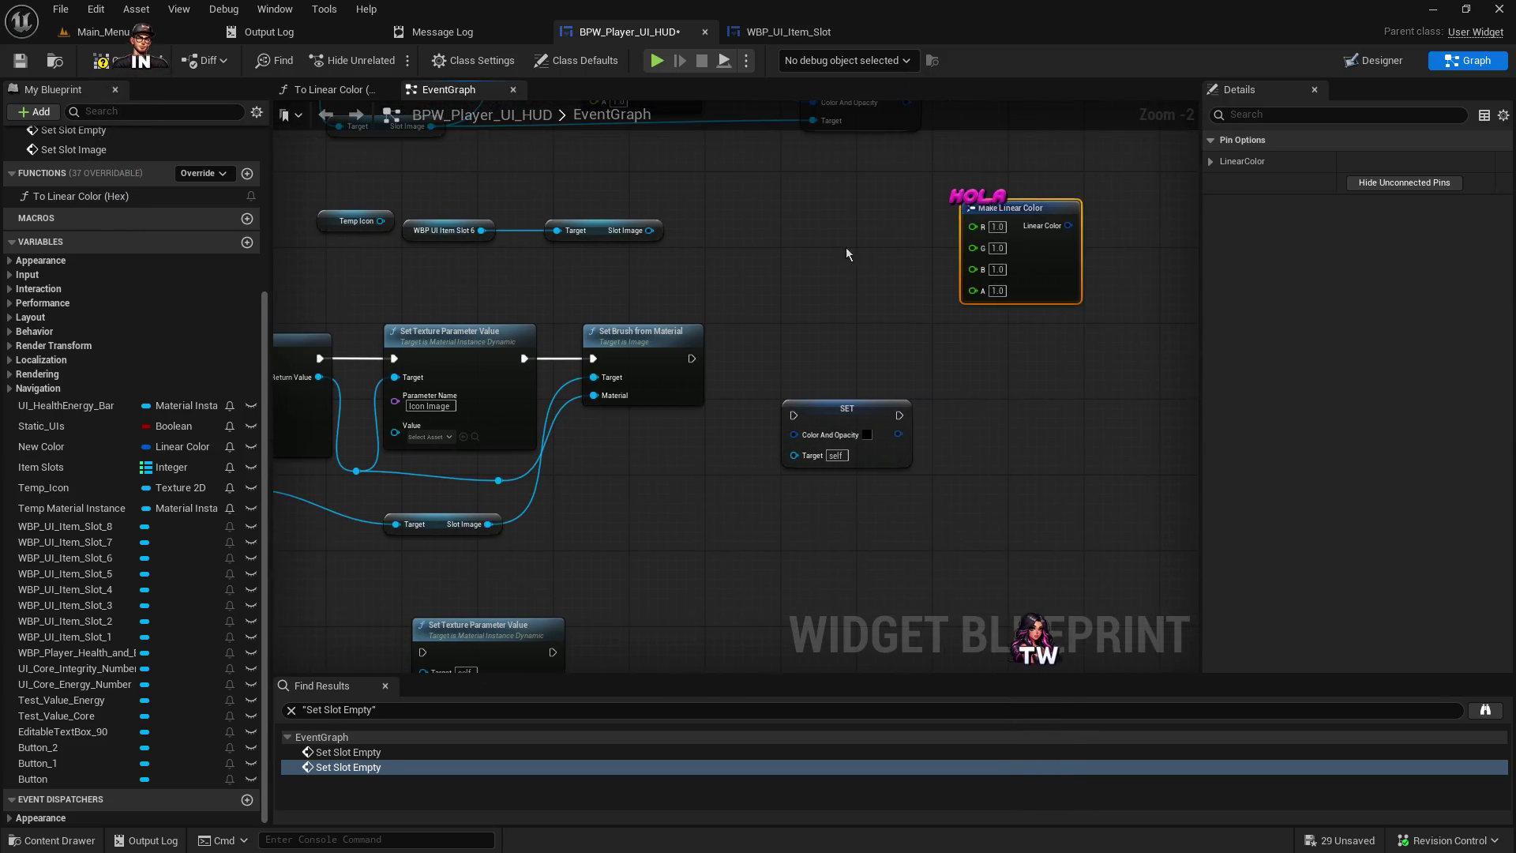
mouse_move(1014, 221)
left_mouse_down()
mouse_move(650, 428)
mouse_move(654, 447)
left_mouse_up()
left_click(637, 454)
type("0")
key("Tab")
type("0")
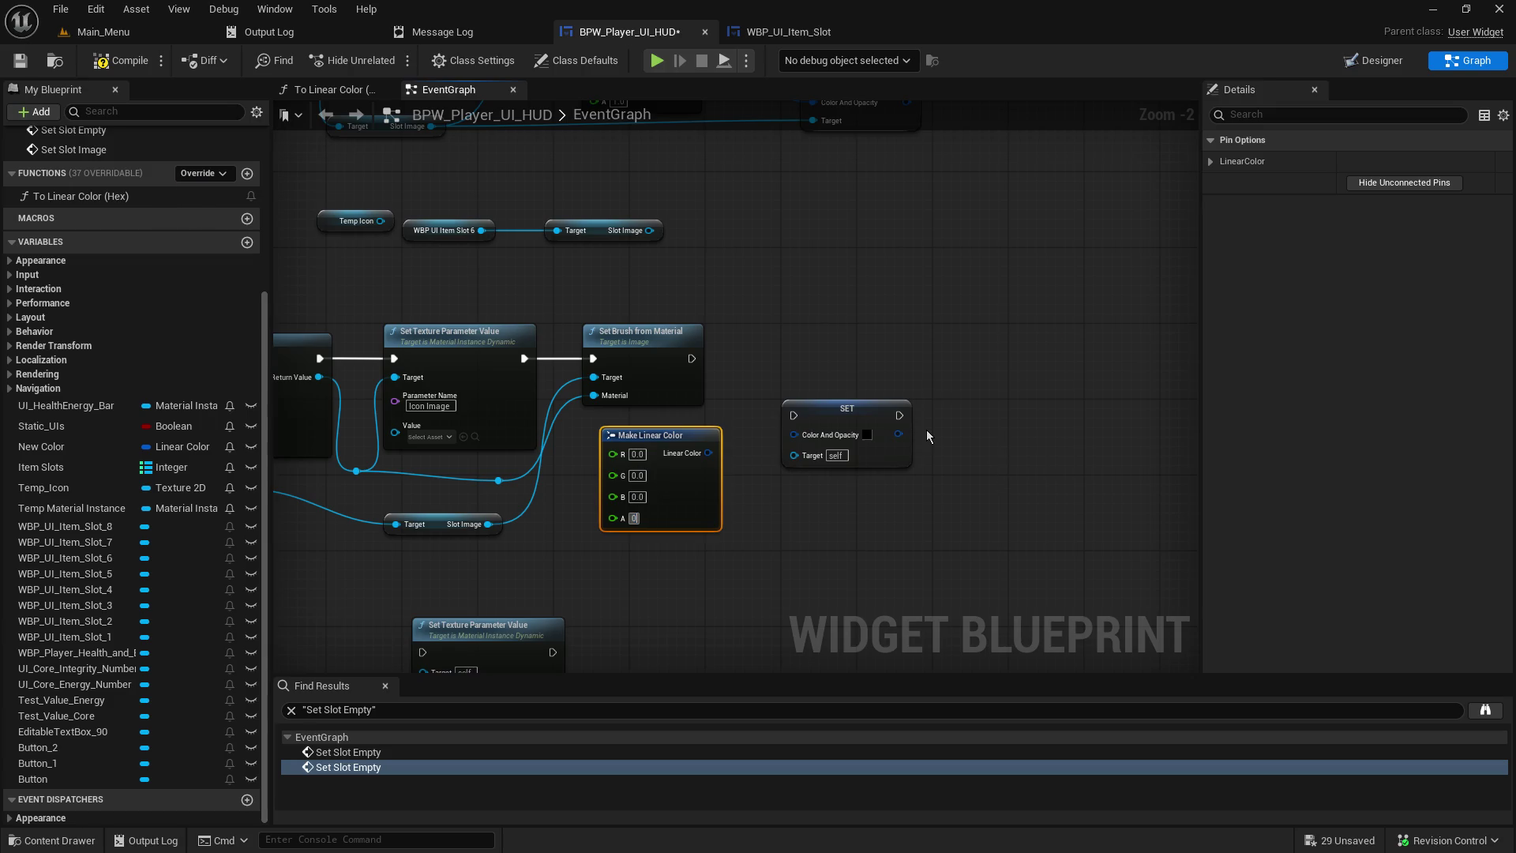
- Wire the zero colour, Slot Image target and exec after Set Brush from Material, then save the HUD
left_click_drag(709, 452, 794, 434)
left_click_drag(809, 325, 837, 411)
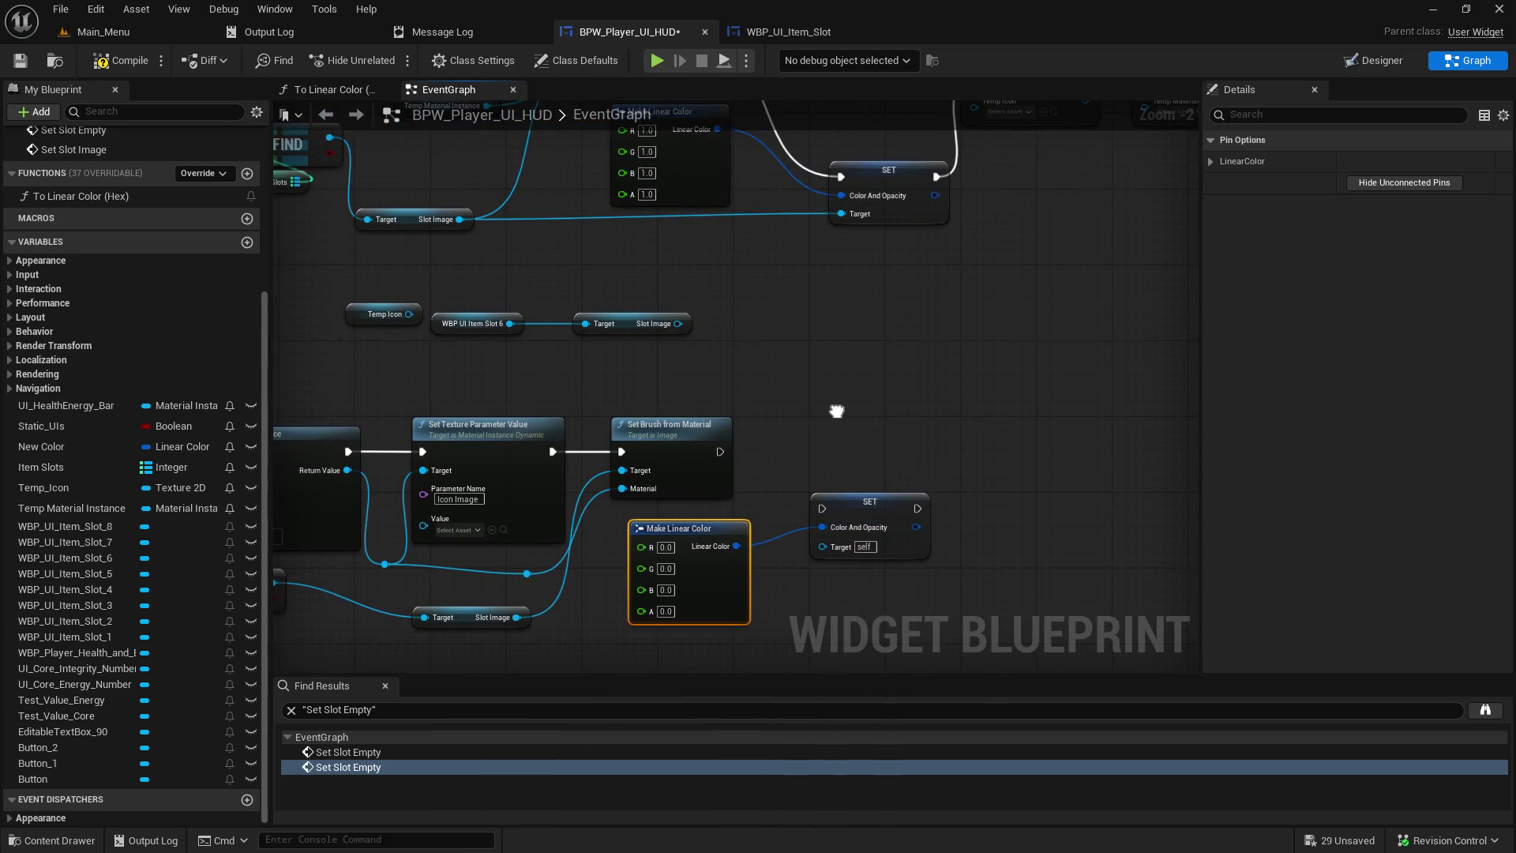
mouse_move(564, 528)
left_mouse_down()
mouse_move(658, 589)
mouse_move(664, 523)
left_mouse_up()
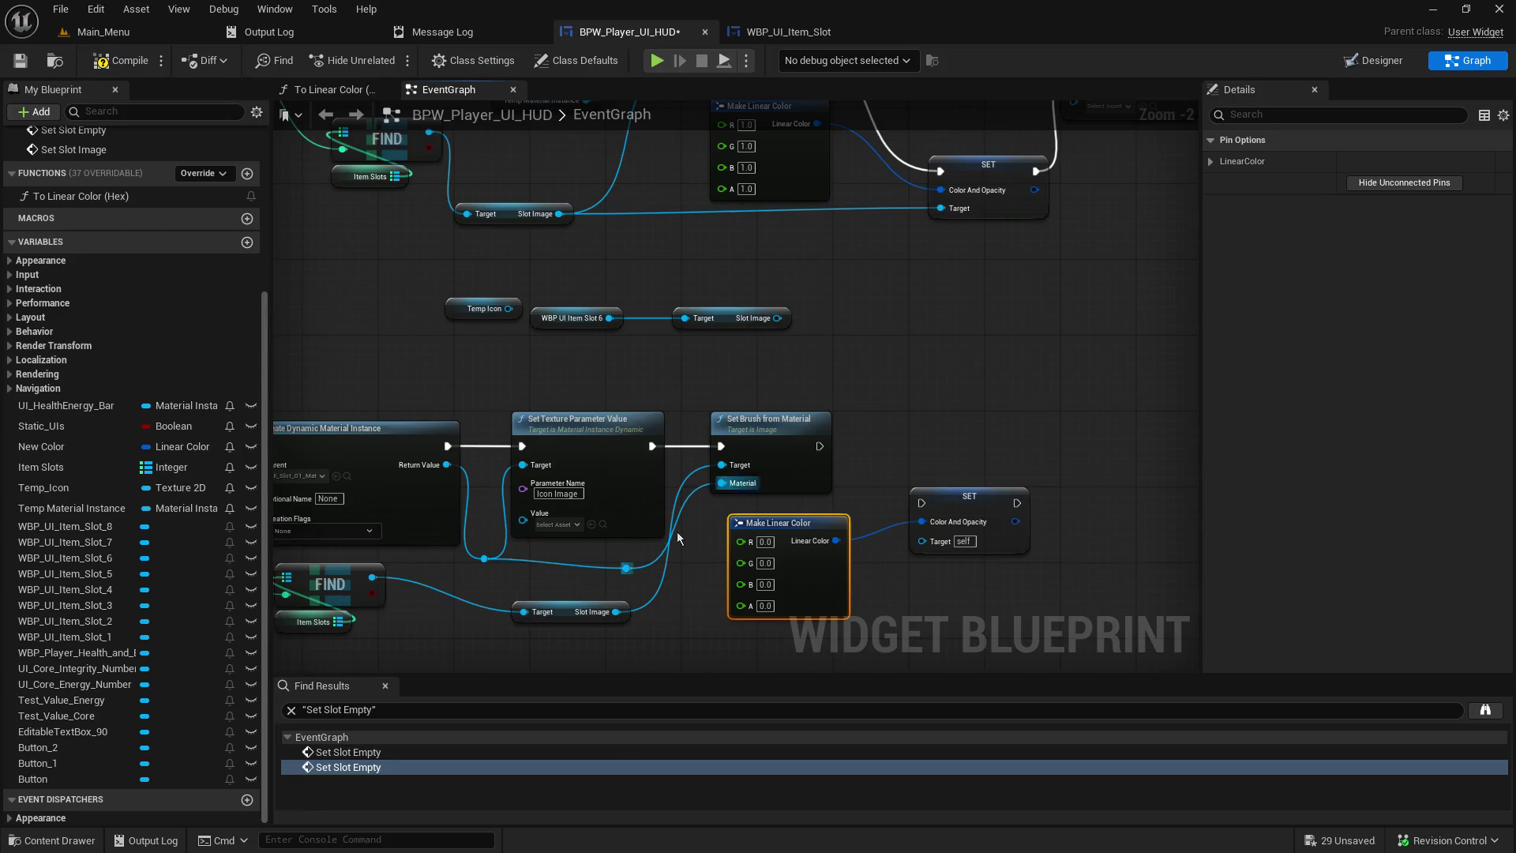
left_click_drag(623, 431, 614, 413)
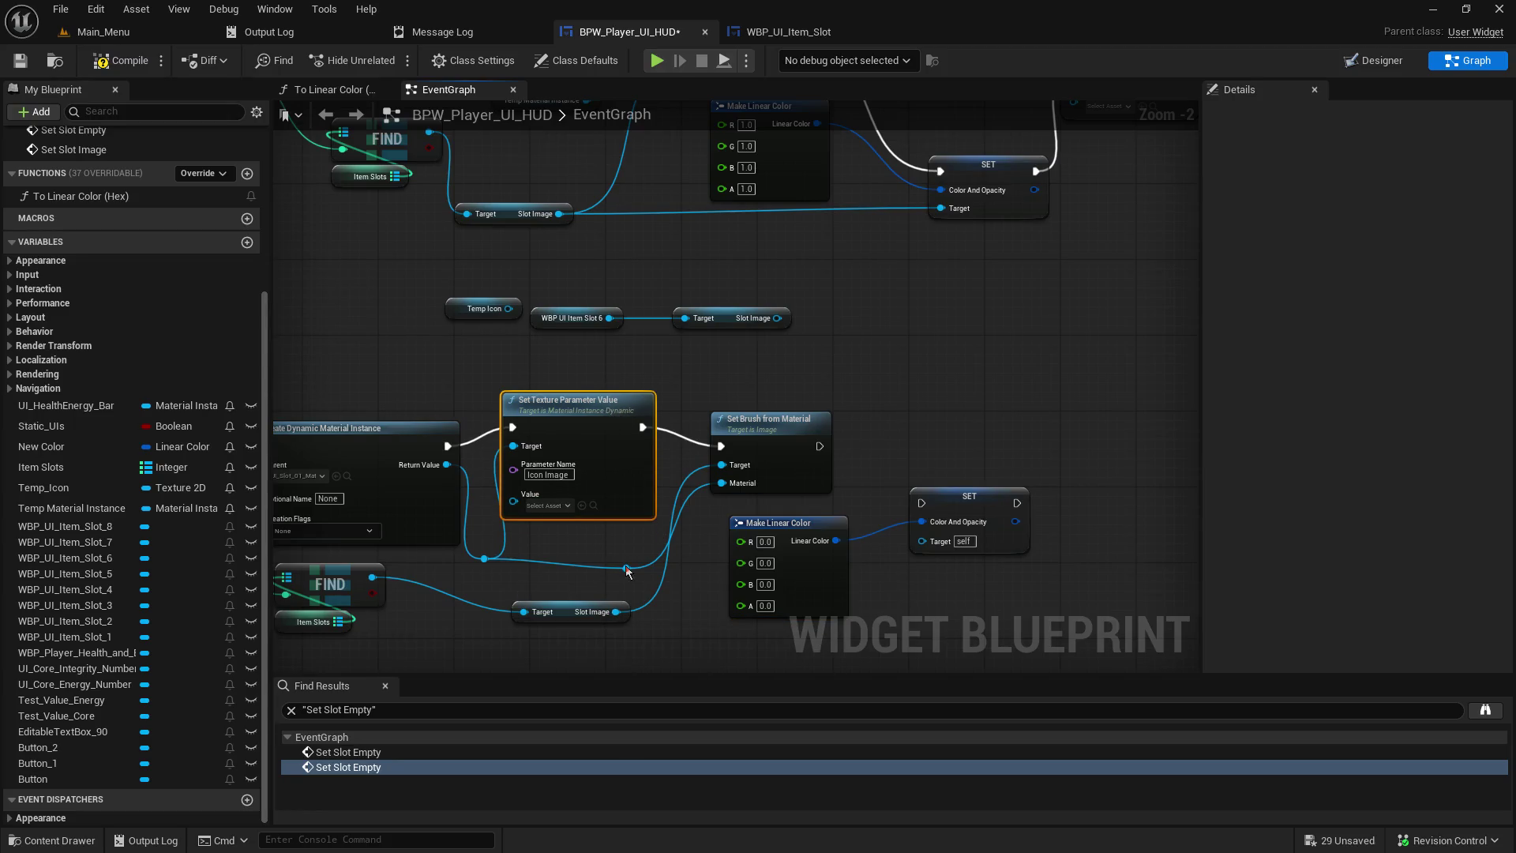
mouse_move(617, 612)
left_mouse_down()
mouse_move(891, 533)
mouse_move(924, 545)
mouse_move(919, 572)
mouse_move(923, 542)
left_mouse_up()
left_click_drag(819, 446, 923, 503)
left_click(30, 69)
left_click(103, 32)
- Start a play-in-editor test, host a game and enlarge the game viewport
left_click(390, 60)
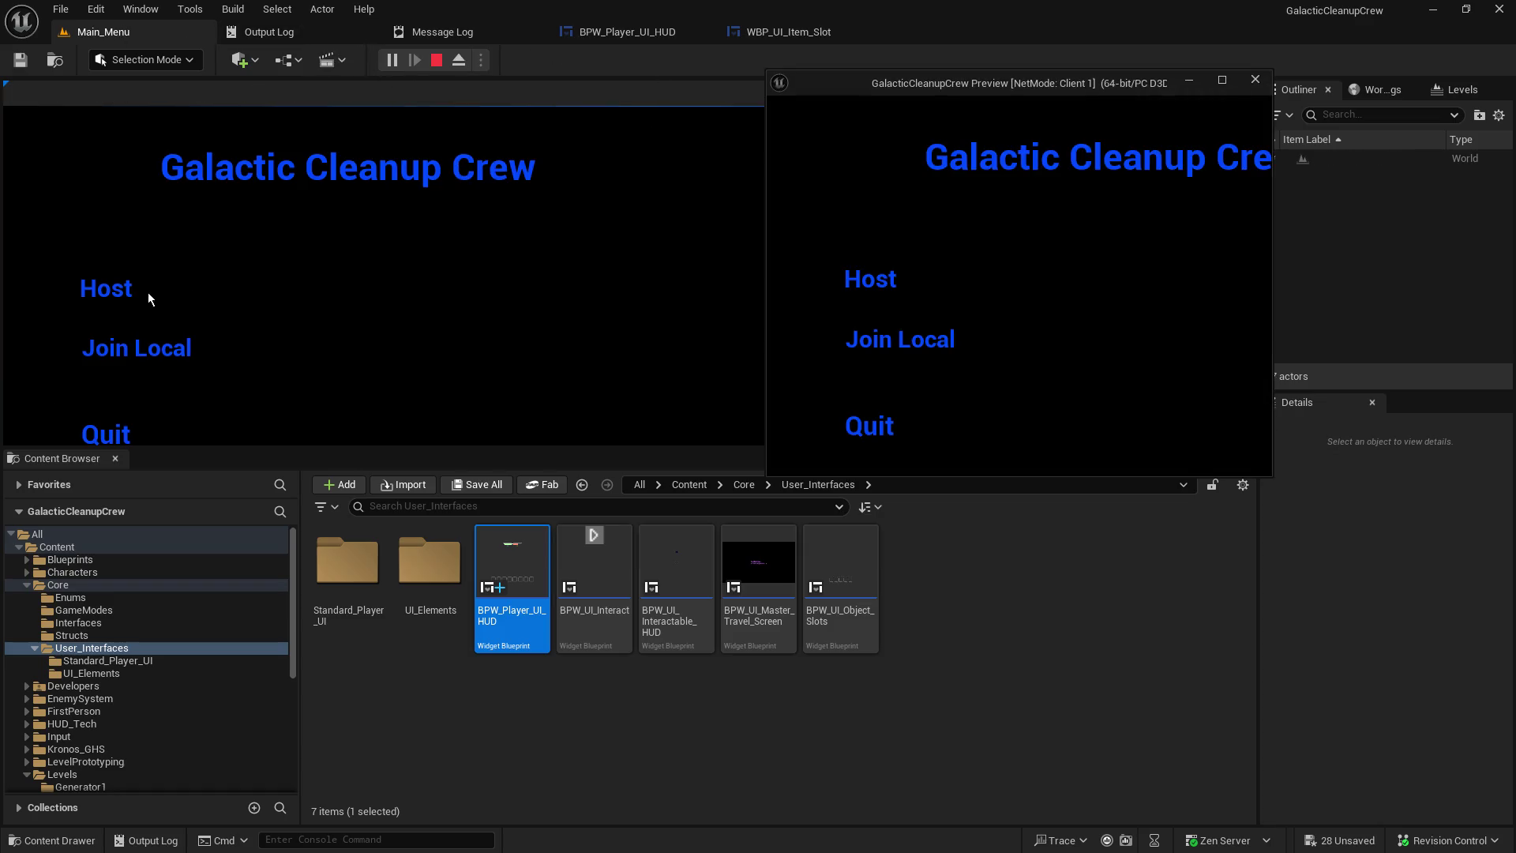
left_click(116, 291)
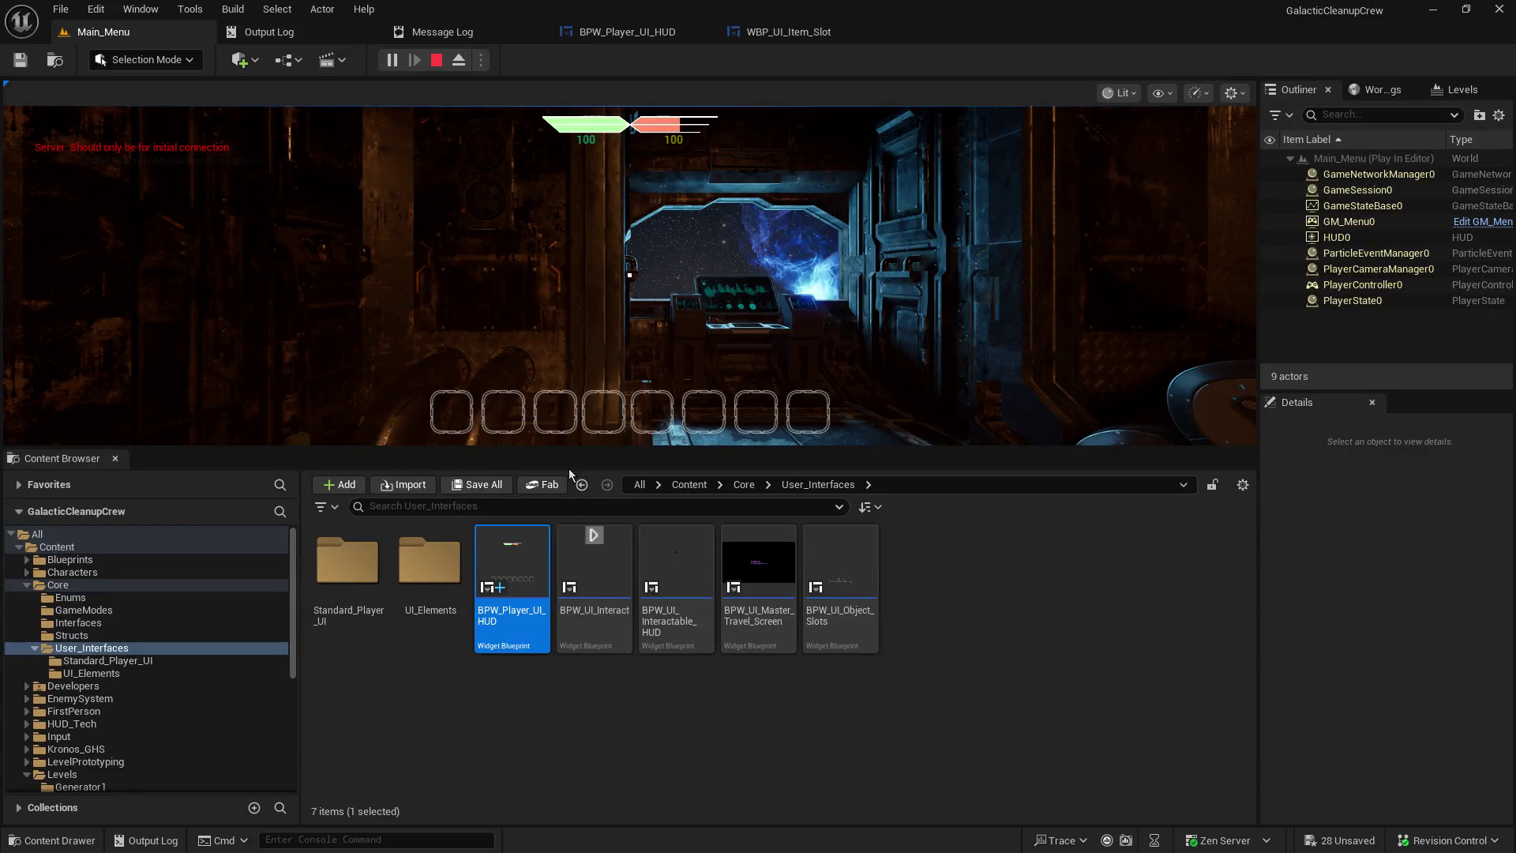
left_click_drag(557, 450, 558, 662)
left_click(558, 553)
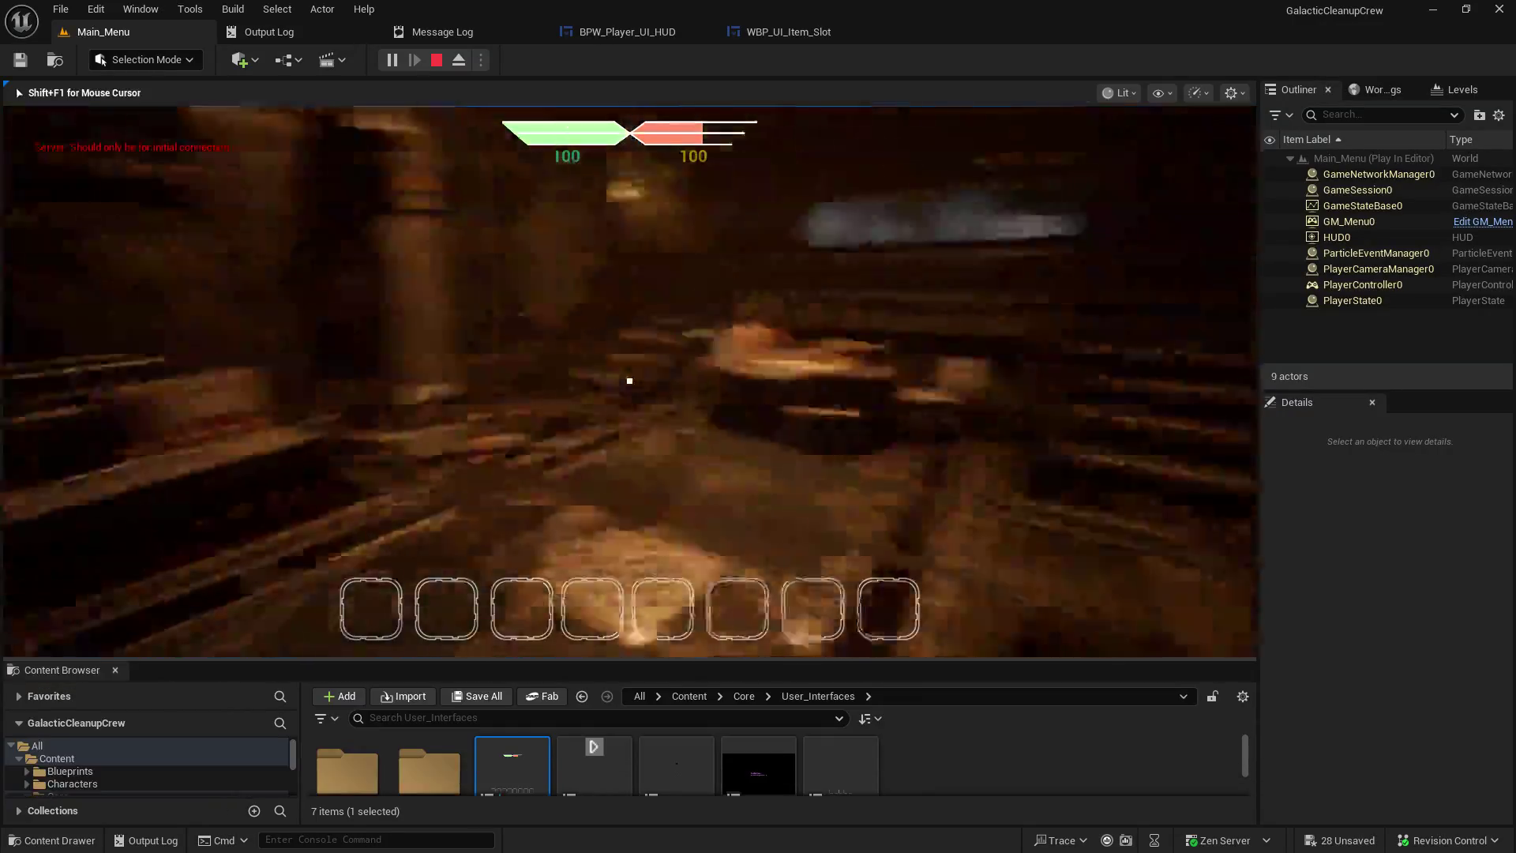
- Pick up and drop items in hotbar slots 1 and 2 to check the icons clear
key("w")
key("e")
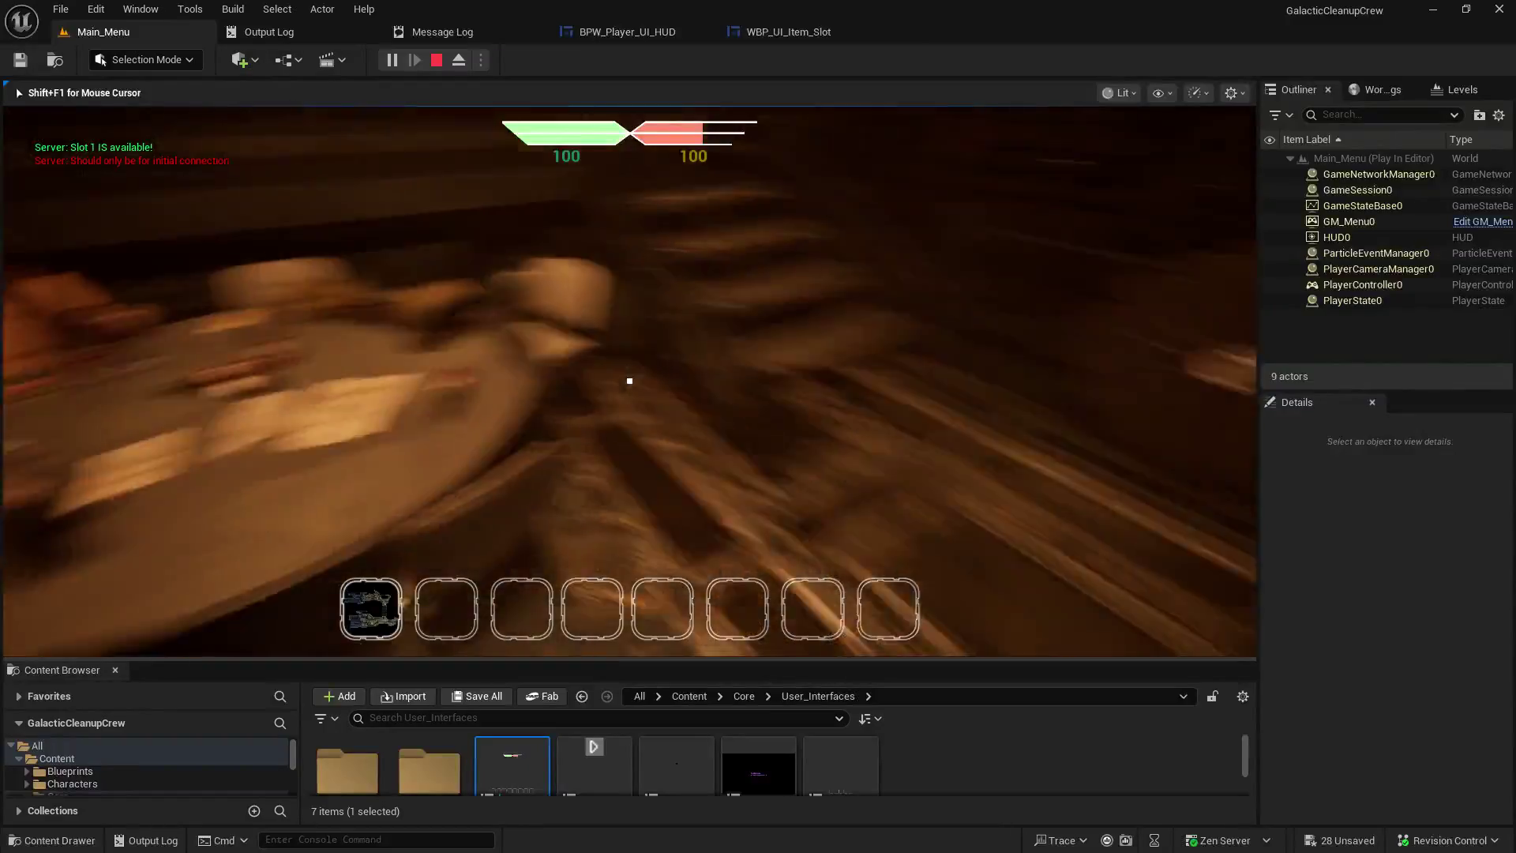
key("q")
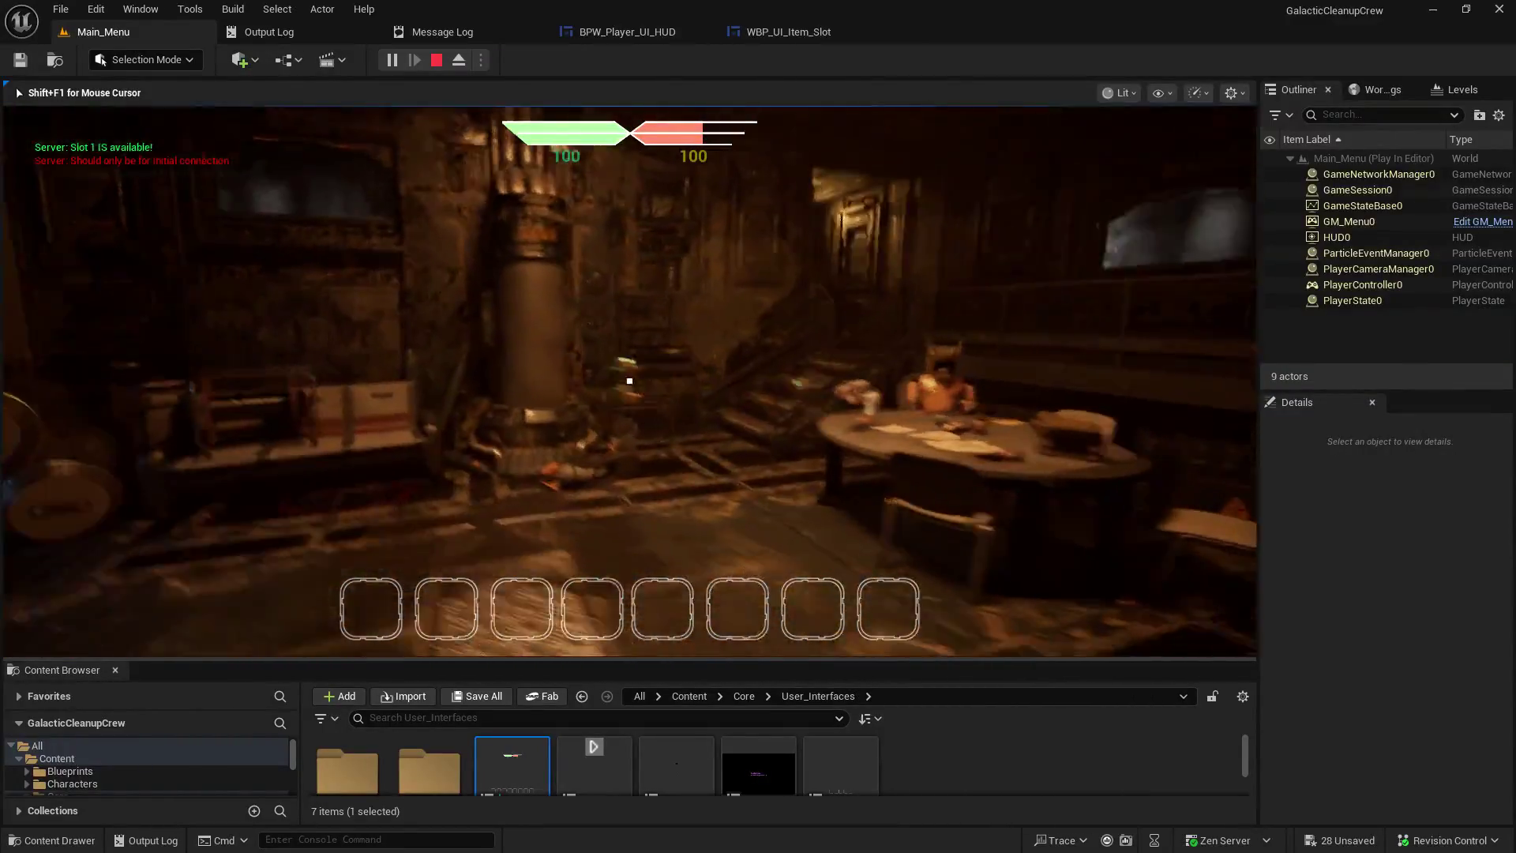
key("e")
key("q")
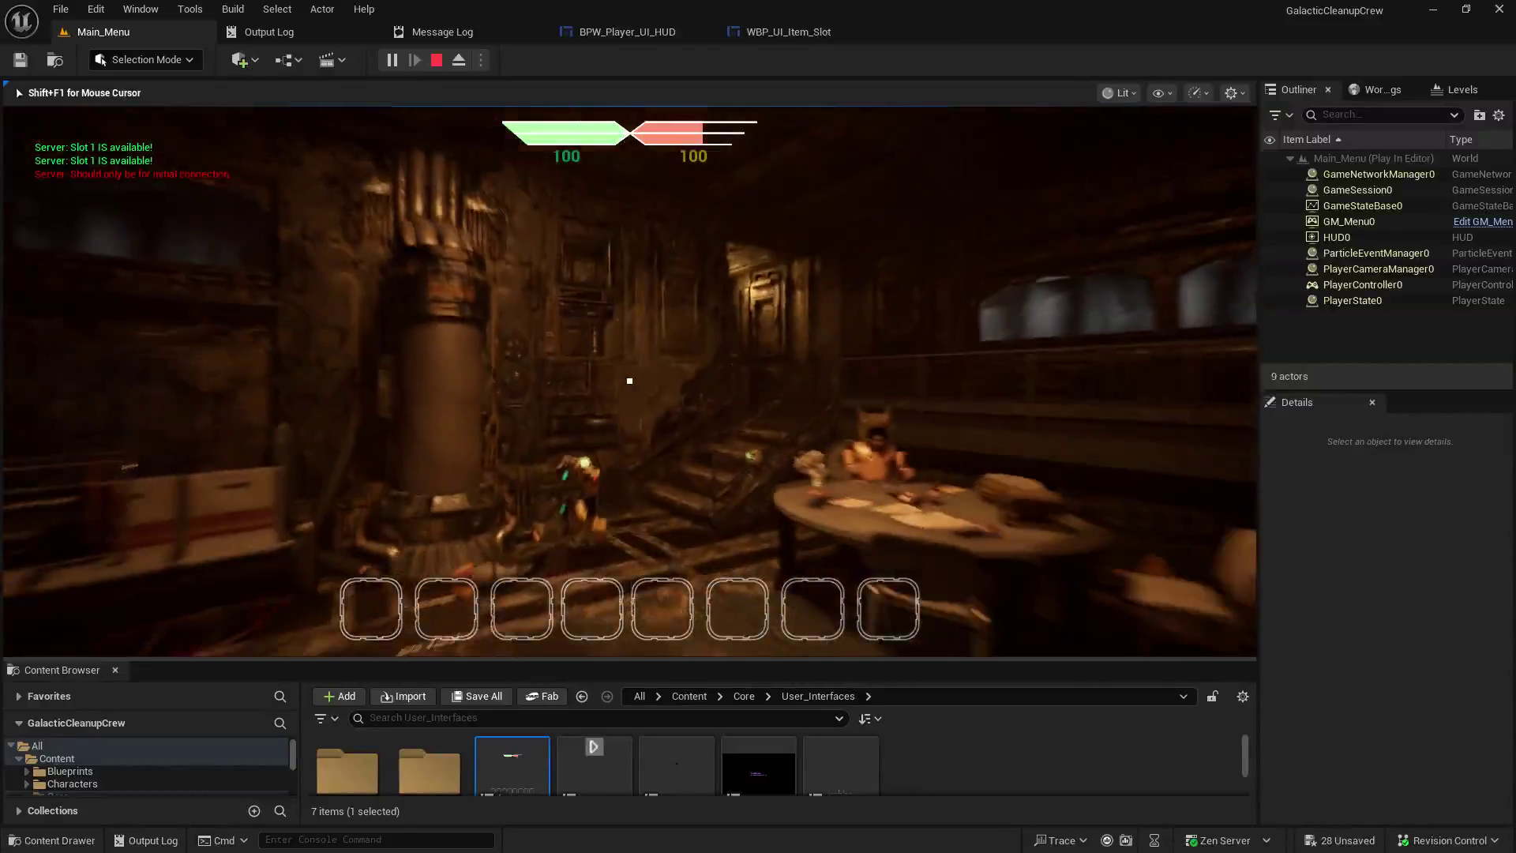
key("e")
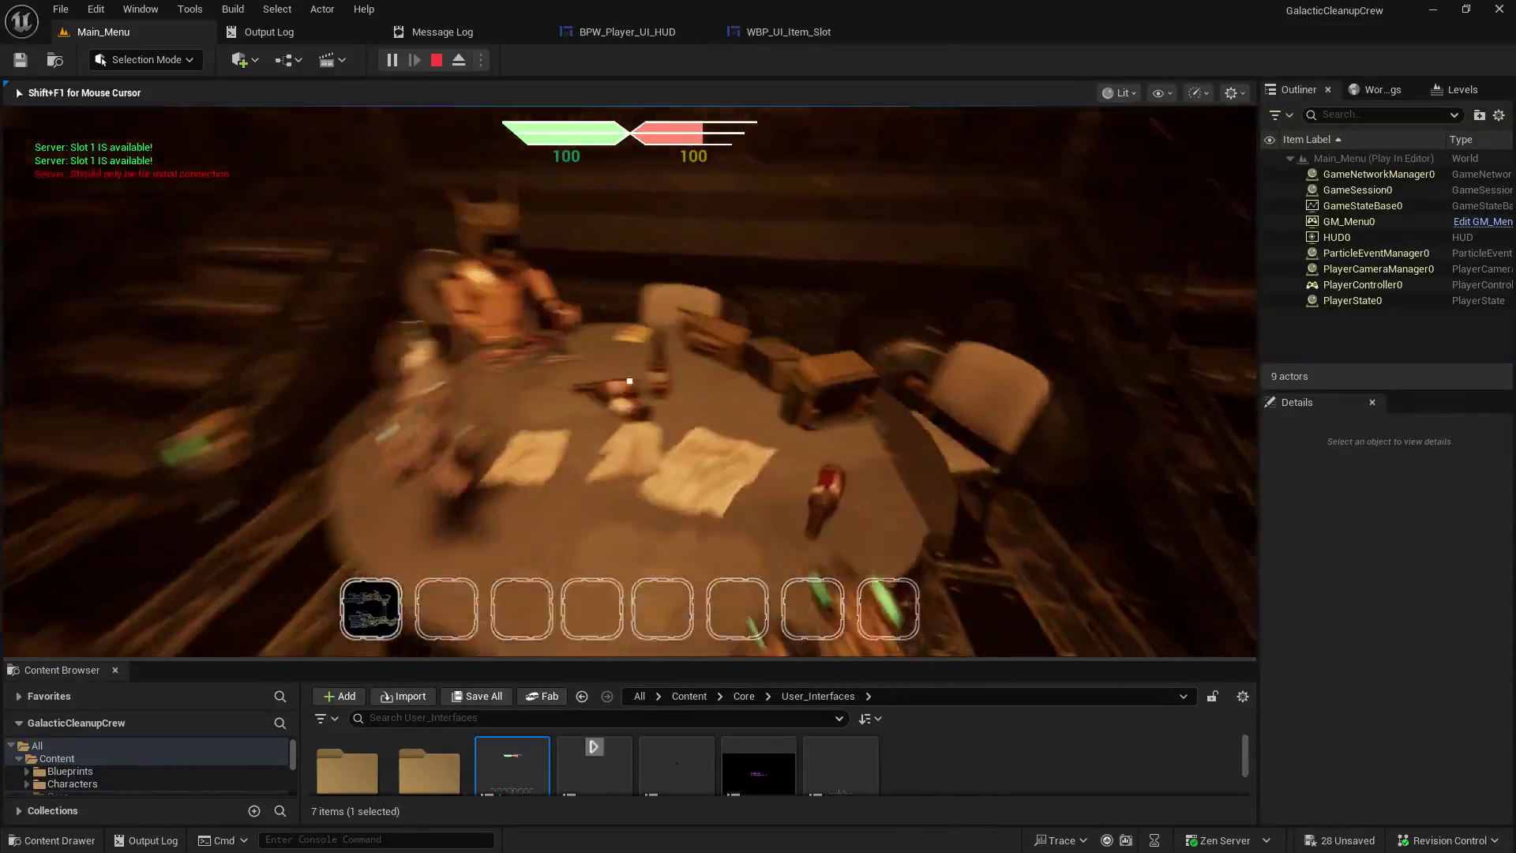
key("s")
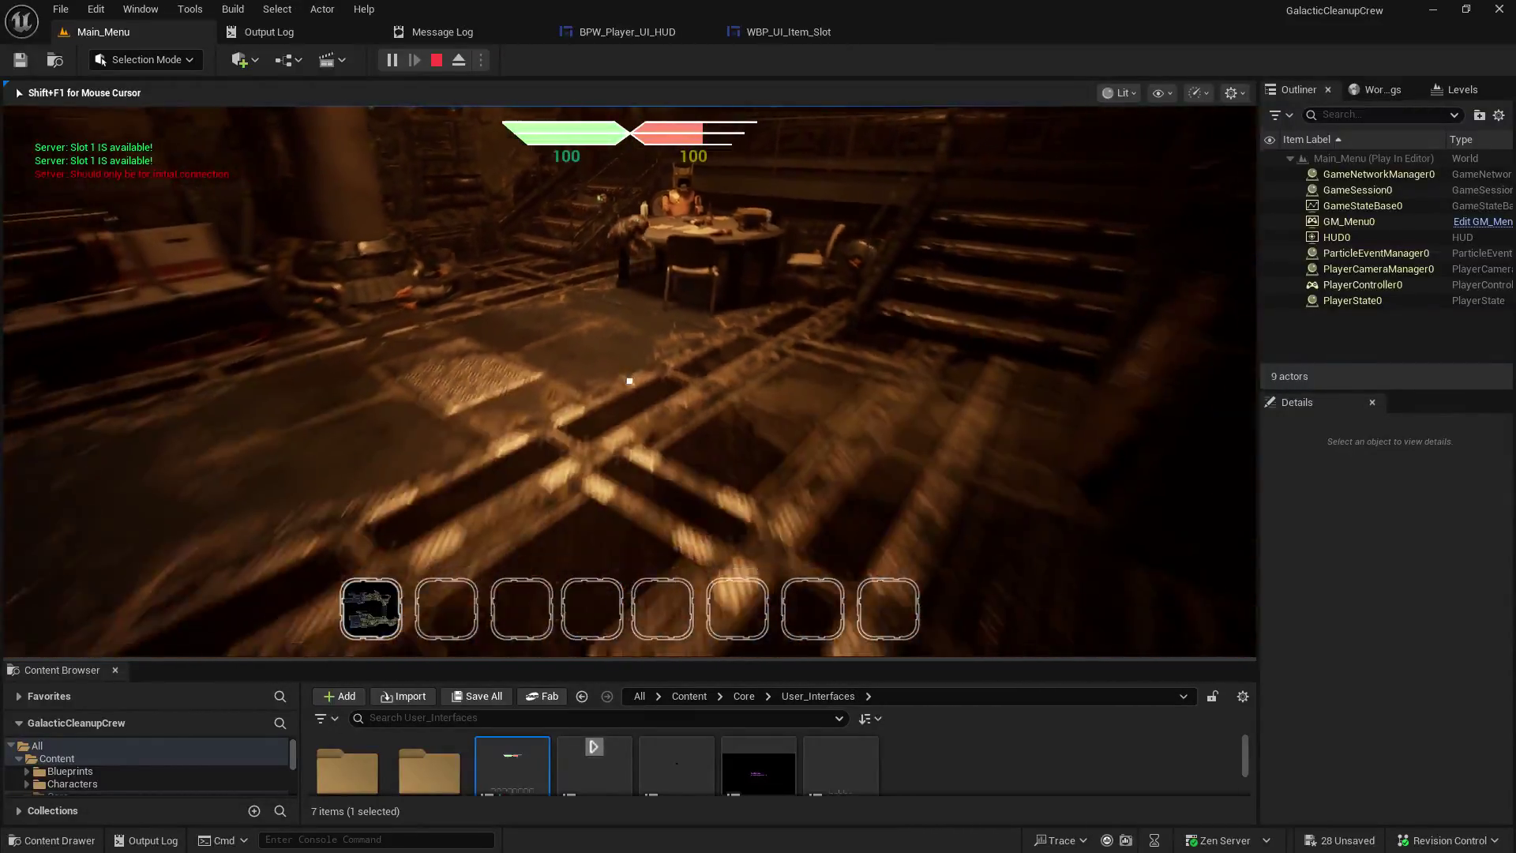
key("e")
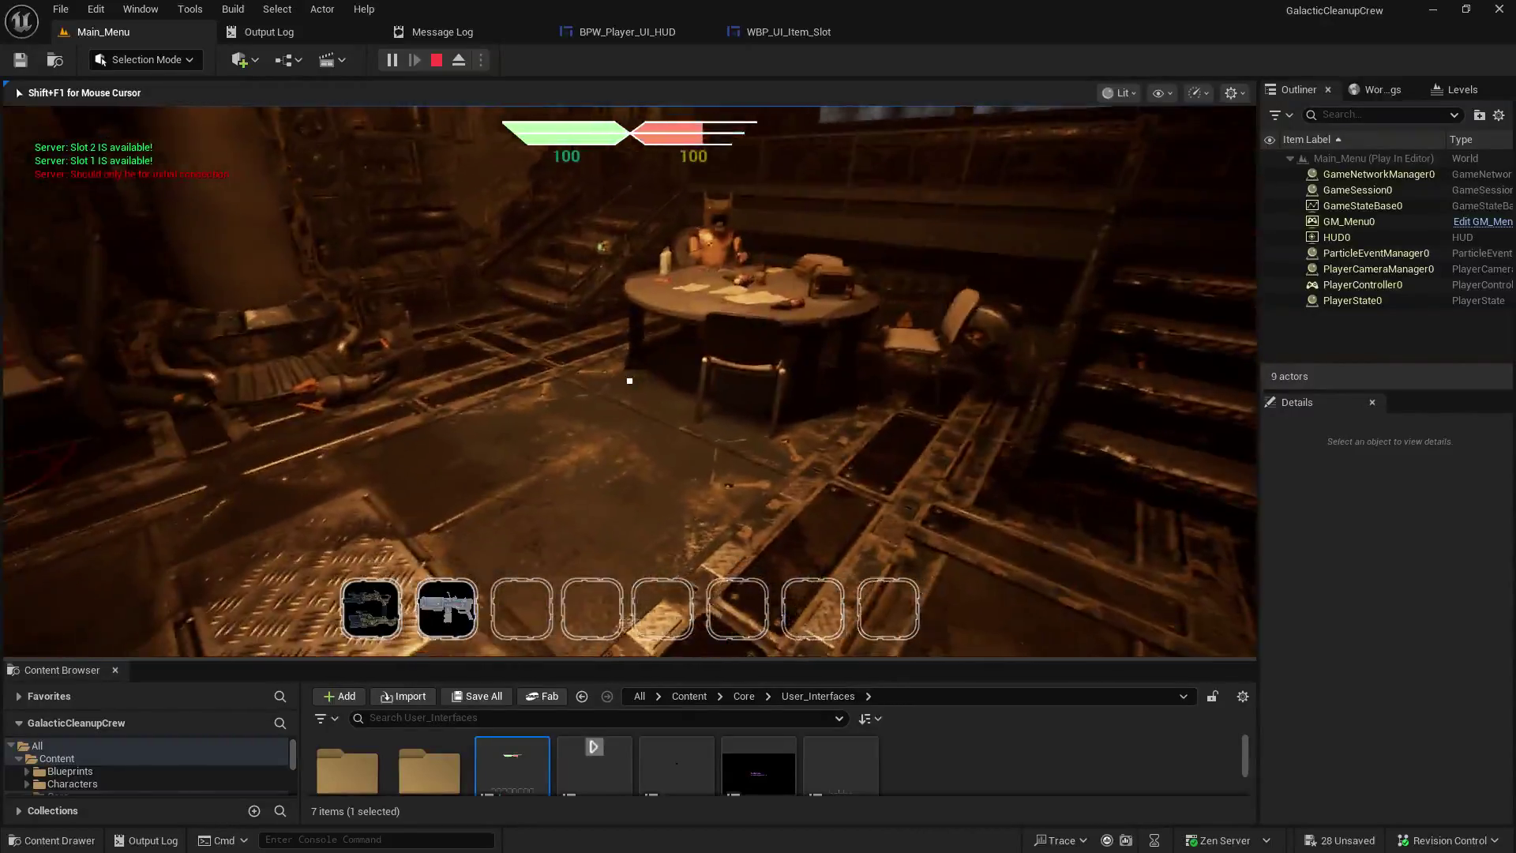
key("q")
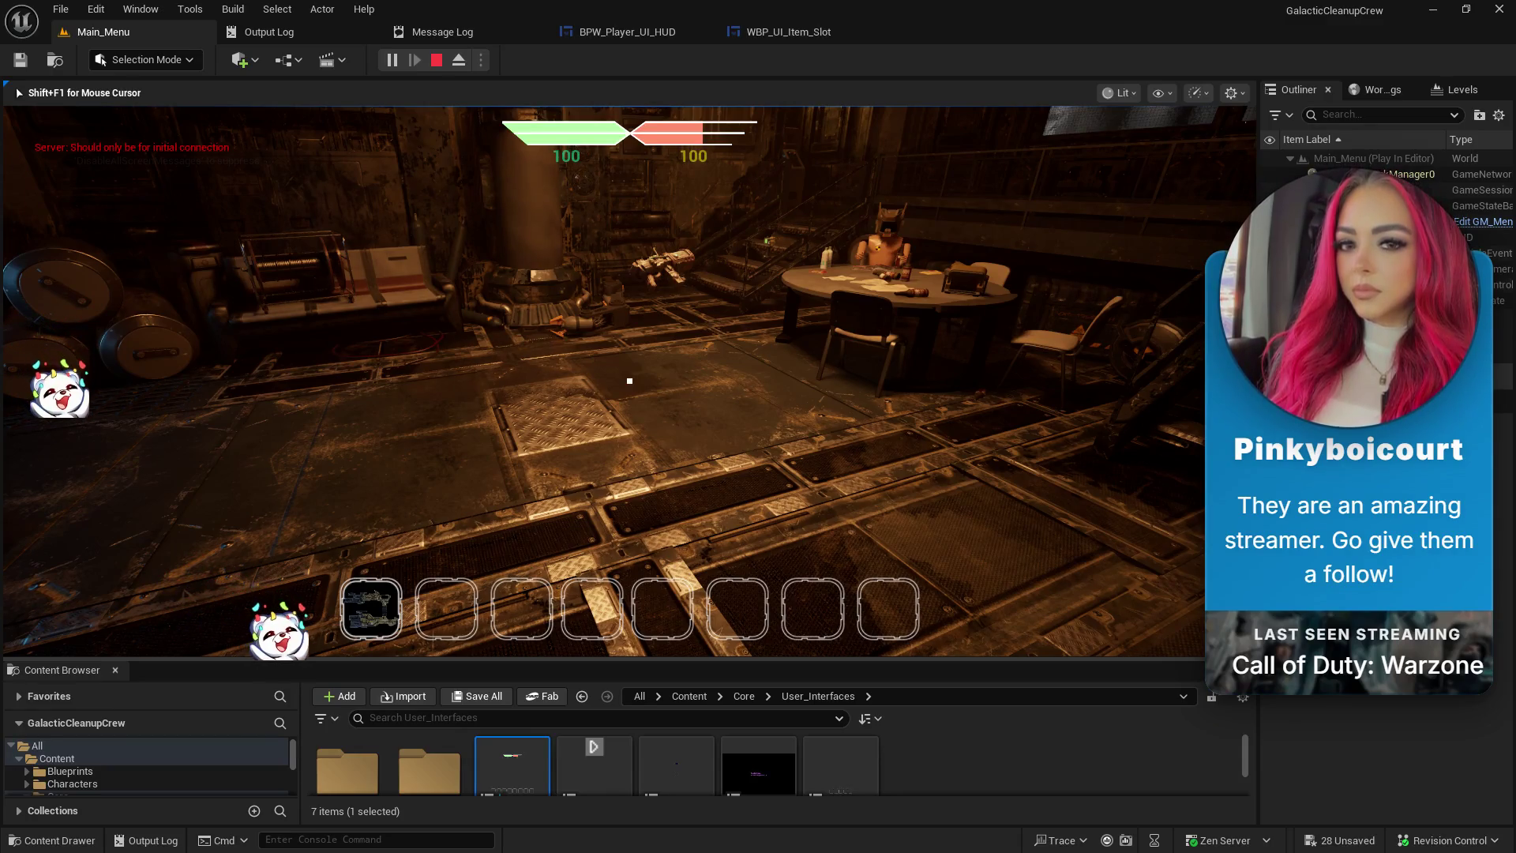
- Repeatedly pick up and drop the rifle across slots 1 and 2, then stop the play test
mouse_move(629, 381)
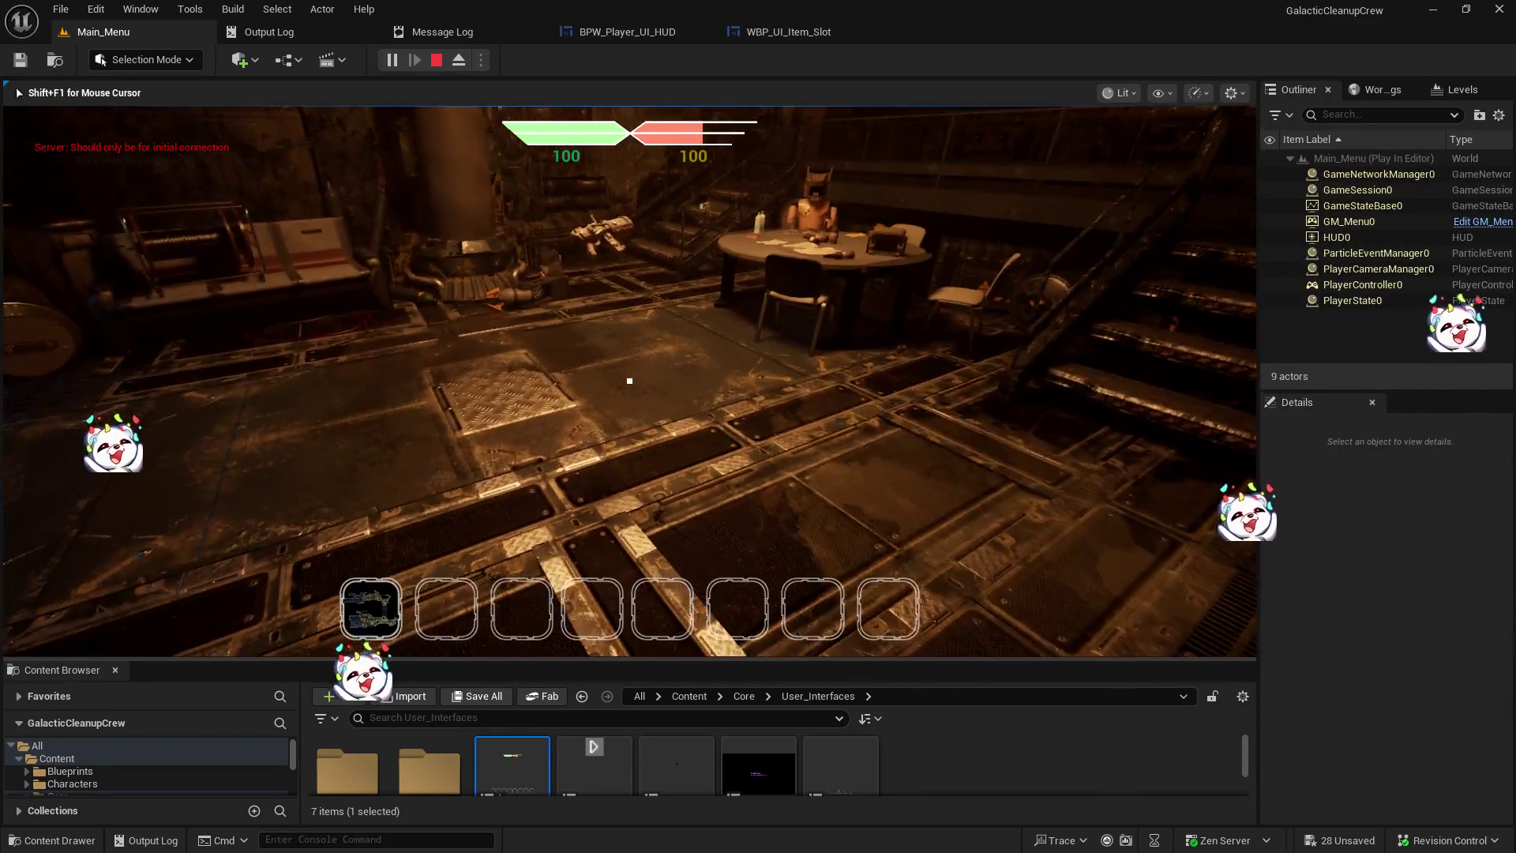
key("w")
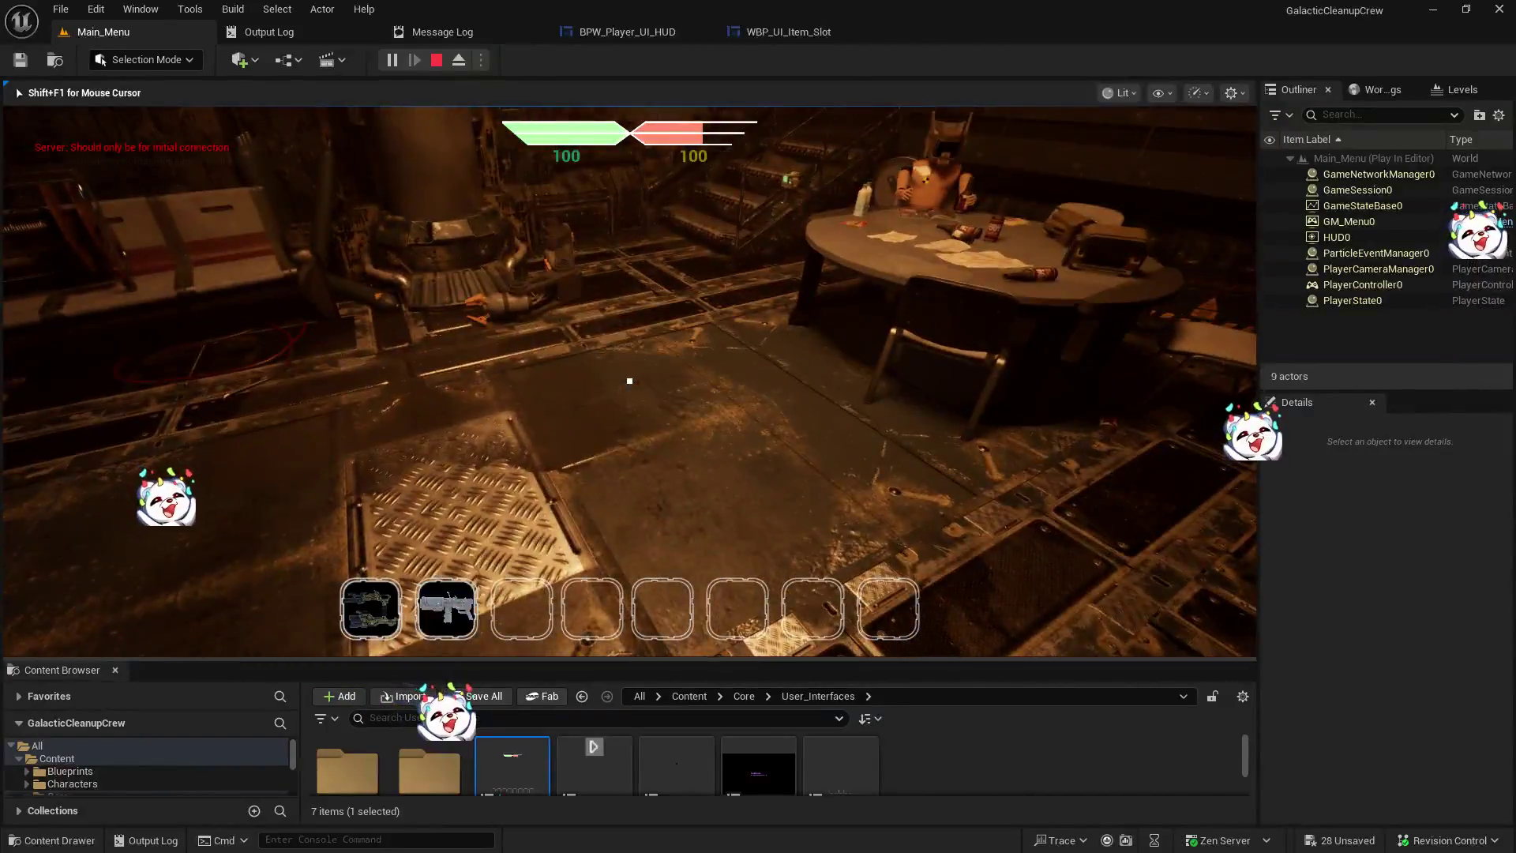
key("g")
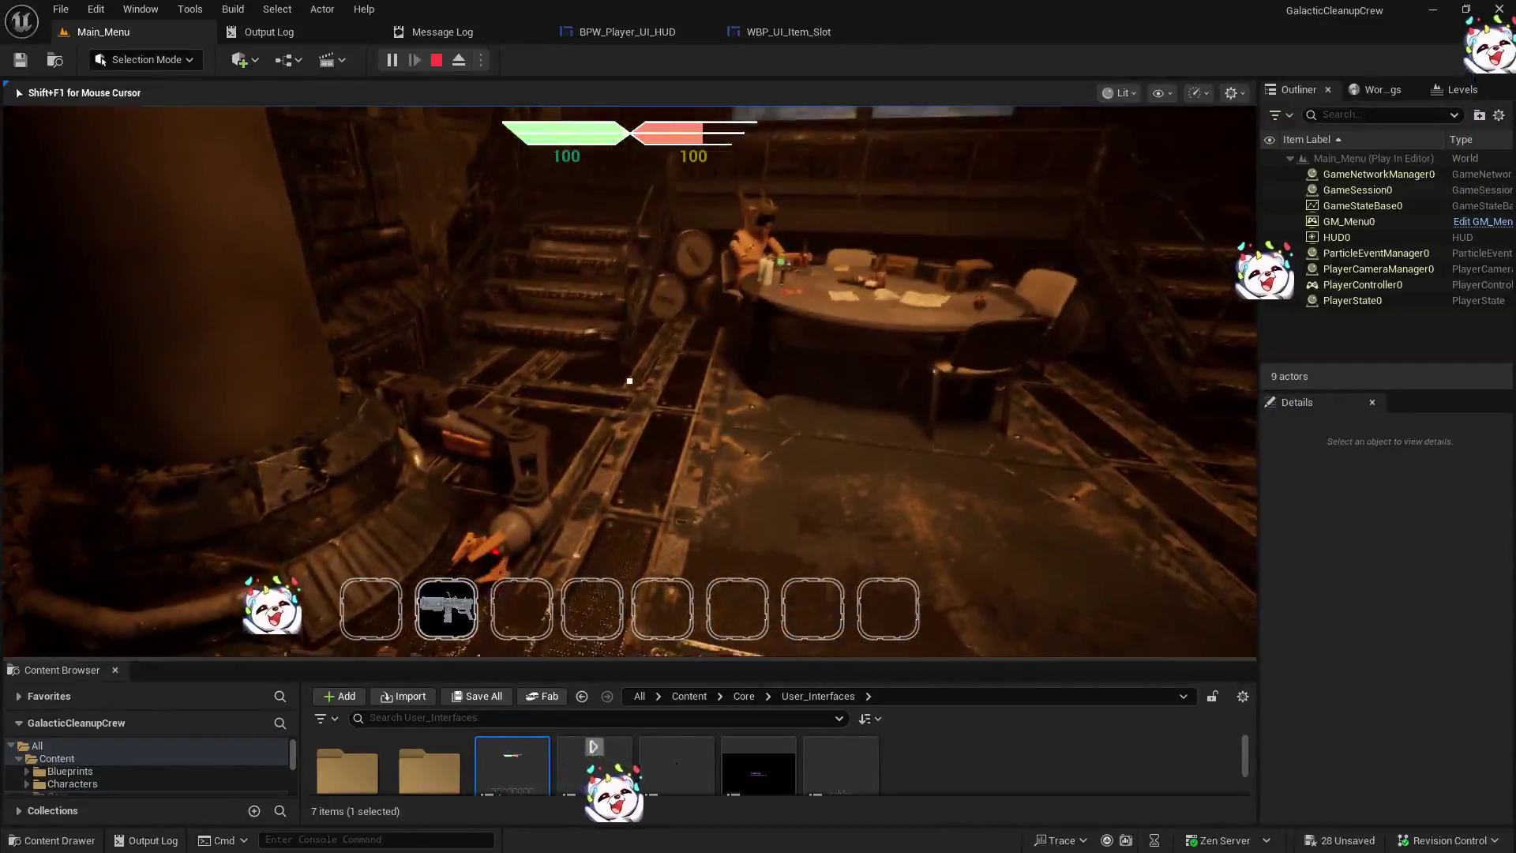
key("g")
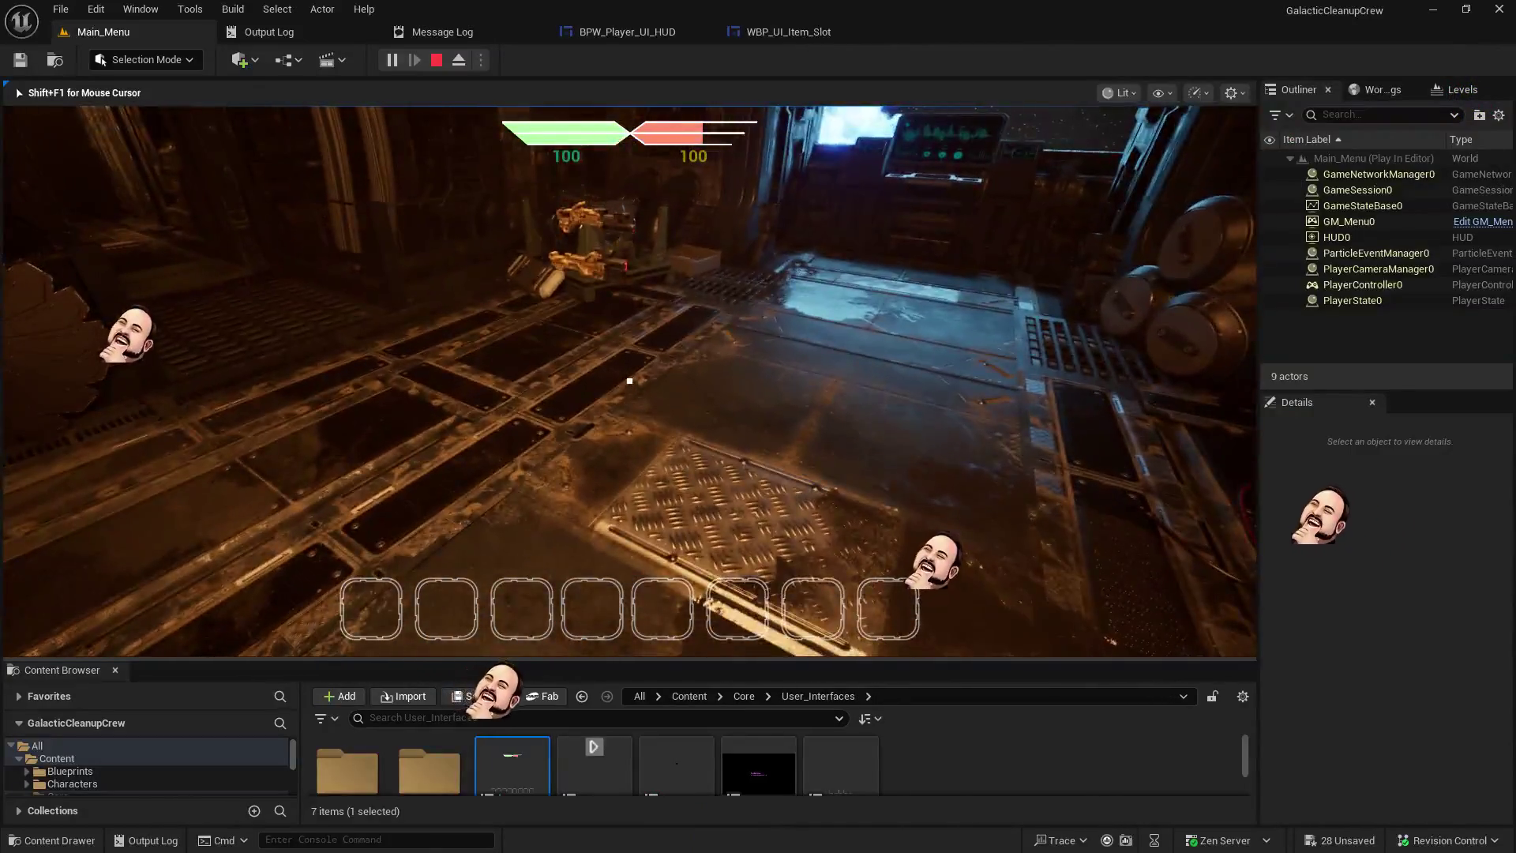
key("e")
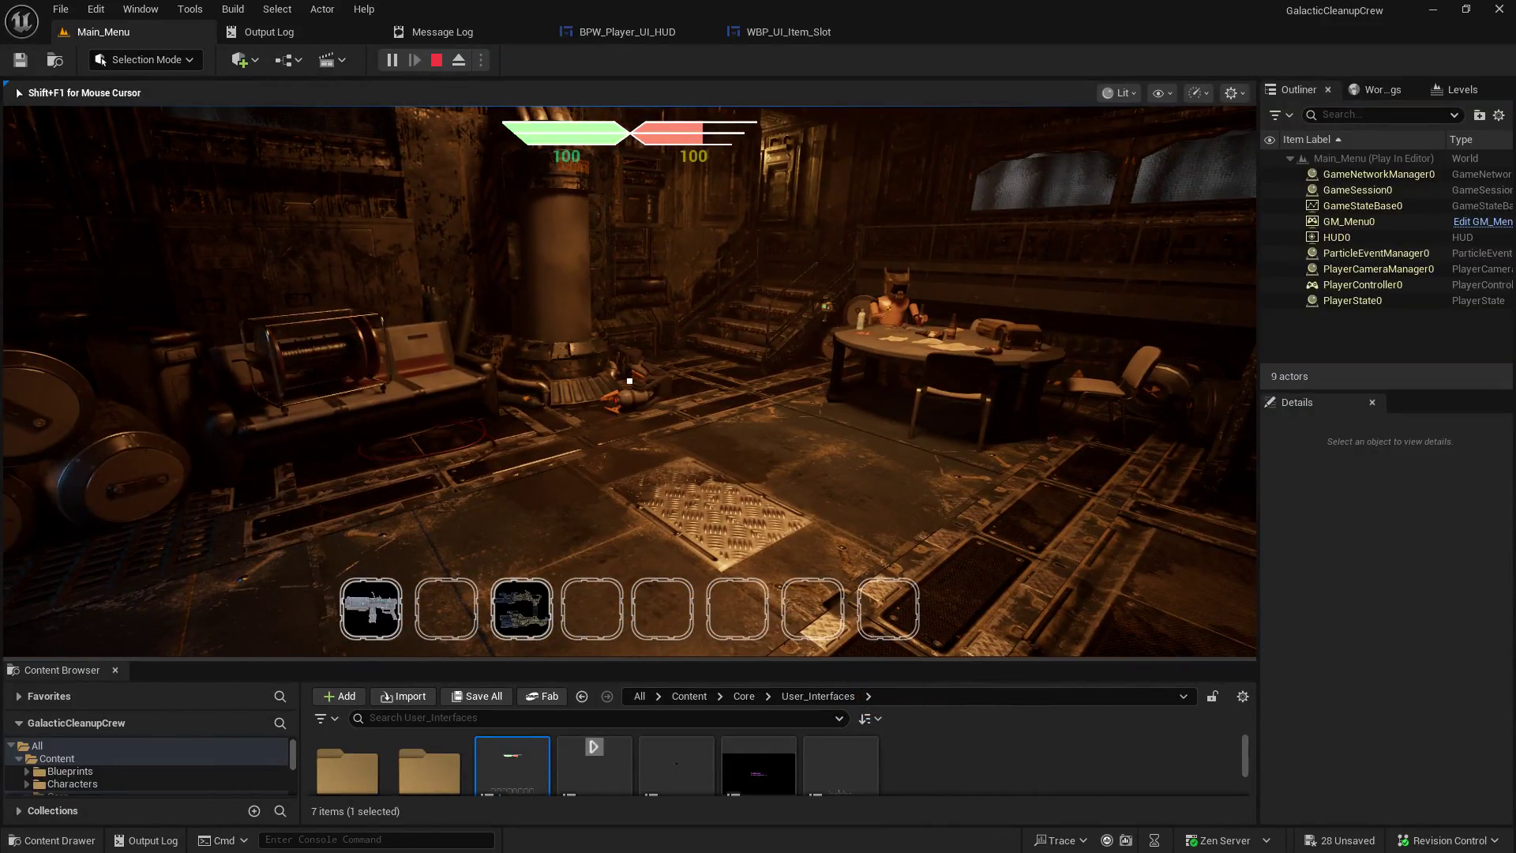
key("q")
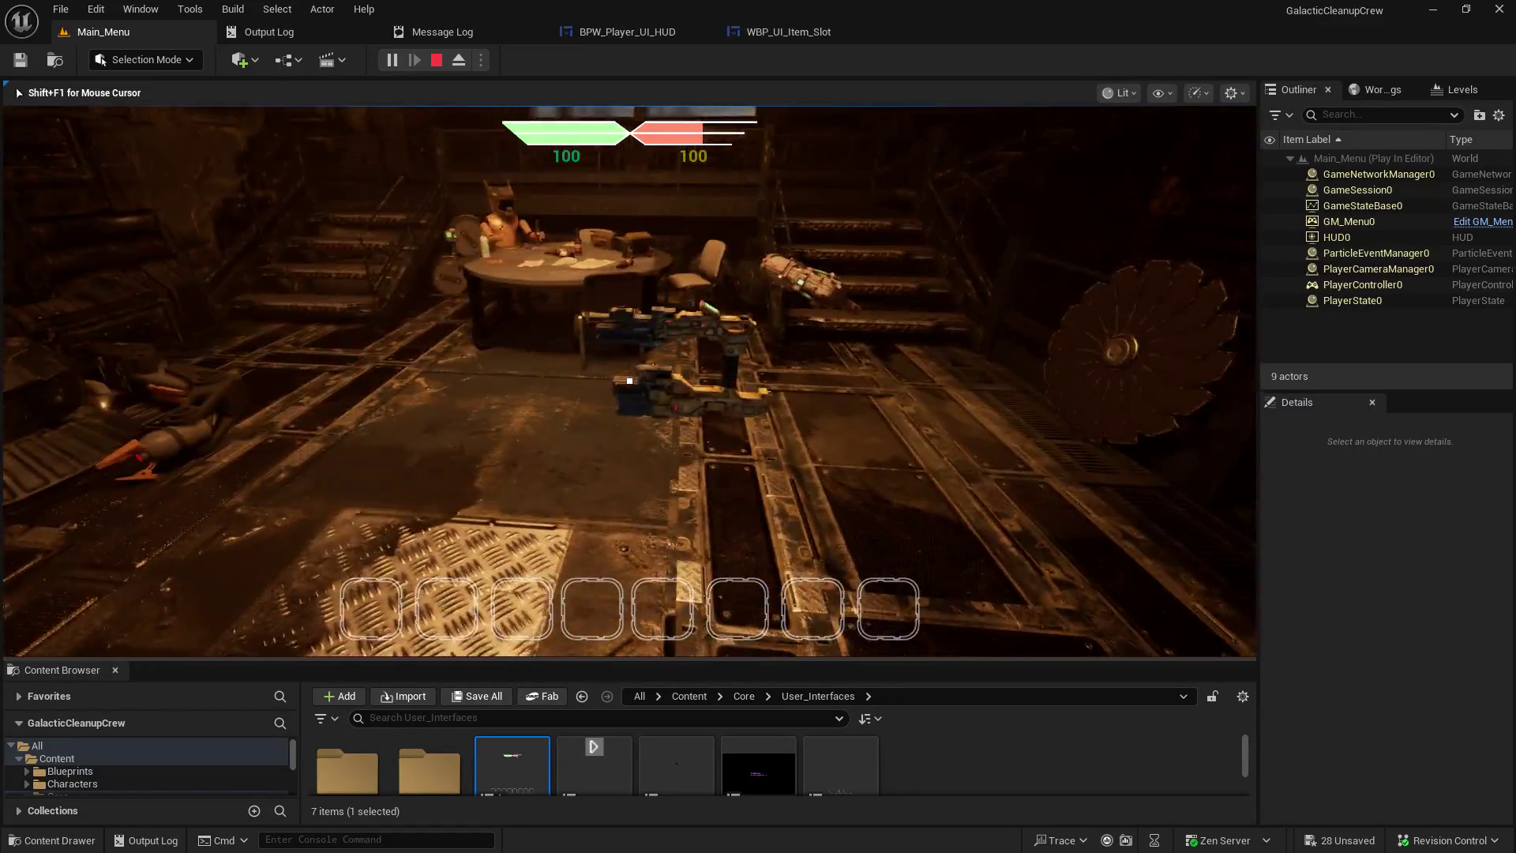
key("3")
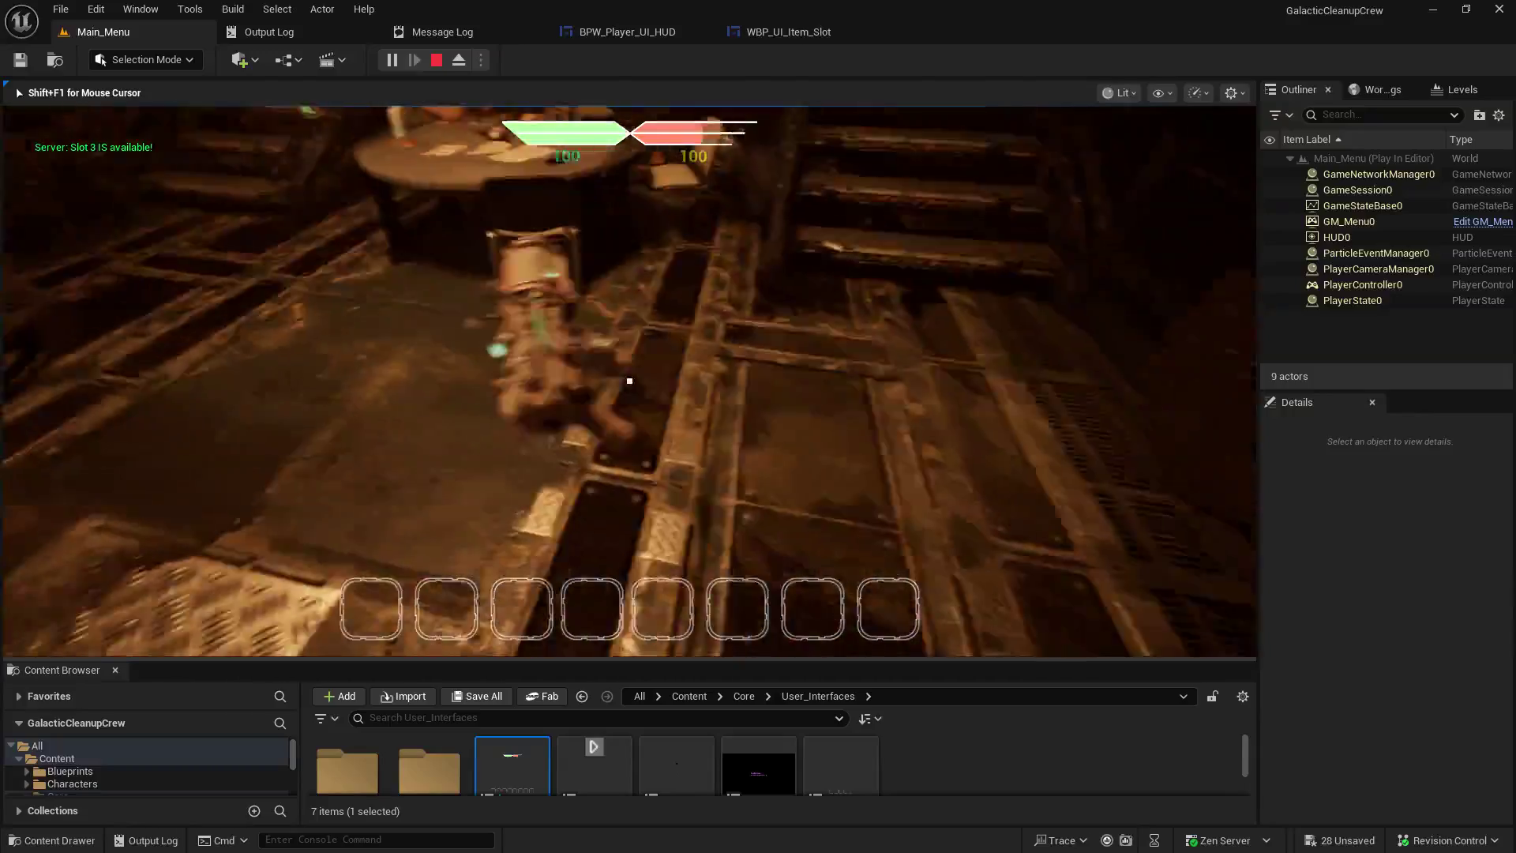
key("e")
key("q")
key("e")
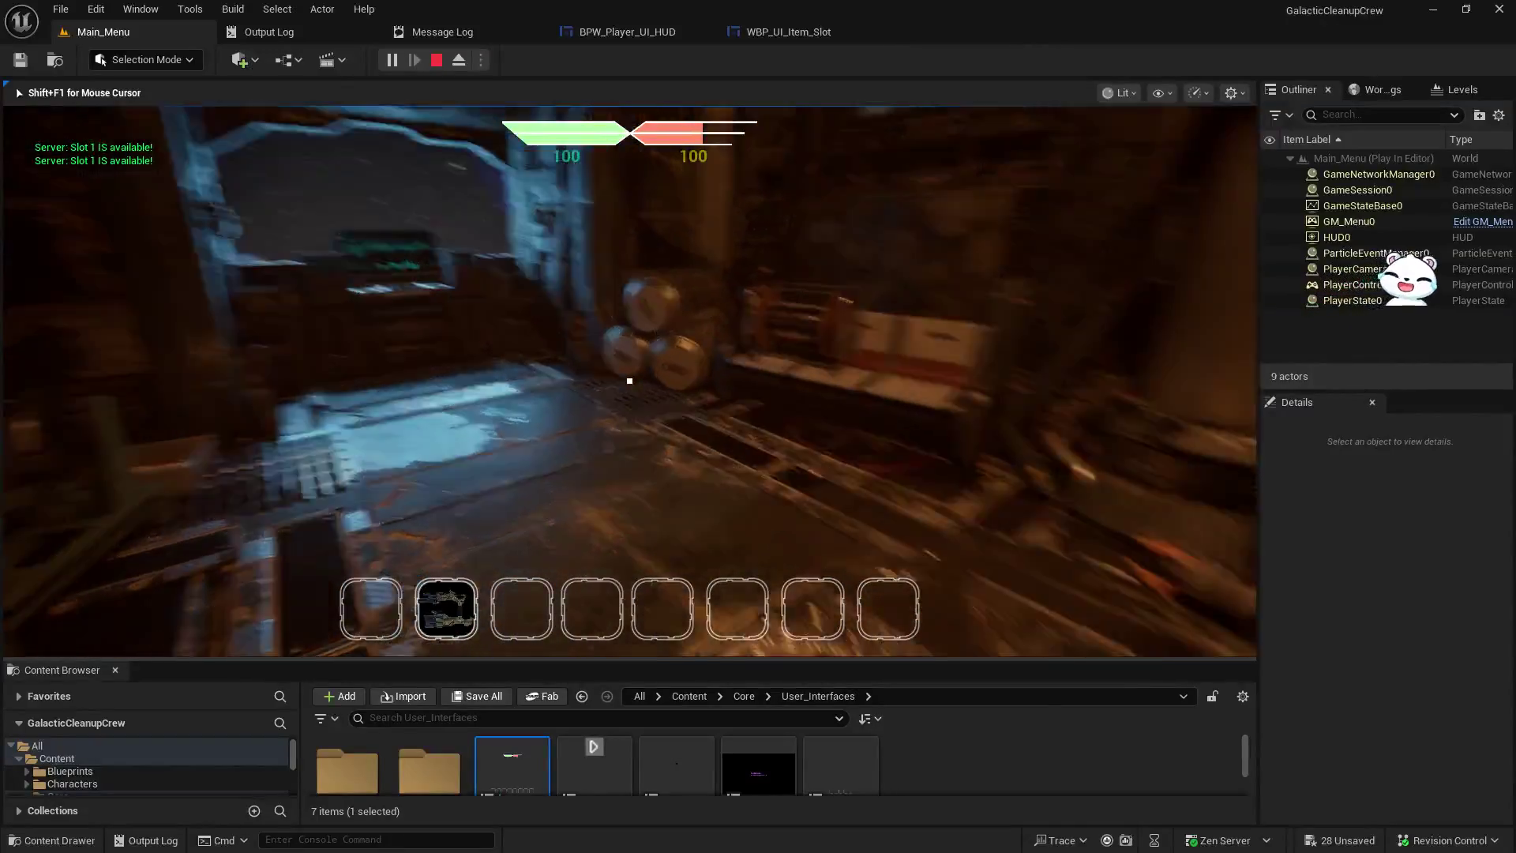
key("q")
key("Escape")
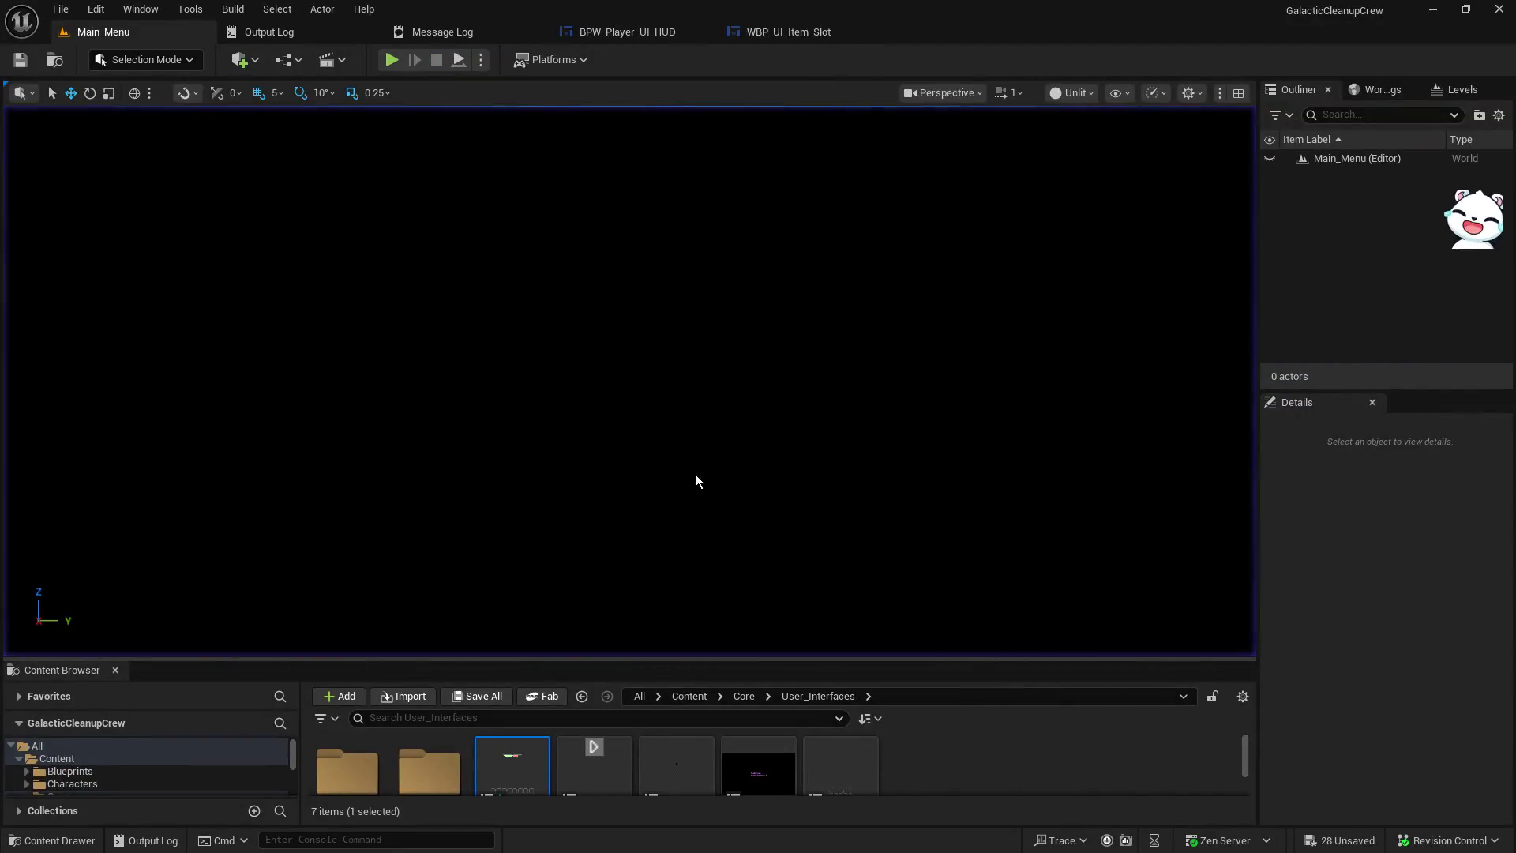
left_click(61, 9)
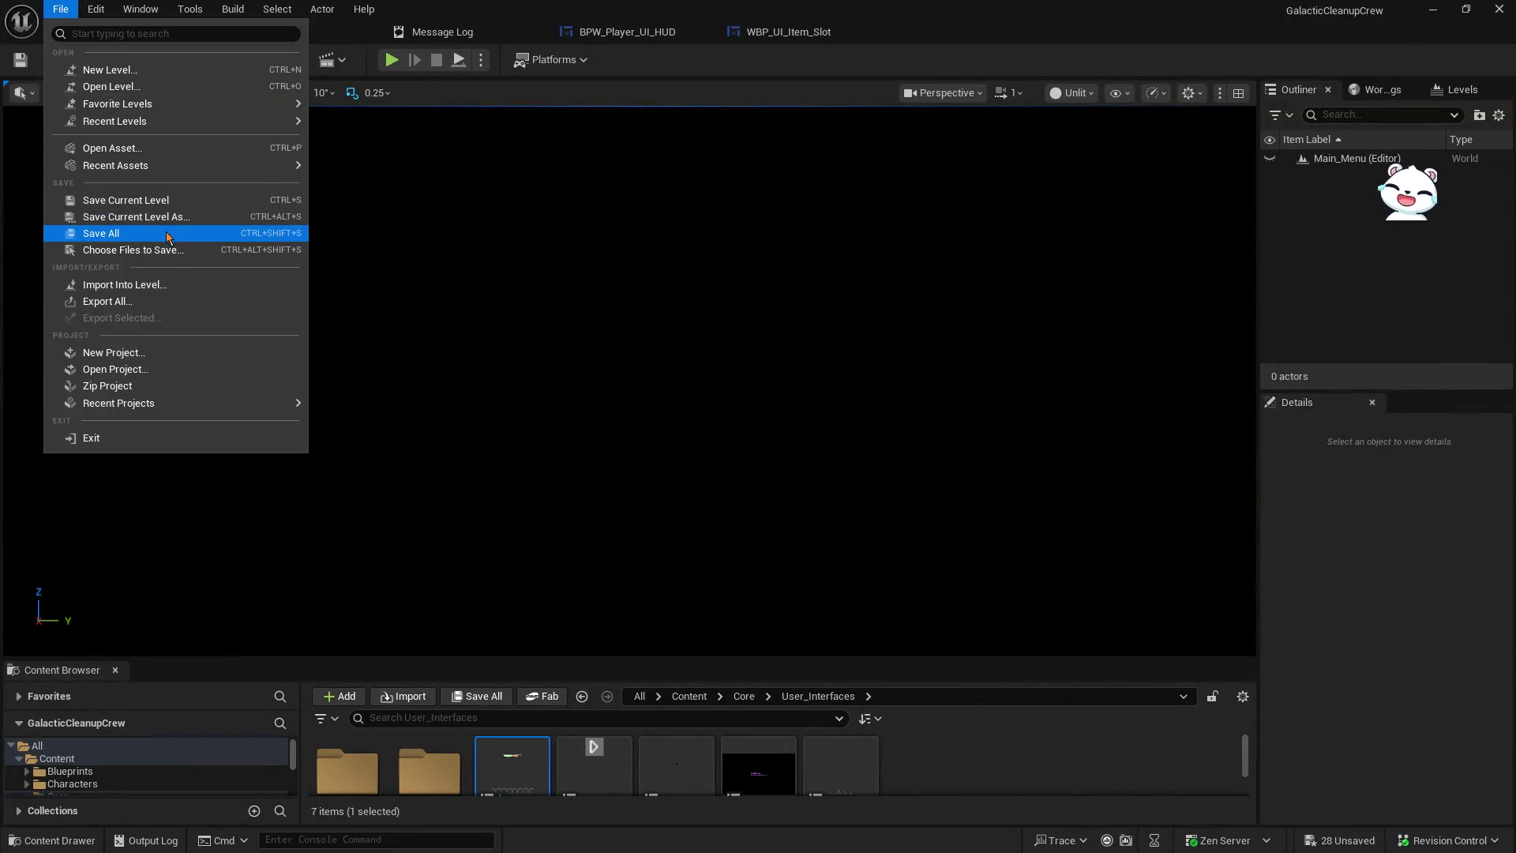
left_click(169, 235)
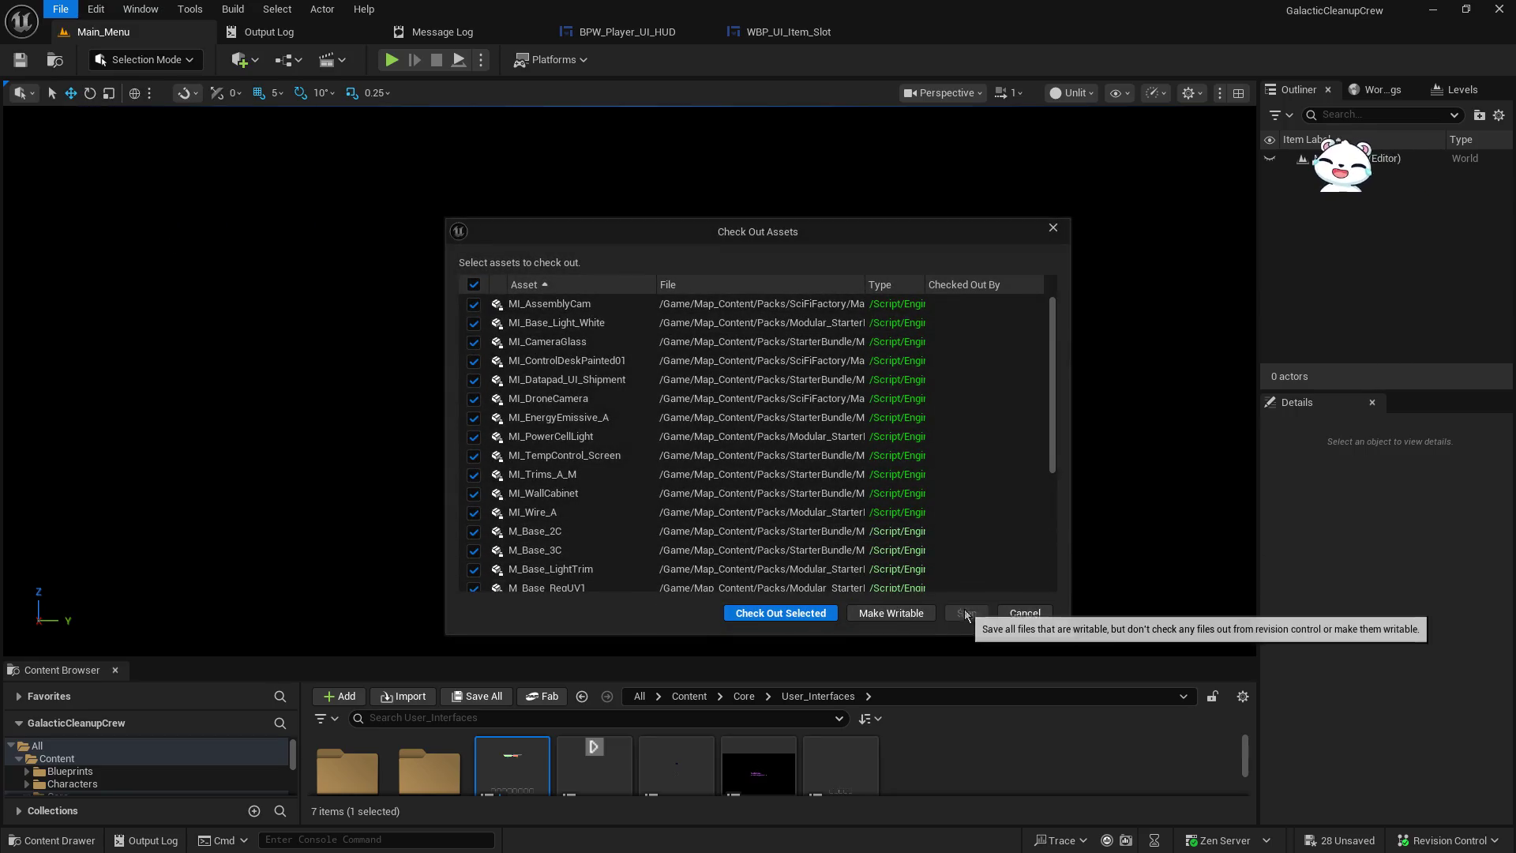
left_click(1006, 609)
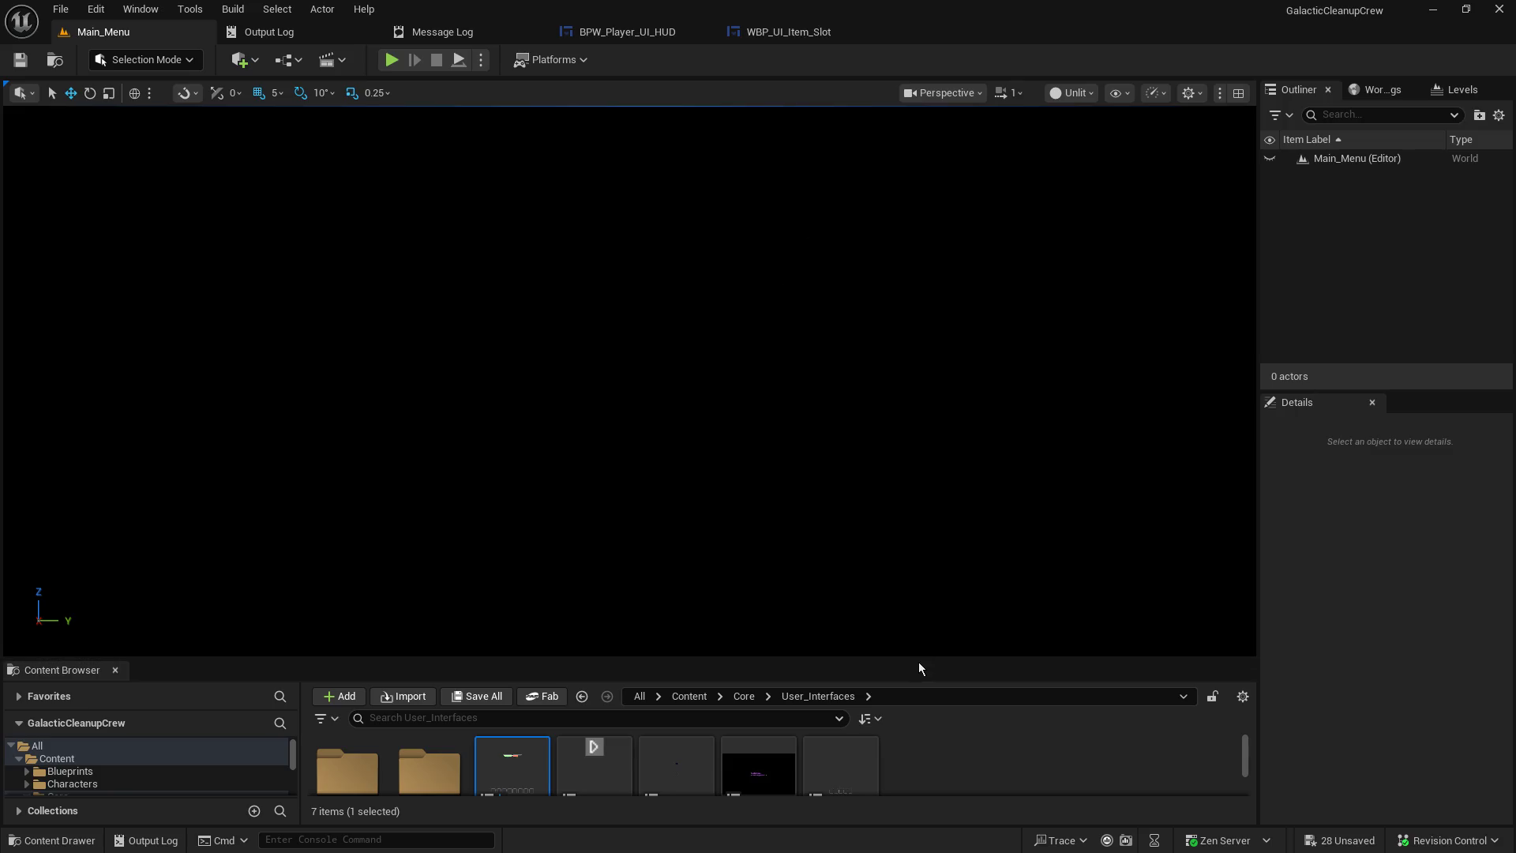
left_click_drag(916, 659, 876, 523)
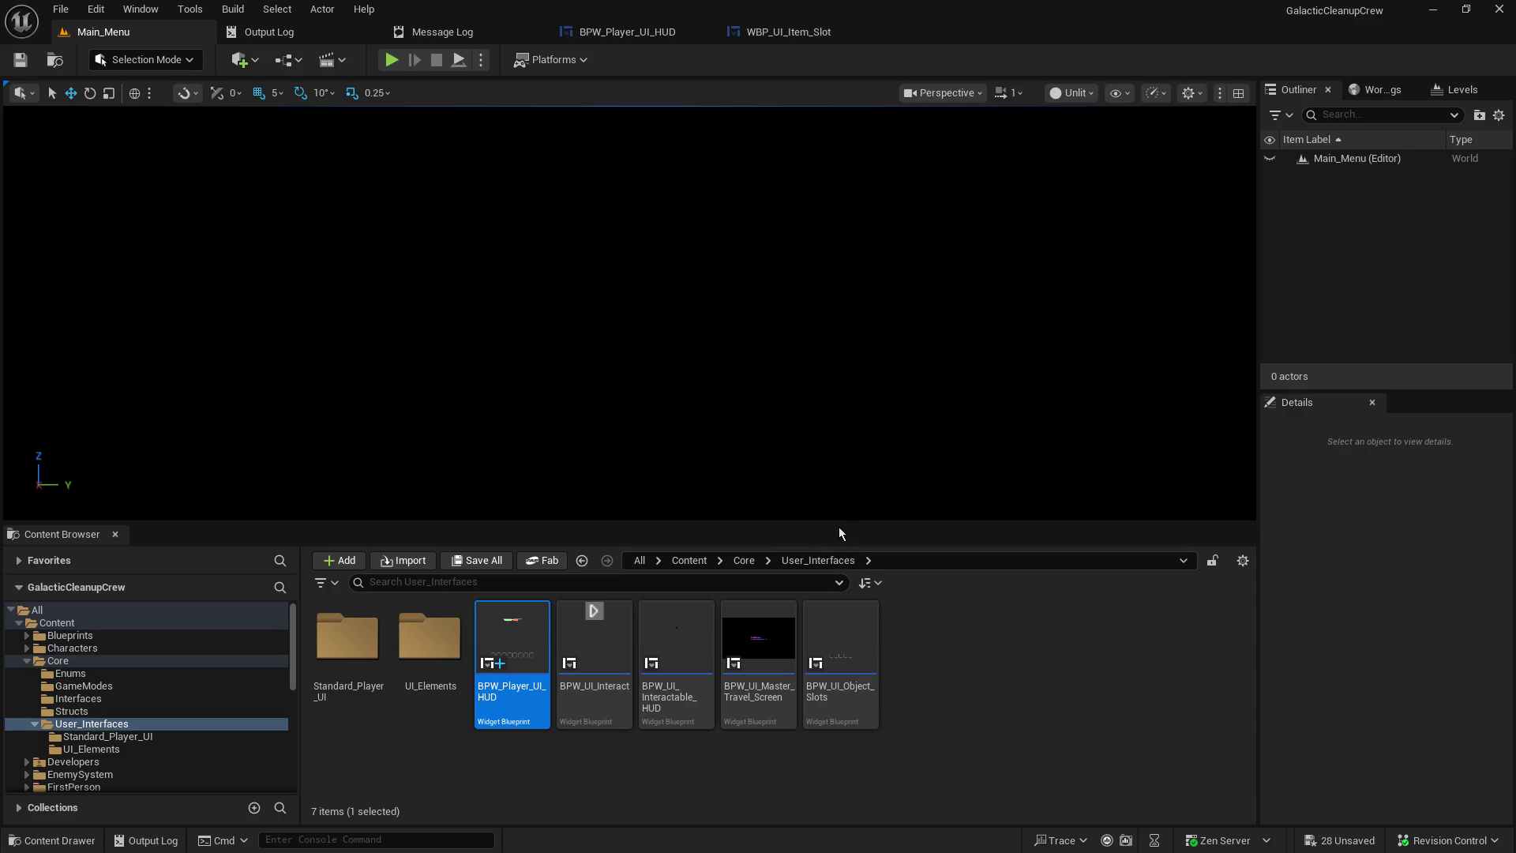
left_click_drag(833, 521, 855, 636)
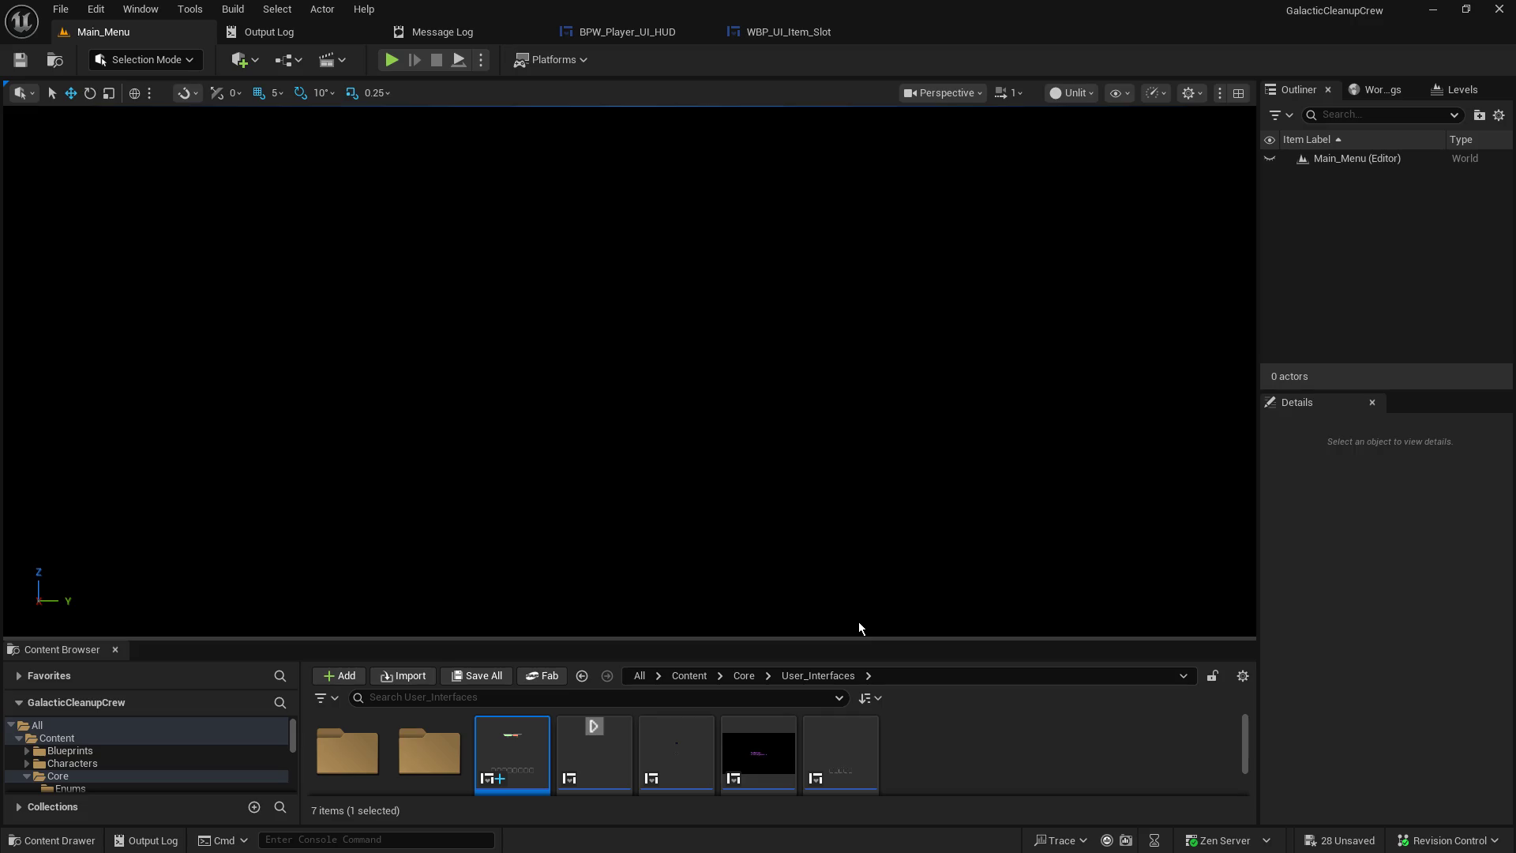
- In Notepad, add blank lines after the hotbar-icons note and move the window to the other monitor
key("alt+Tab")
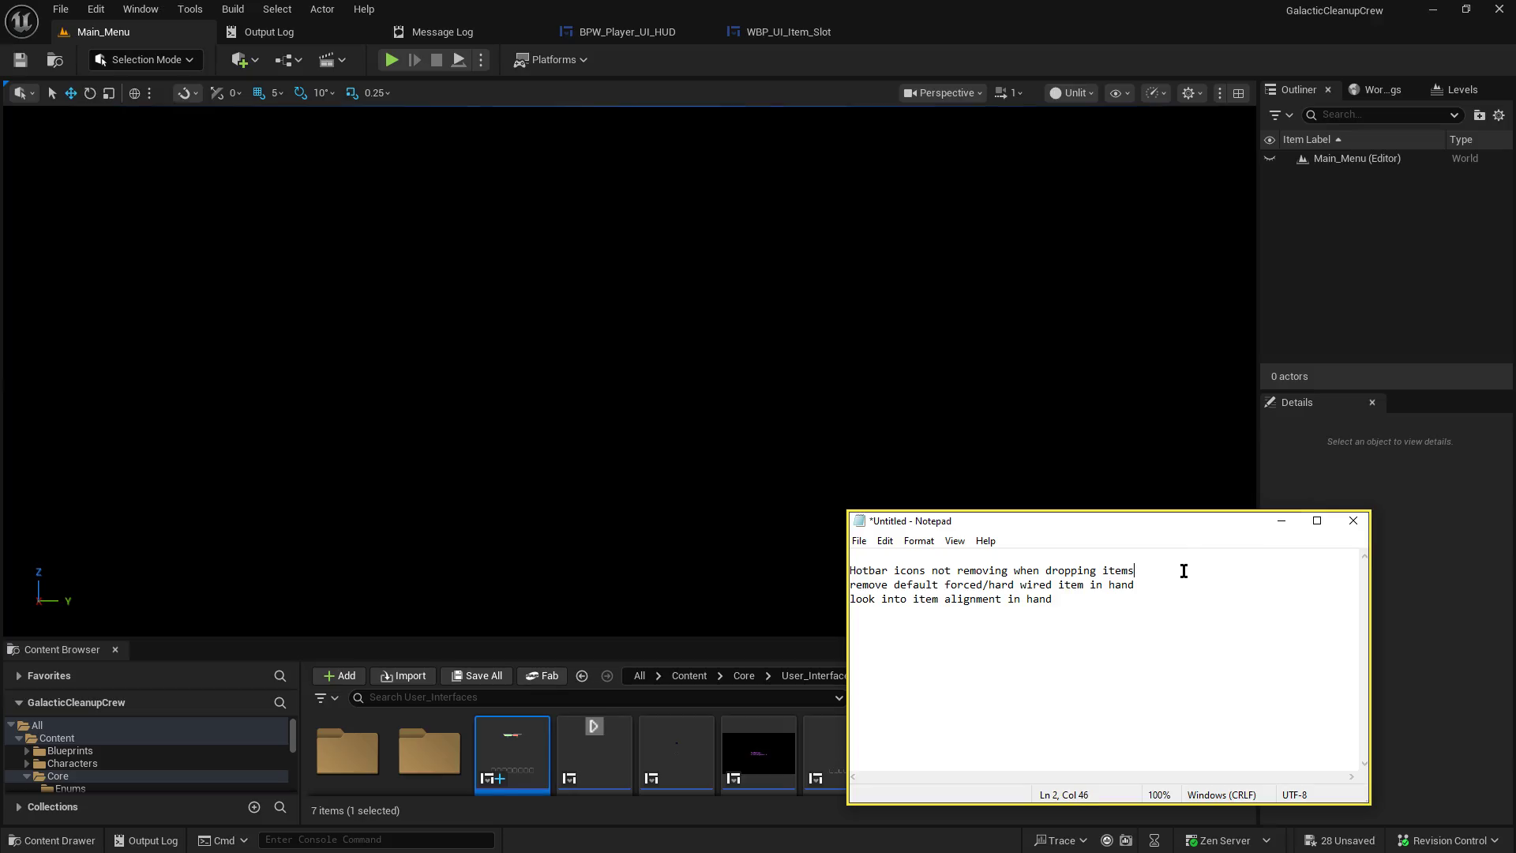
triple_click(1194, 576)
left_click(1194, 576)
key("Return")
key("Return")
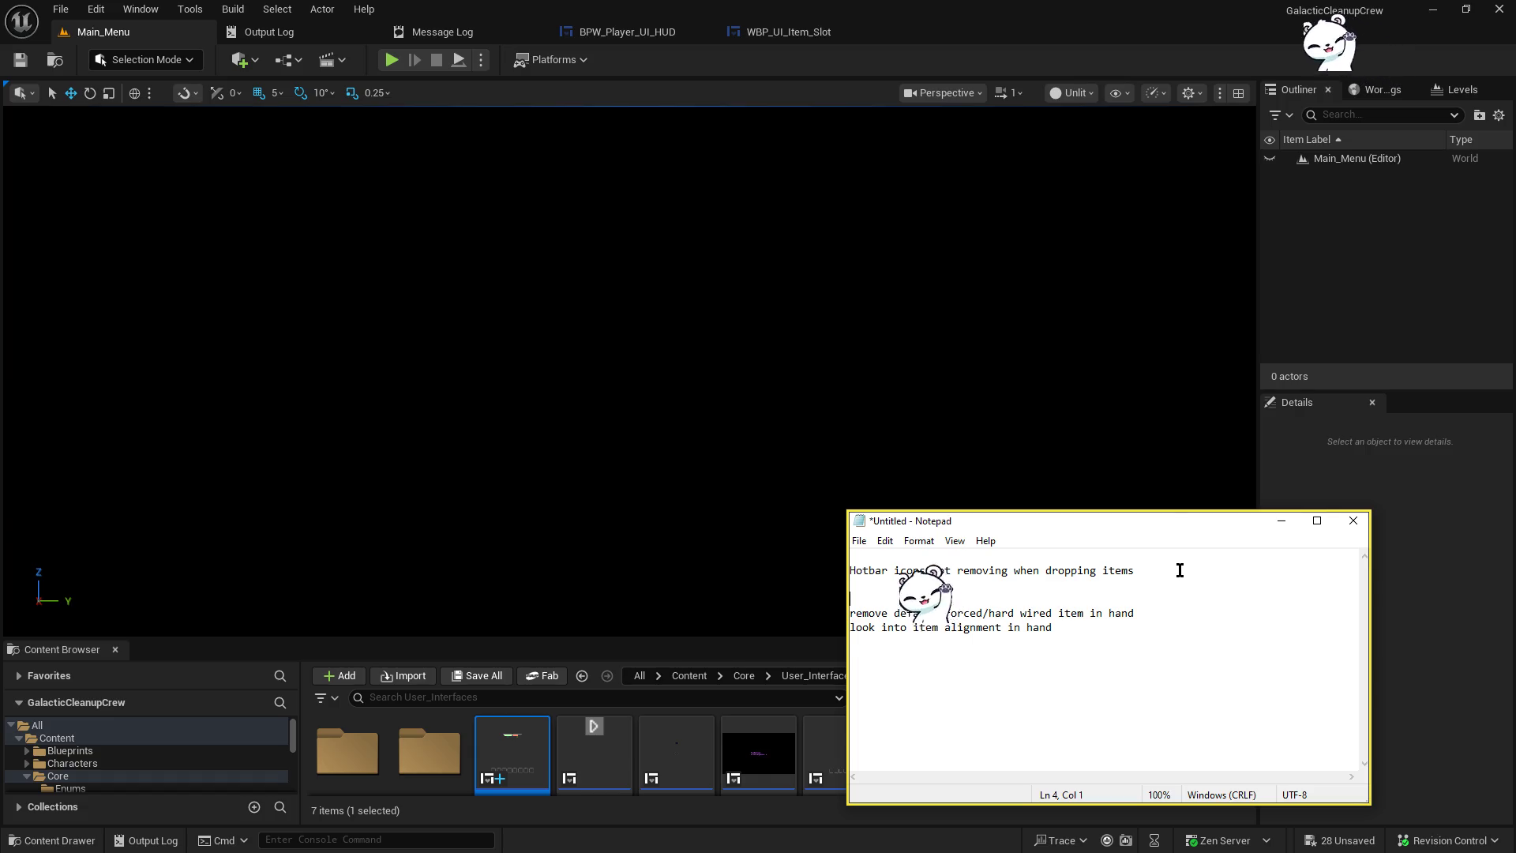
left_click_drag(1051, 514, 1515, 278)
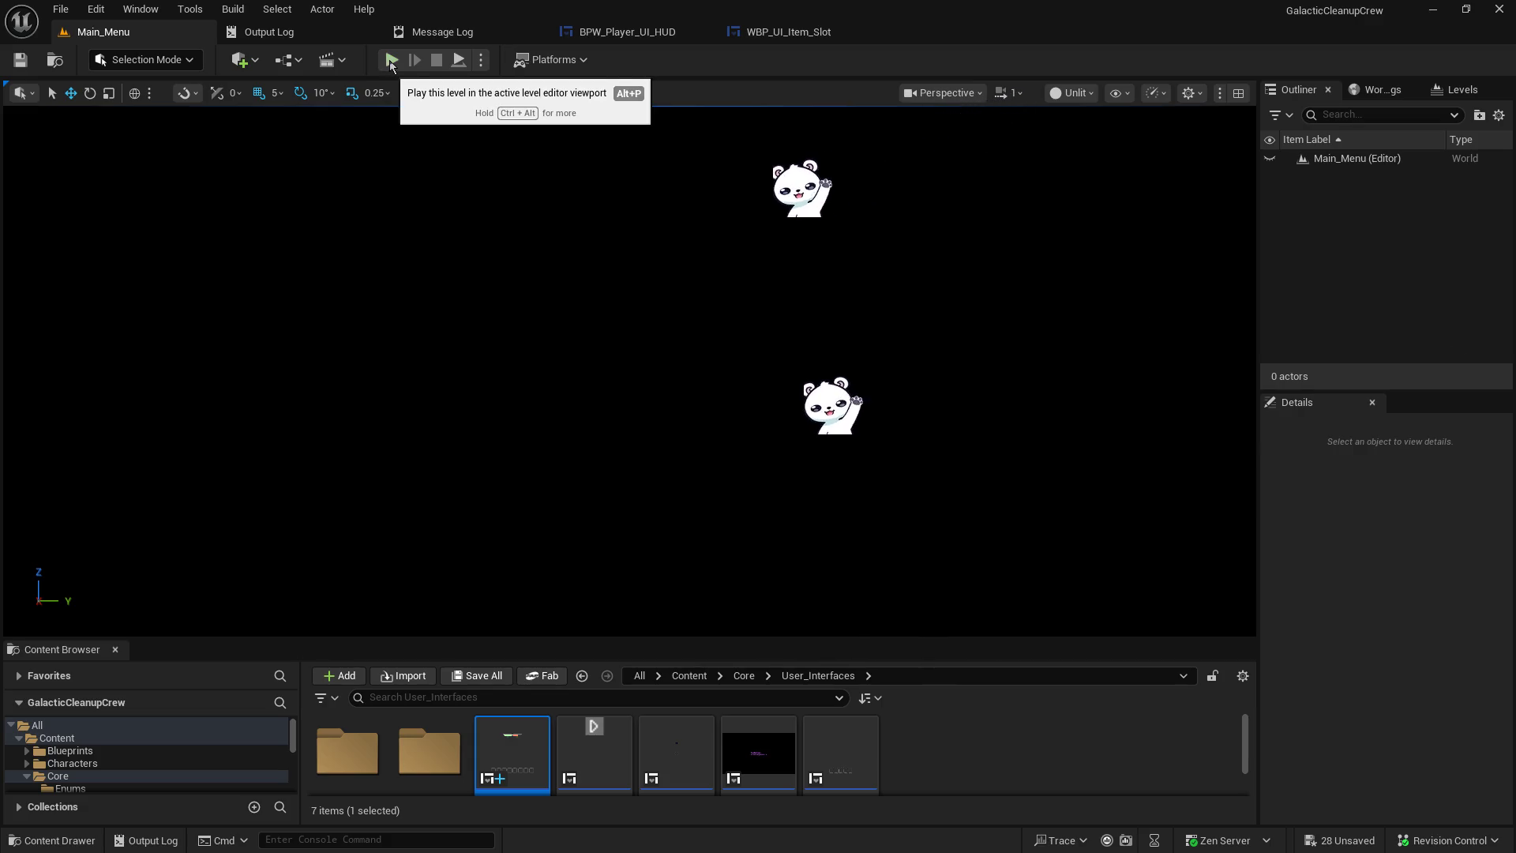
- Launch a play-in-editor session and host a game from the main menu
left_click(391, 61)
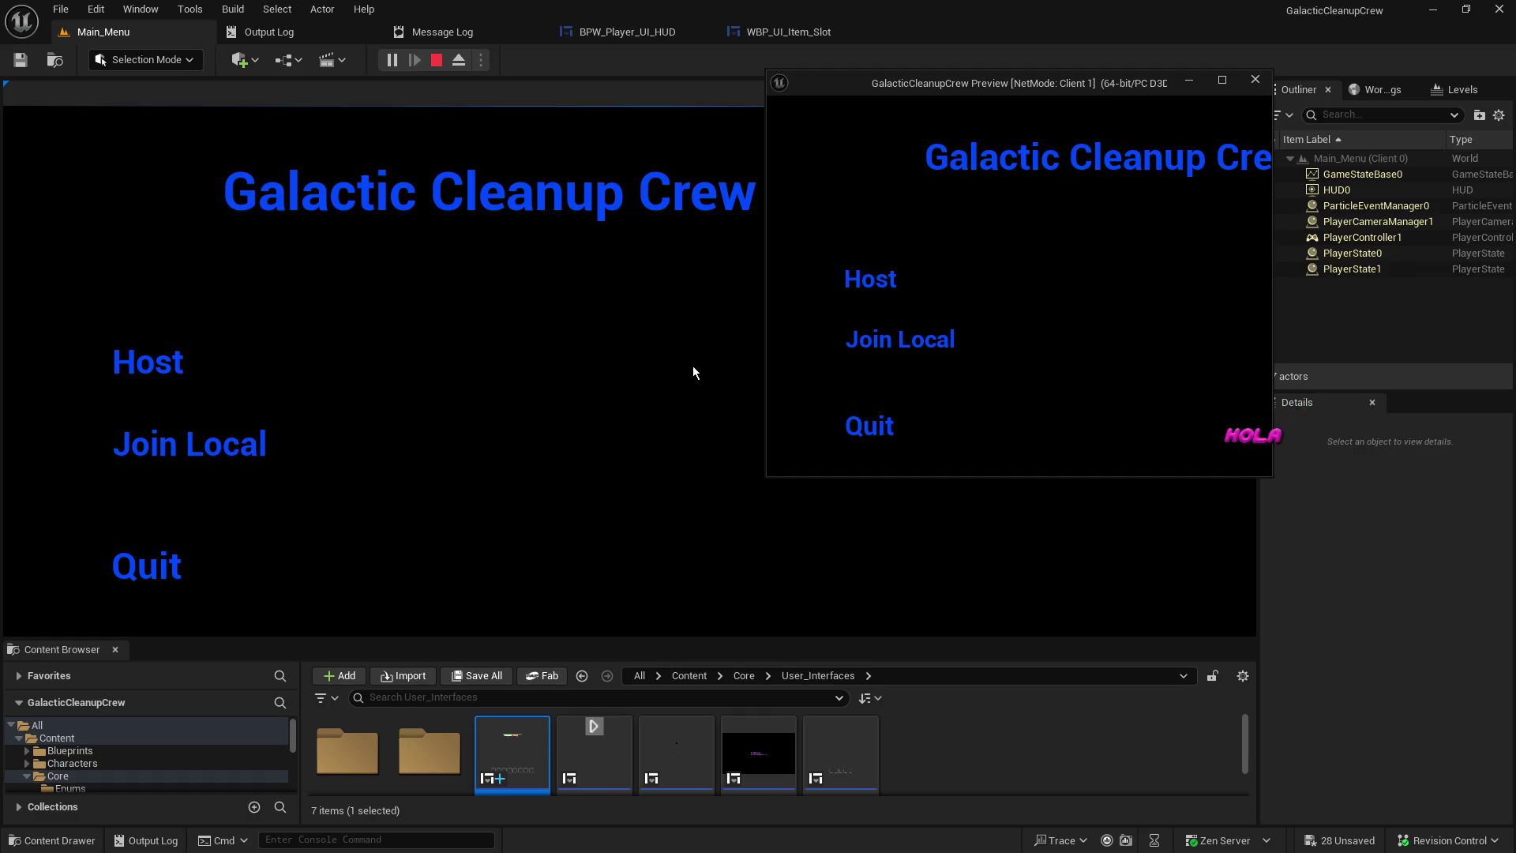
left_click(175, 370)
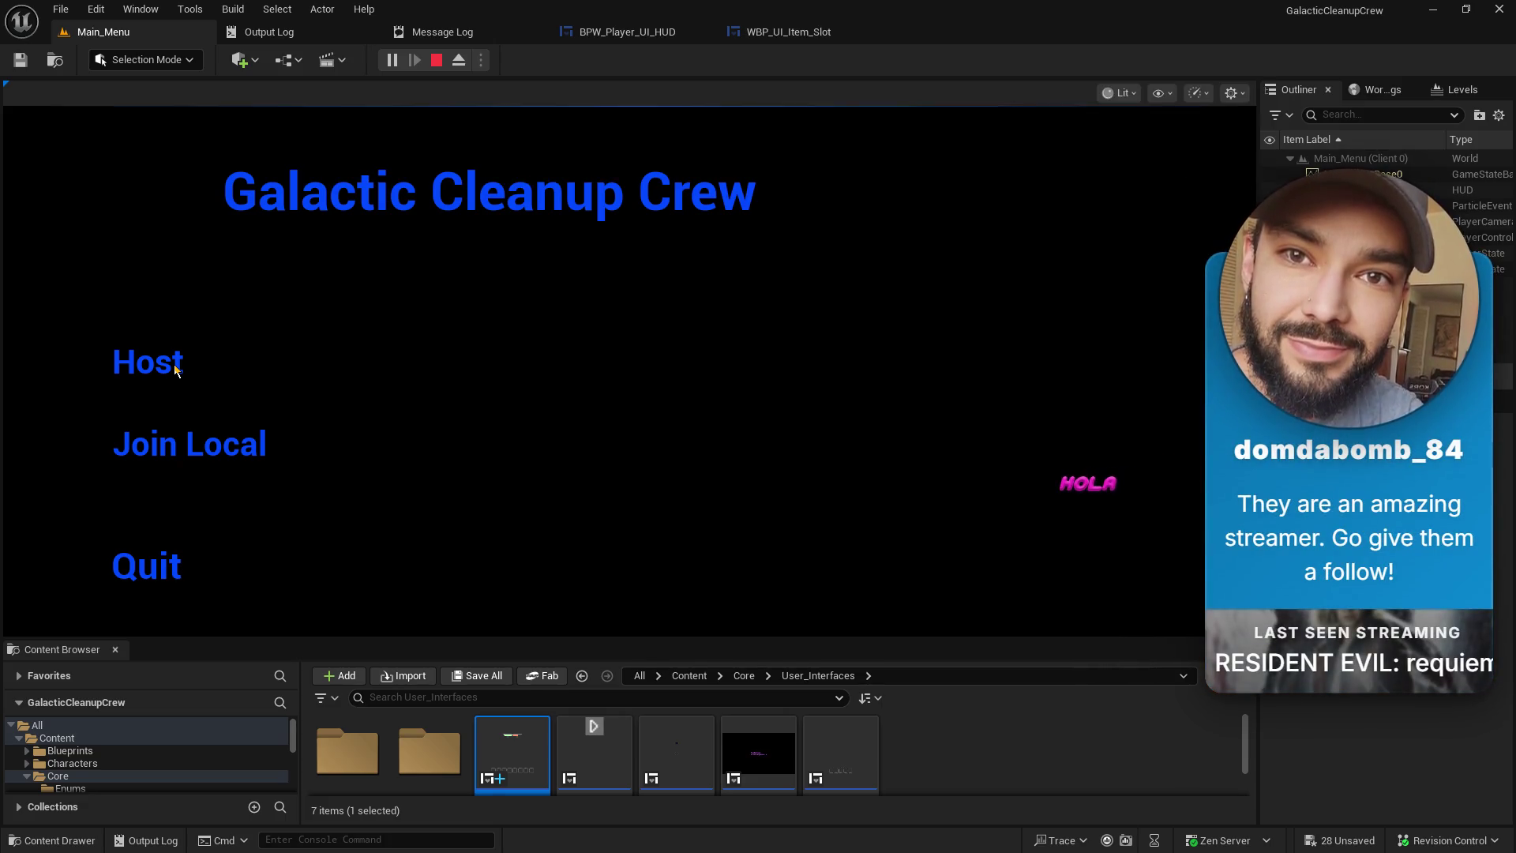
left_click(176, 369)
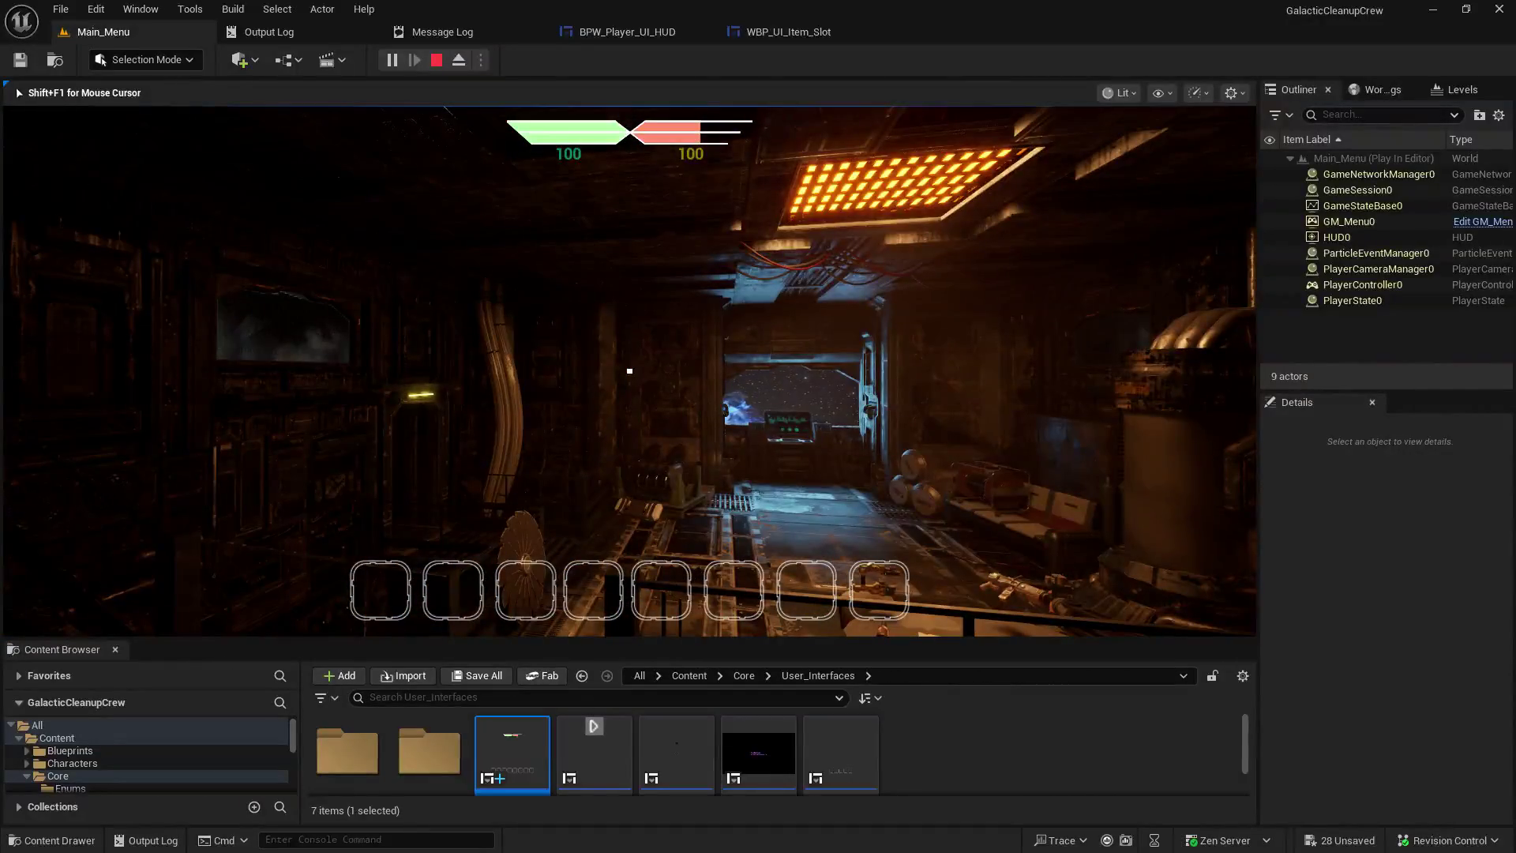
- Walk down the corridor and use the elevator console to travel to the next map
key("w")
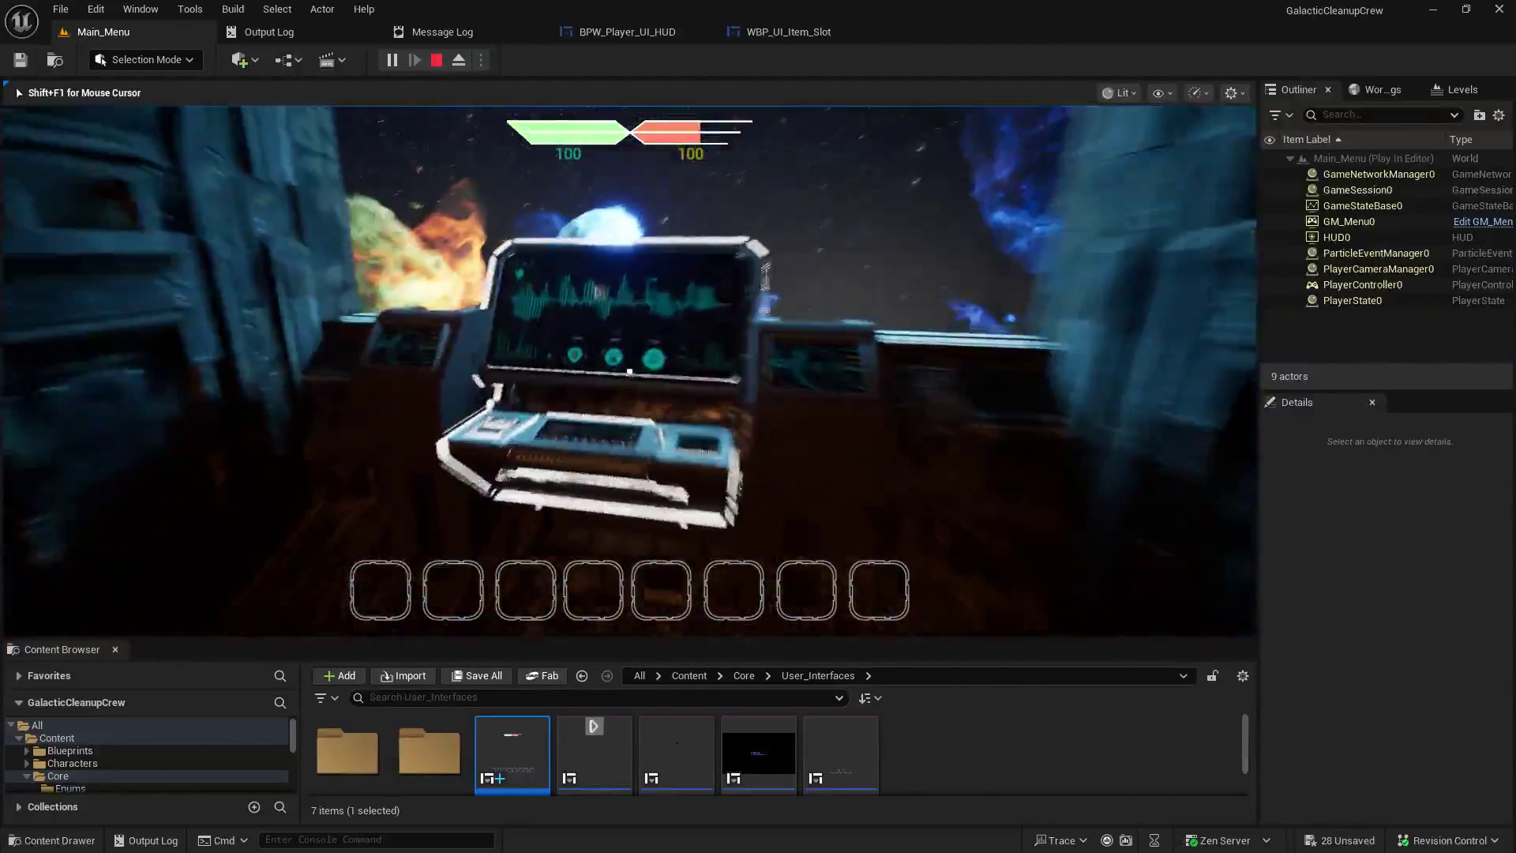
key("e")
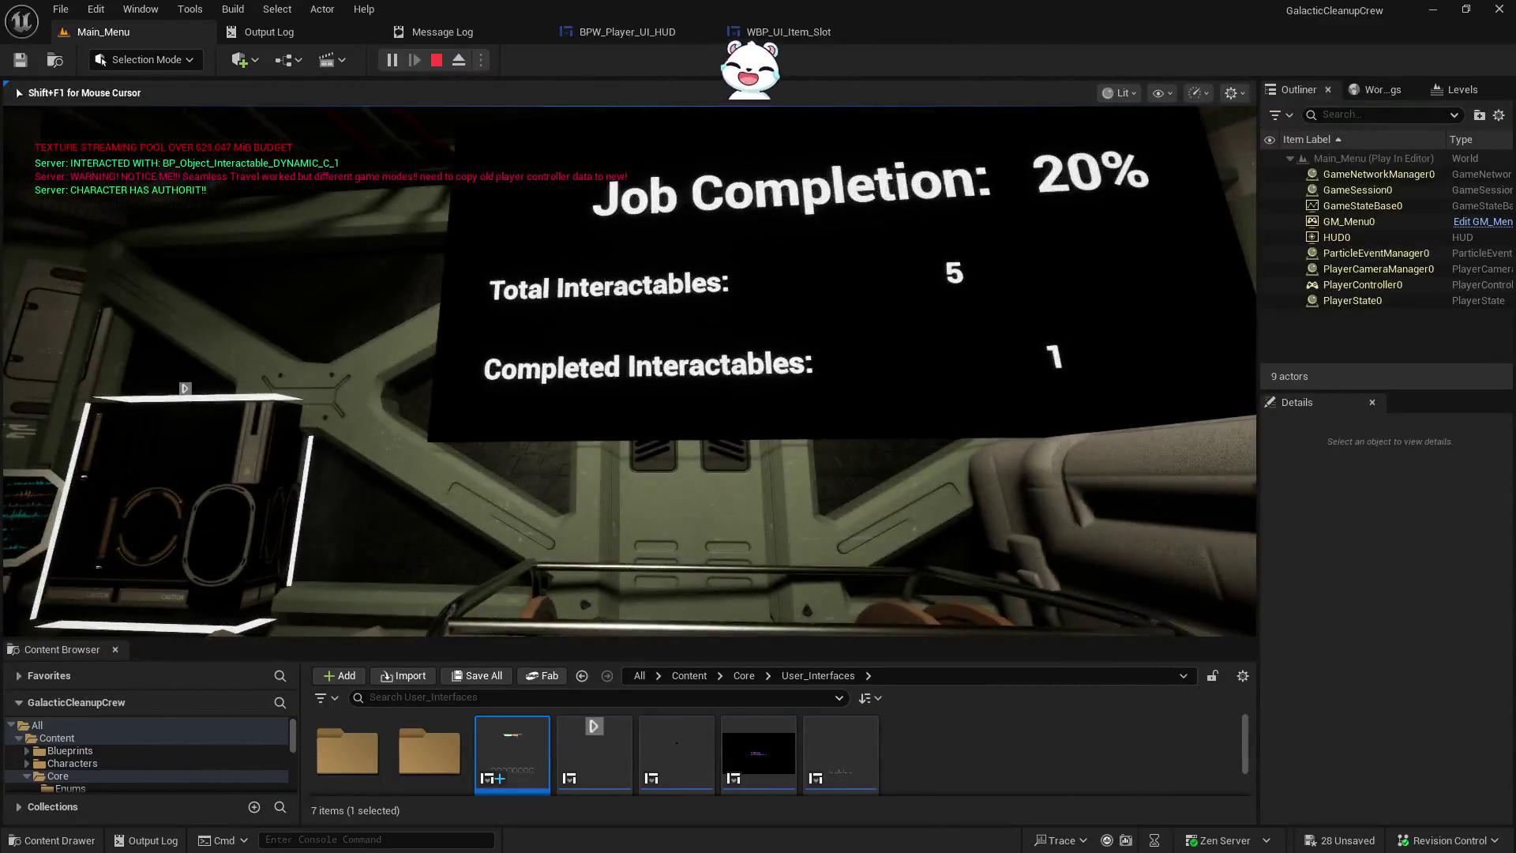
- Walk past the crate to read the Job Completion screen showing 20%, 1 of 5 interactables
key("w")
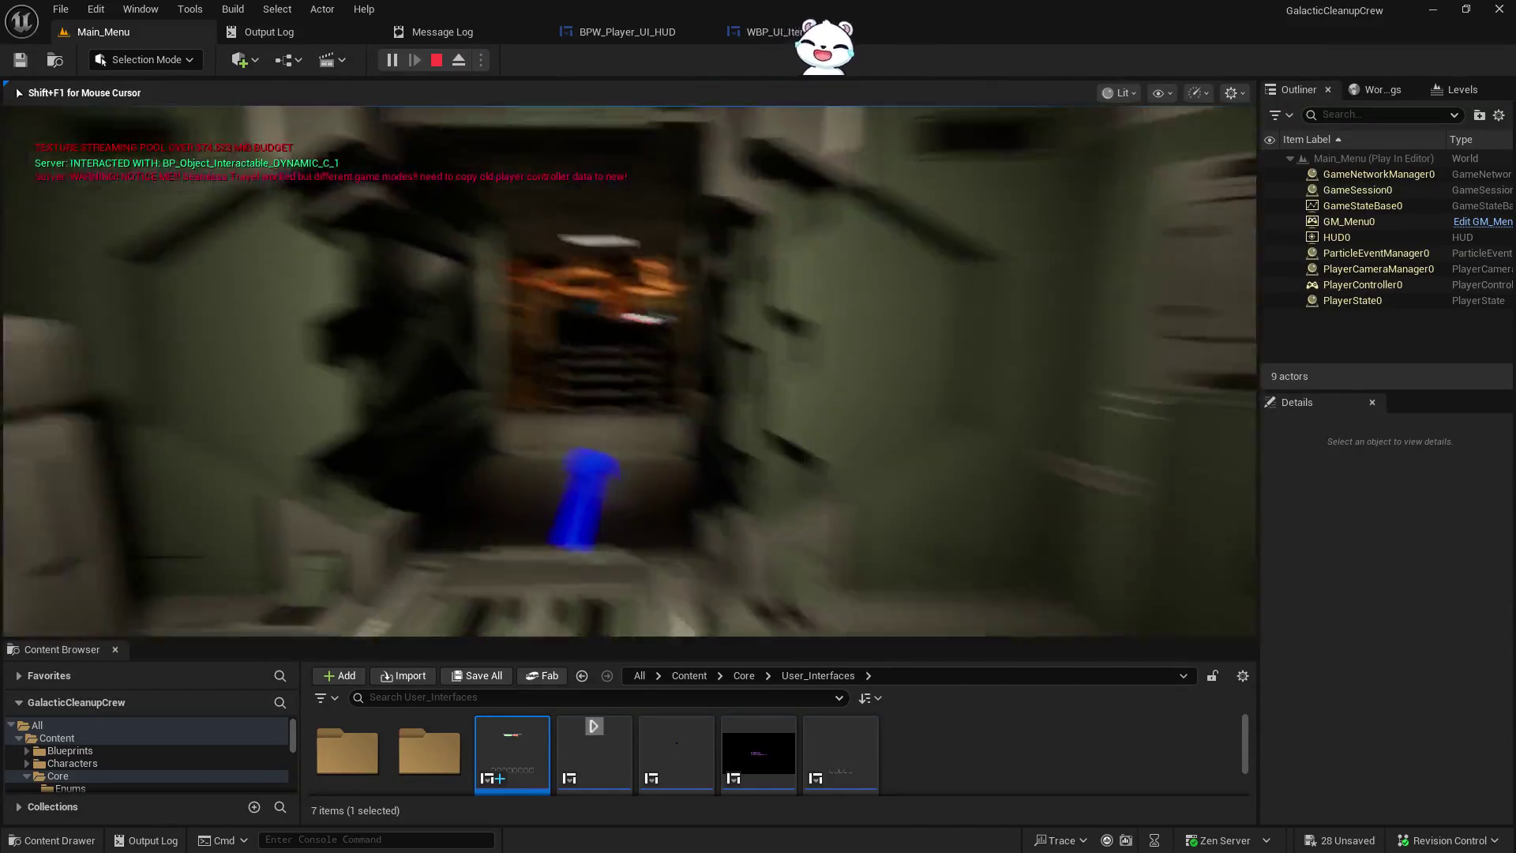
key("a")
type("BRB, taking a few bites of sammich until ads finish XD")
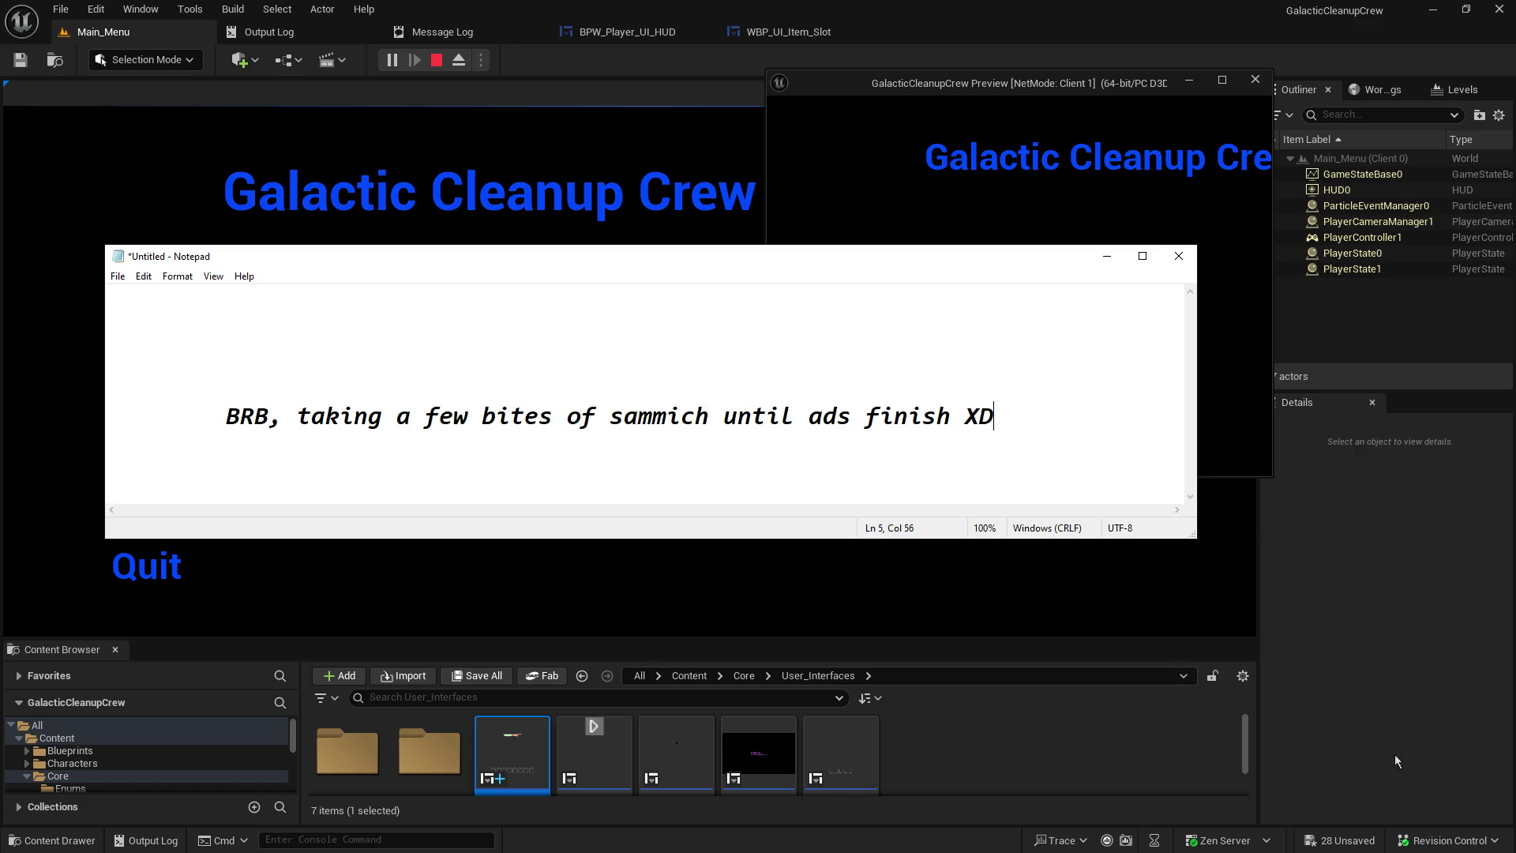
- Close the untitled BRB note in Notepad, choosing Don't Save
left_click(1179, 255)
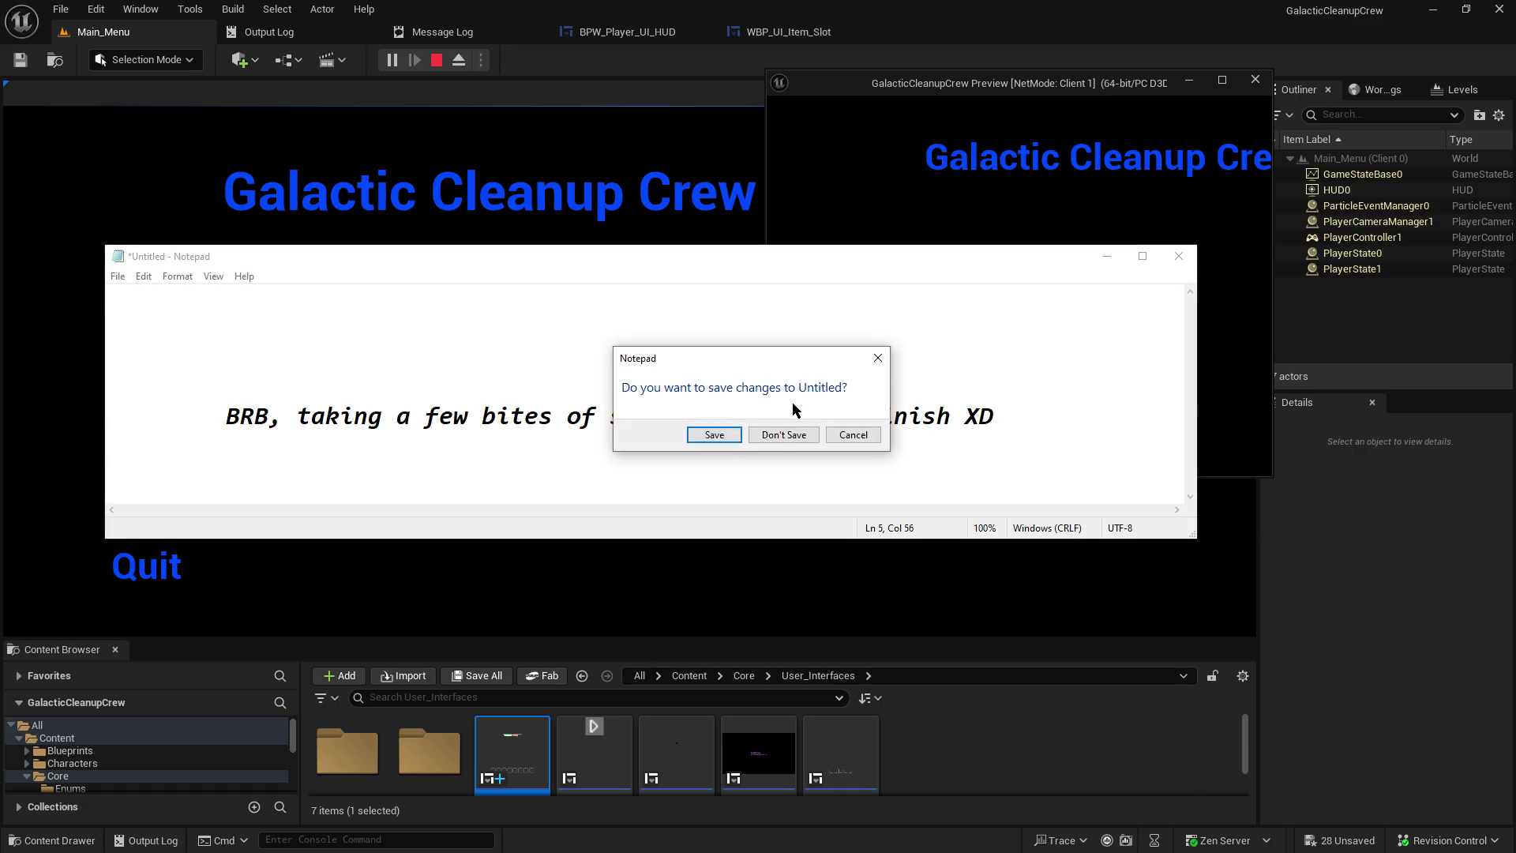
left_click(776, 435)
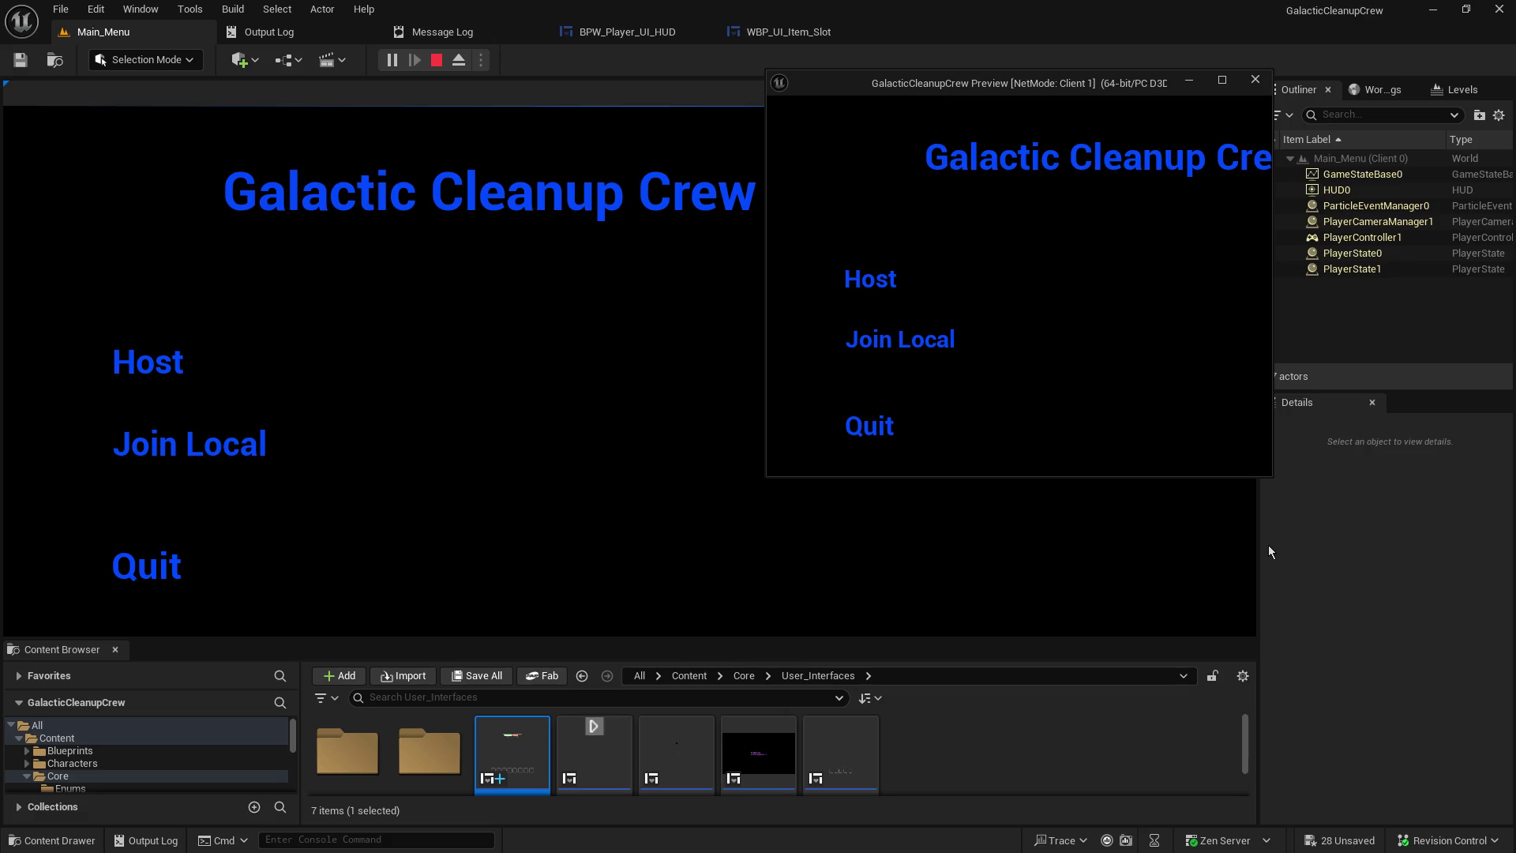
- Host a game from the Main_Menu to load the ship level with its HUD
left_click(146, 381)
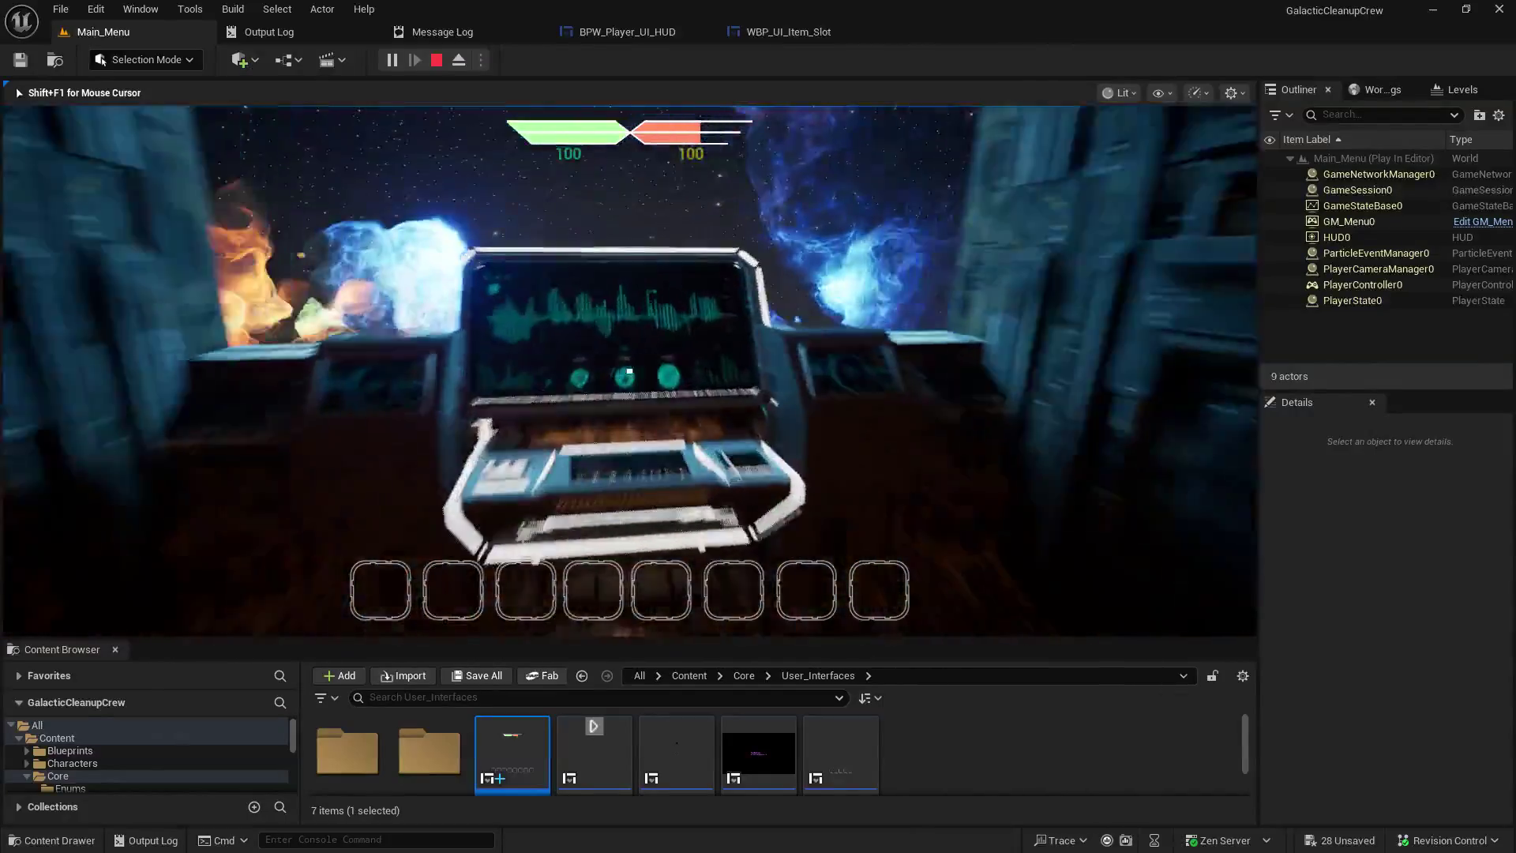
- Interact with the console to load the spaceship corridor mission map
key("e")
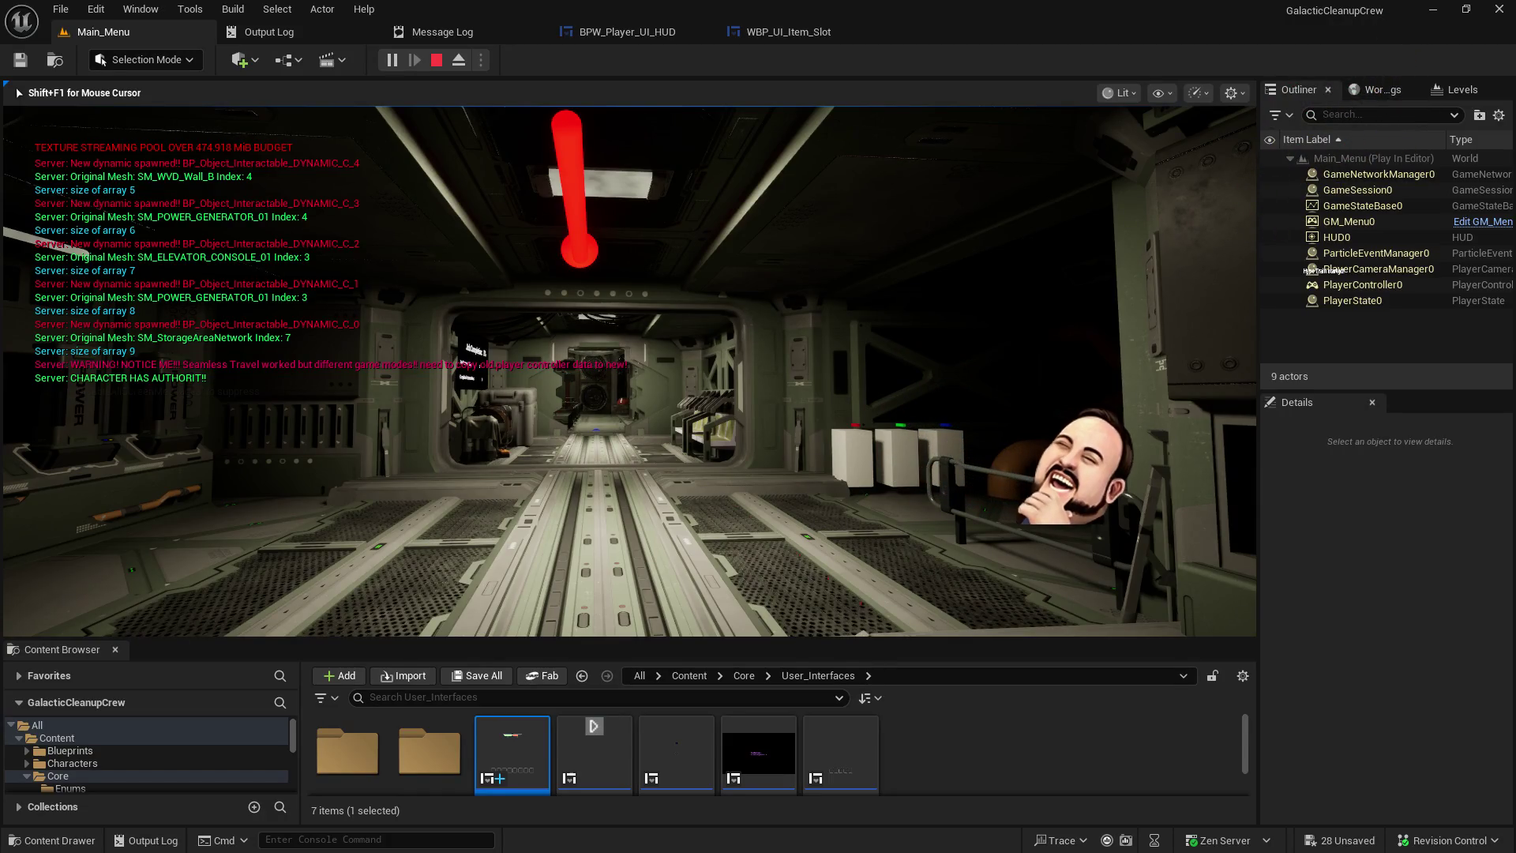
- Walk down the corridor and interact with BP_Object_Interactable_DYNAMIC_C_1
key("w")
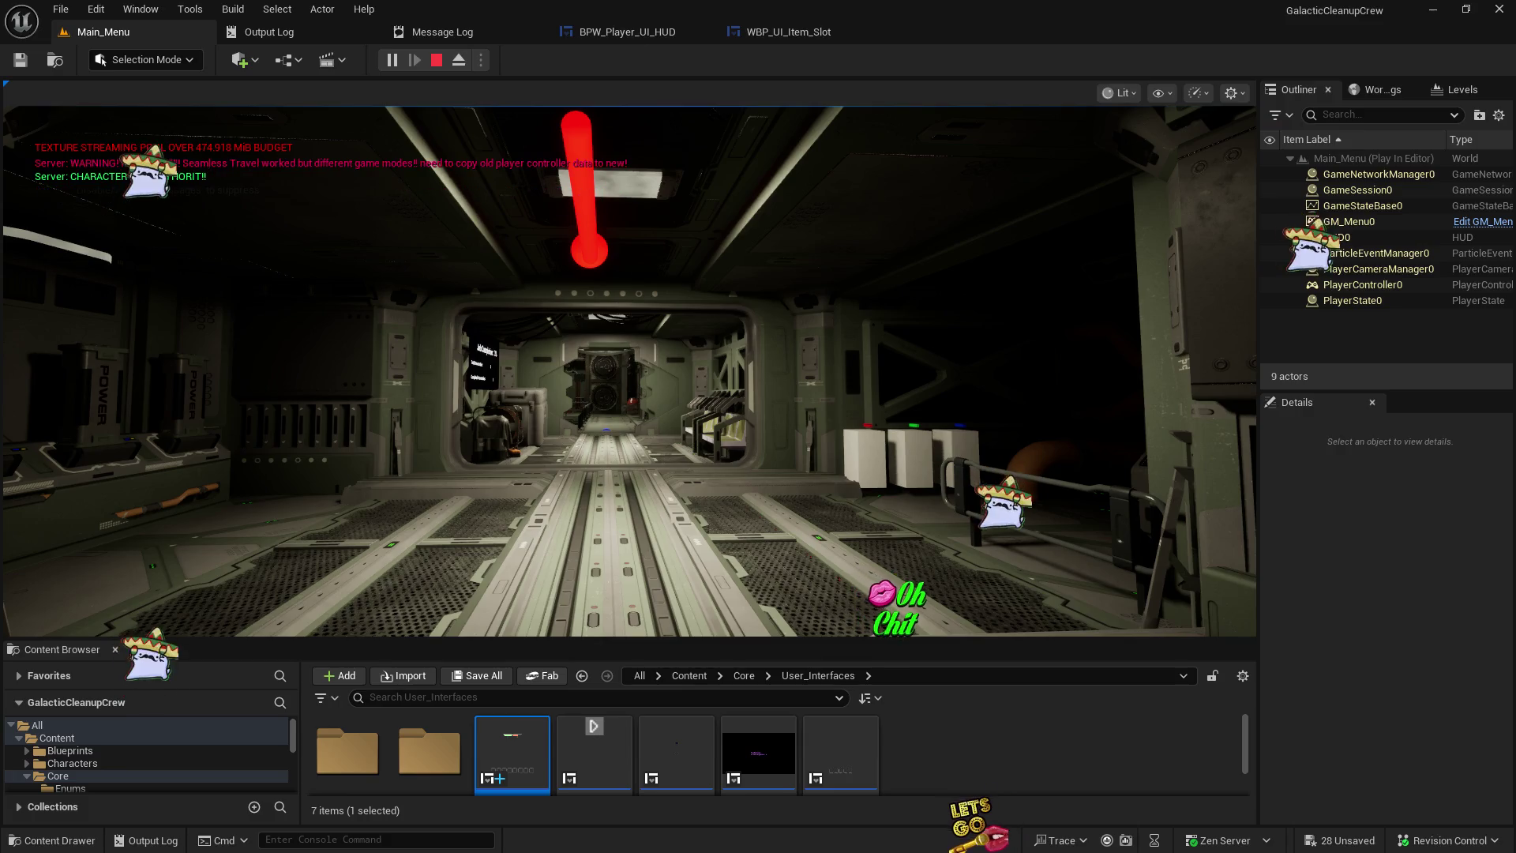
left_click(629, 371)
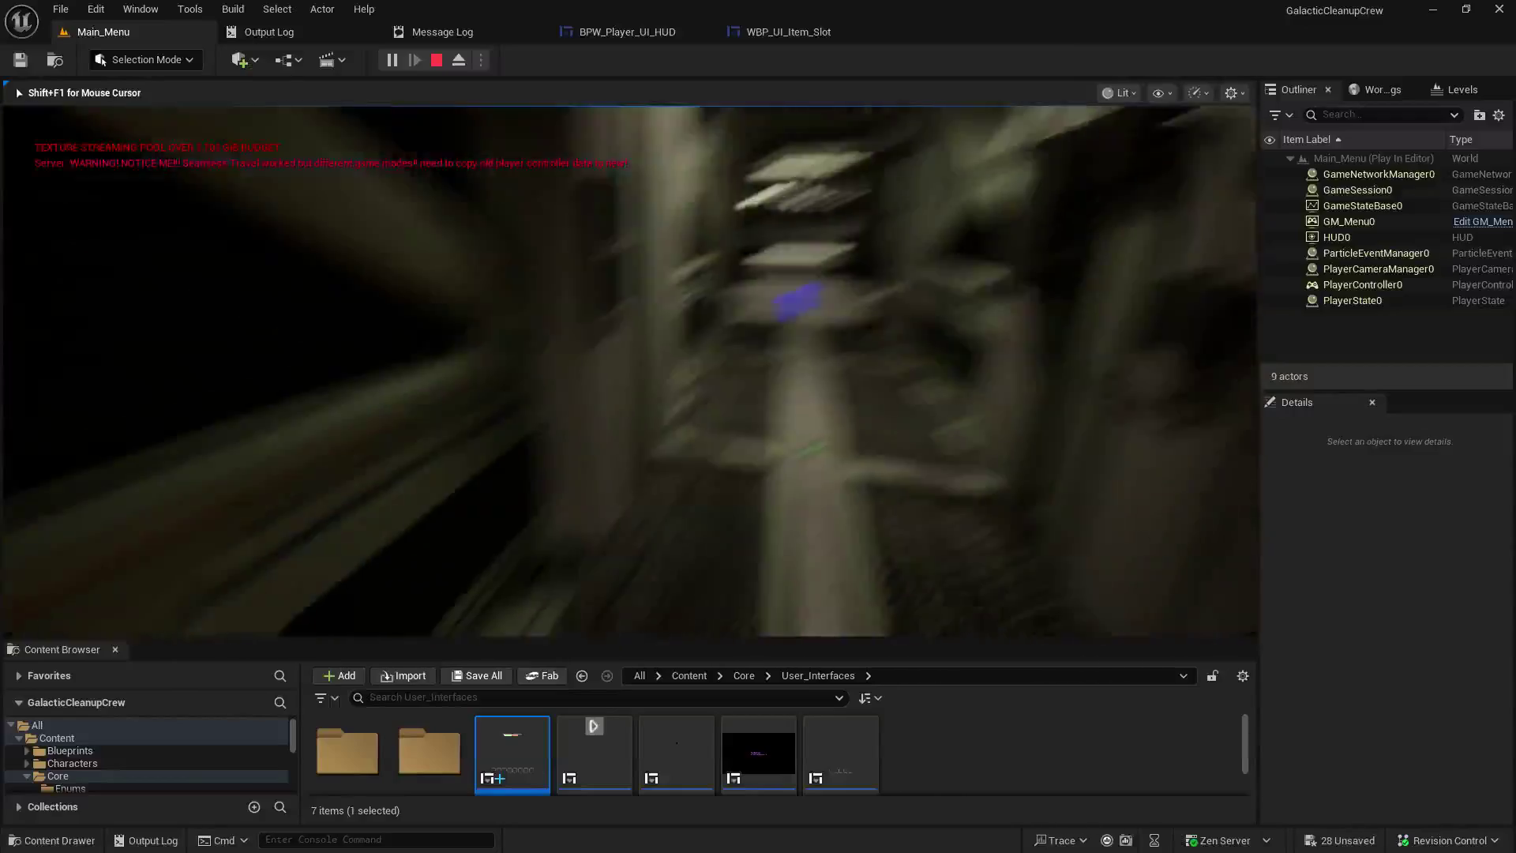
key("w")
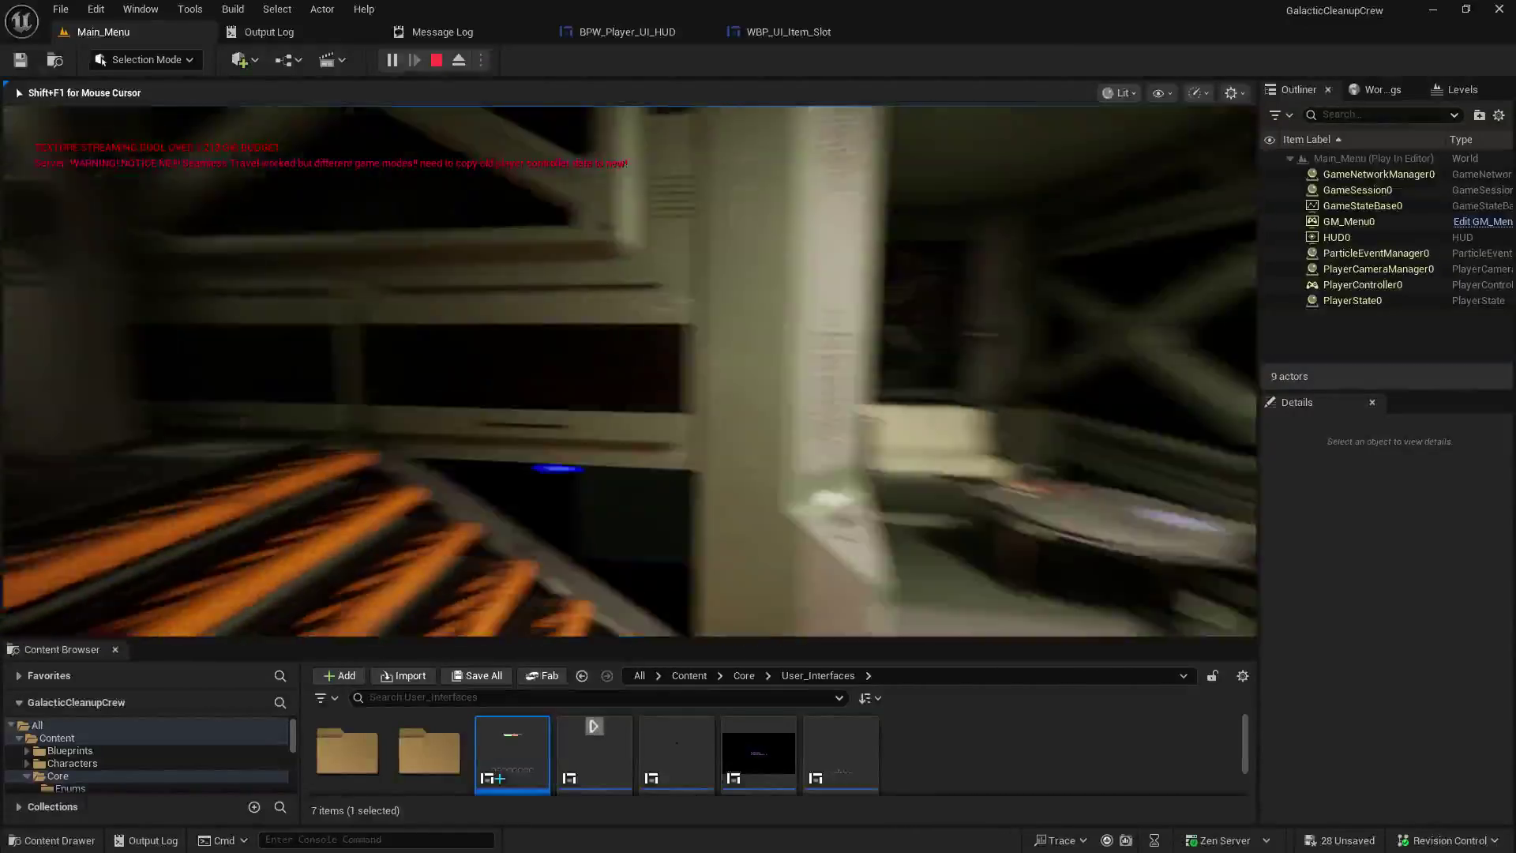
key("w")
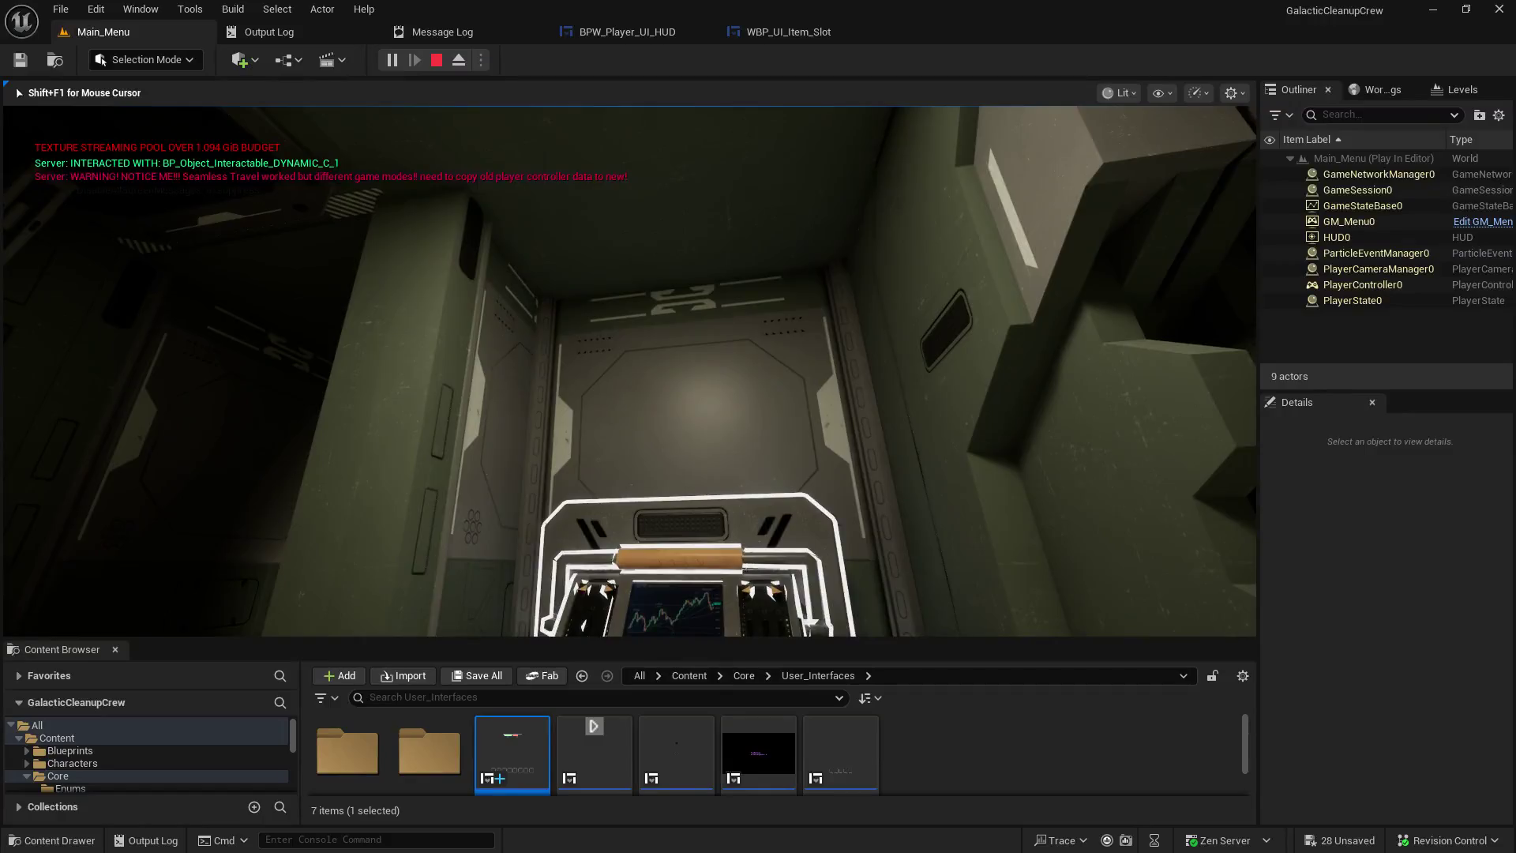
- Walk on until the Job Completion board shows 20%, 1 of 5 interactables
key("w")
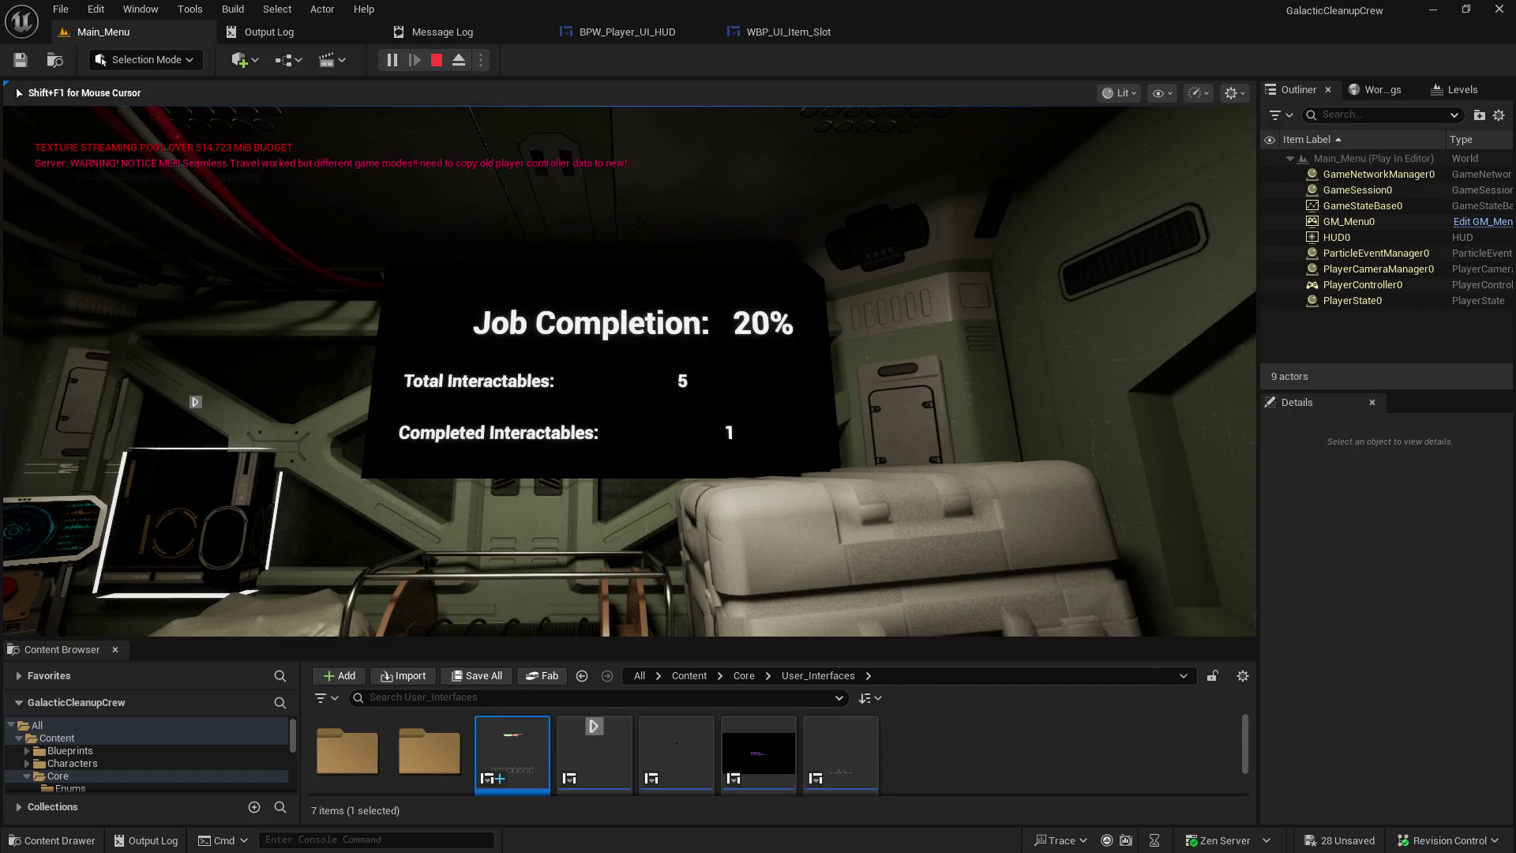
- Walk into the next corridor, then stop play and return to the Main_Menu level editor
key("w")
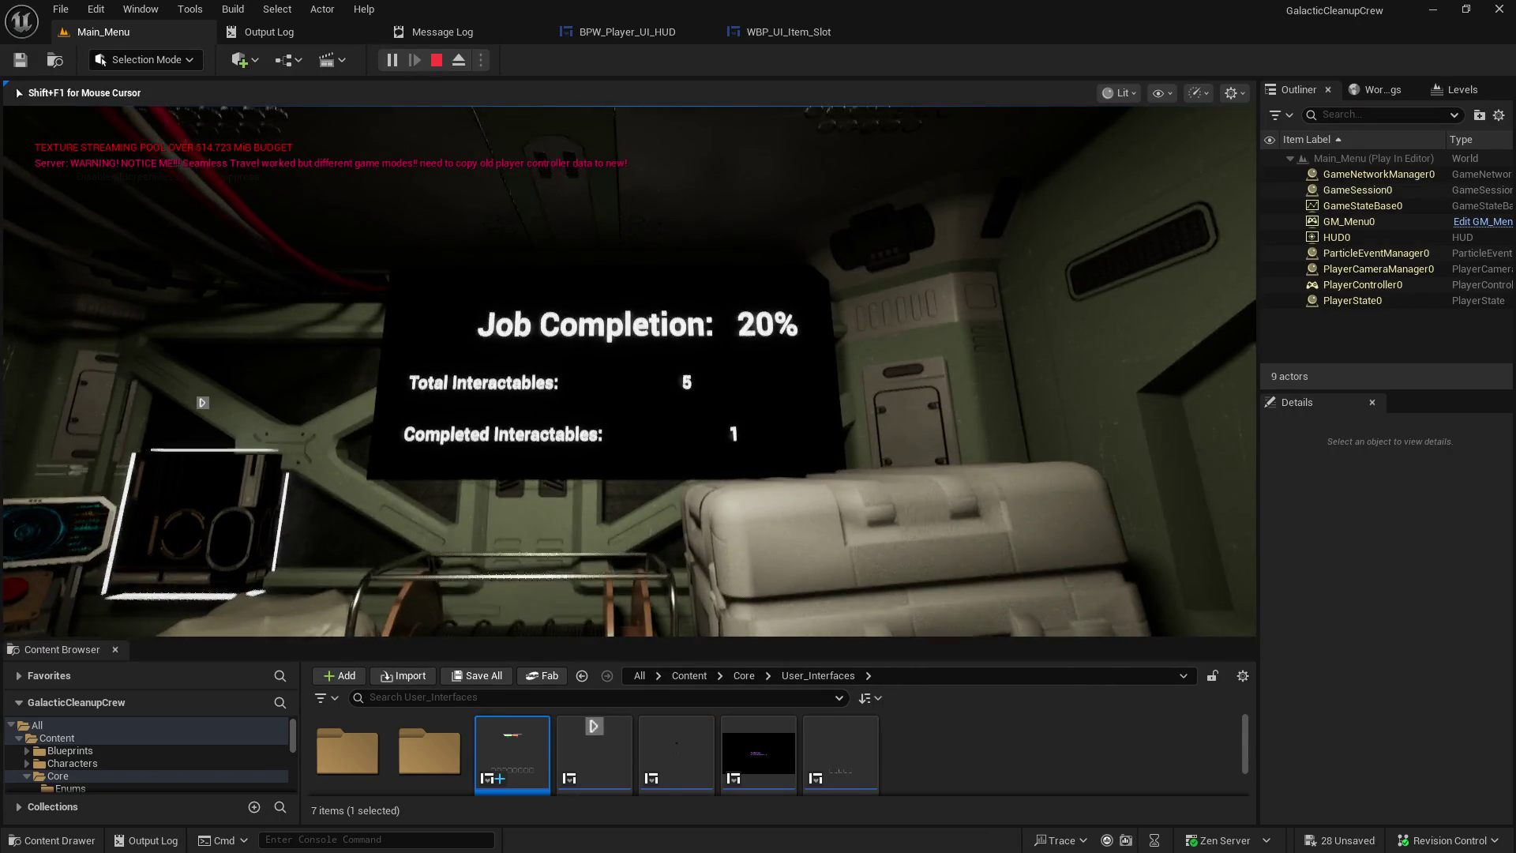
key("a")
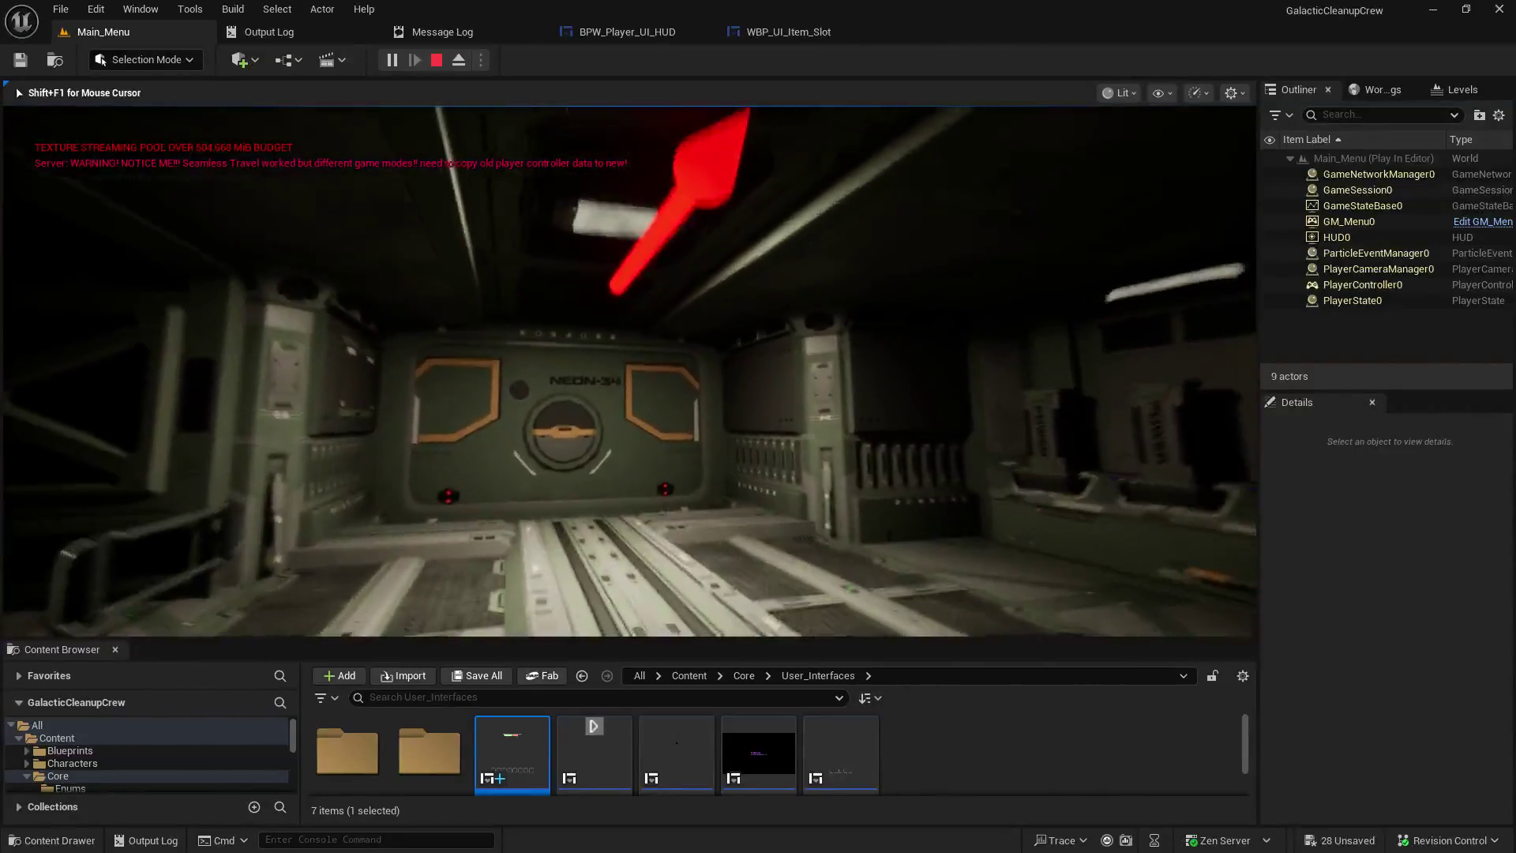
key("w")
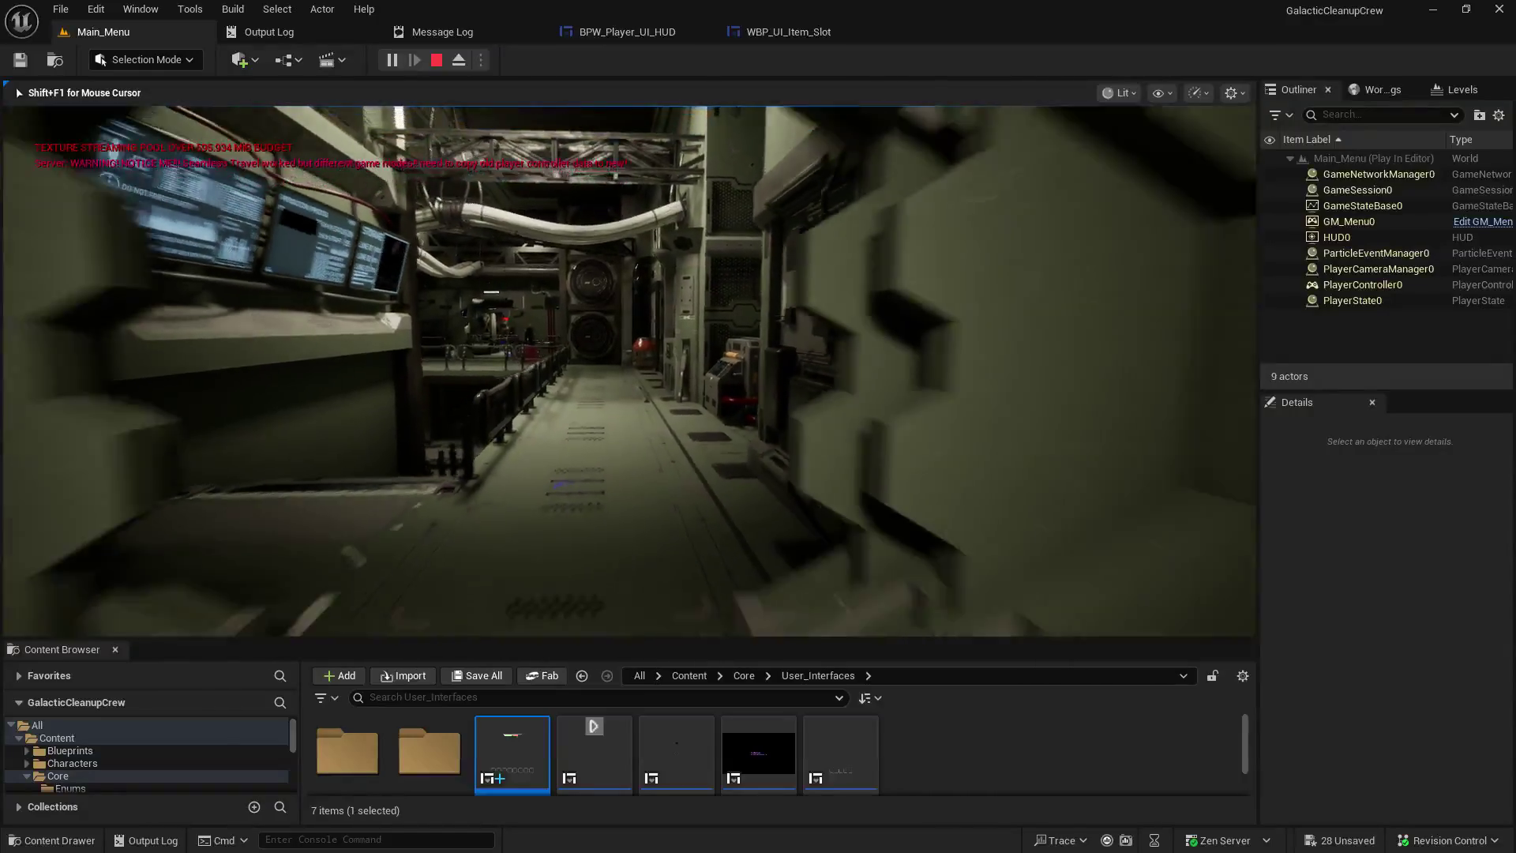
key("Escape")
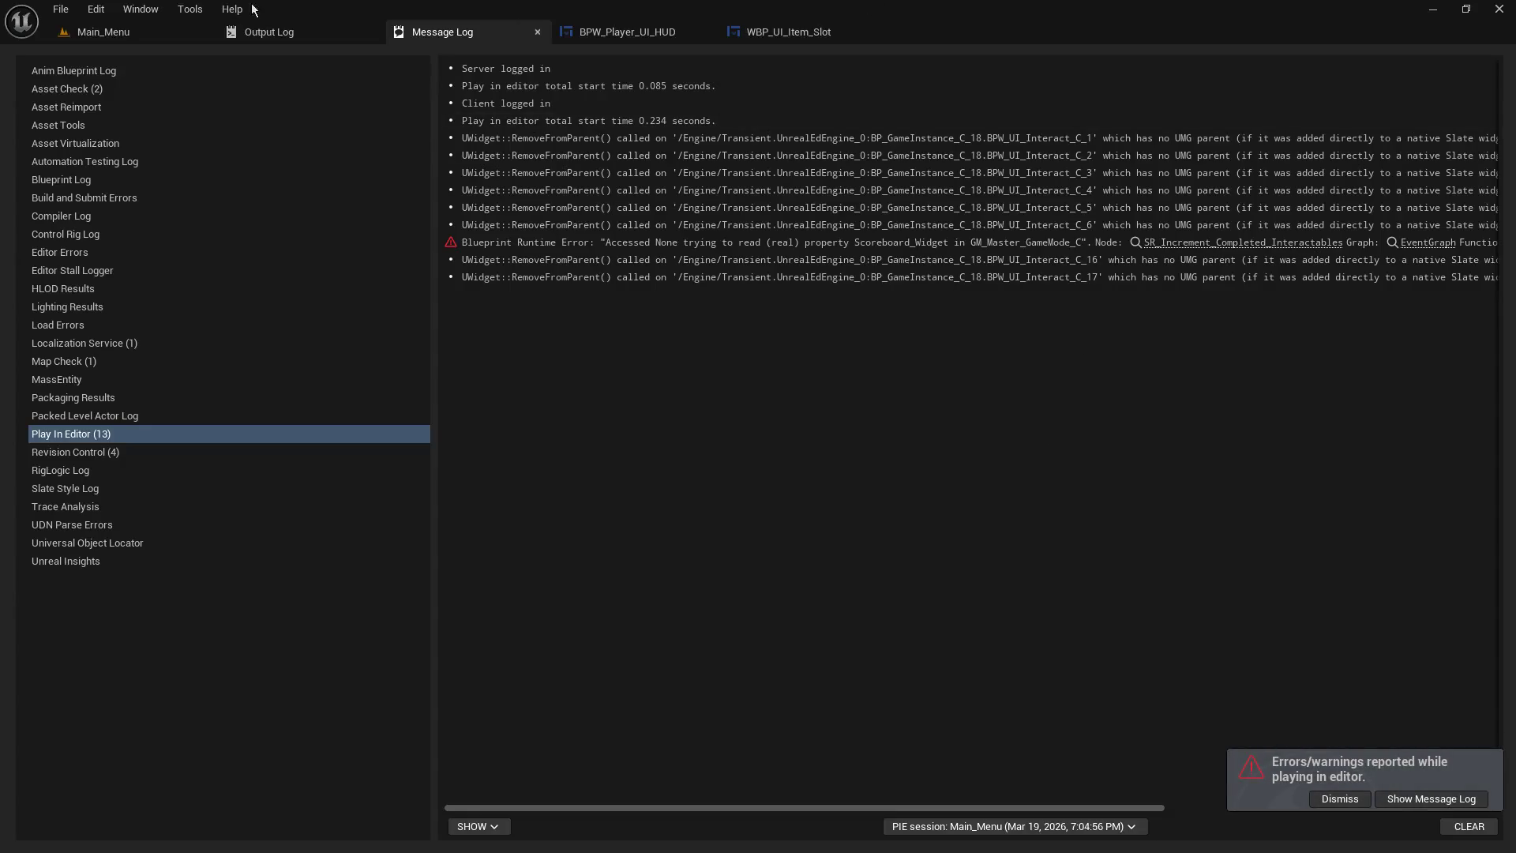
left_click(103, 31)
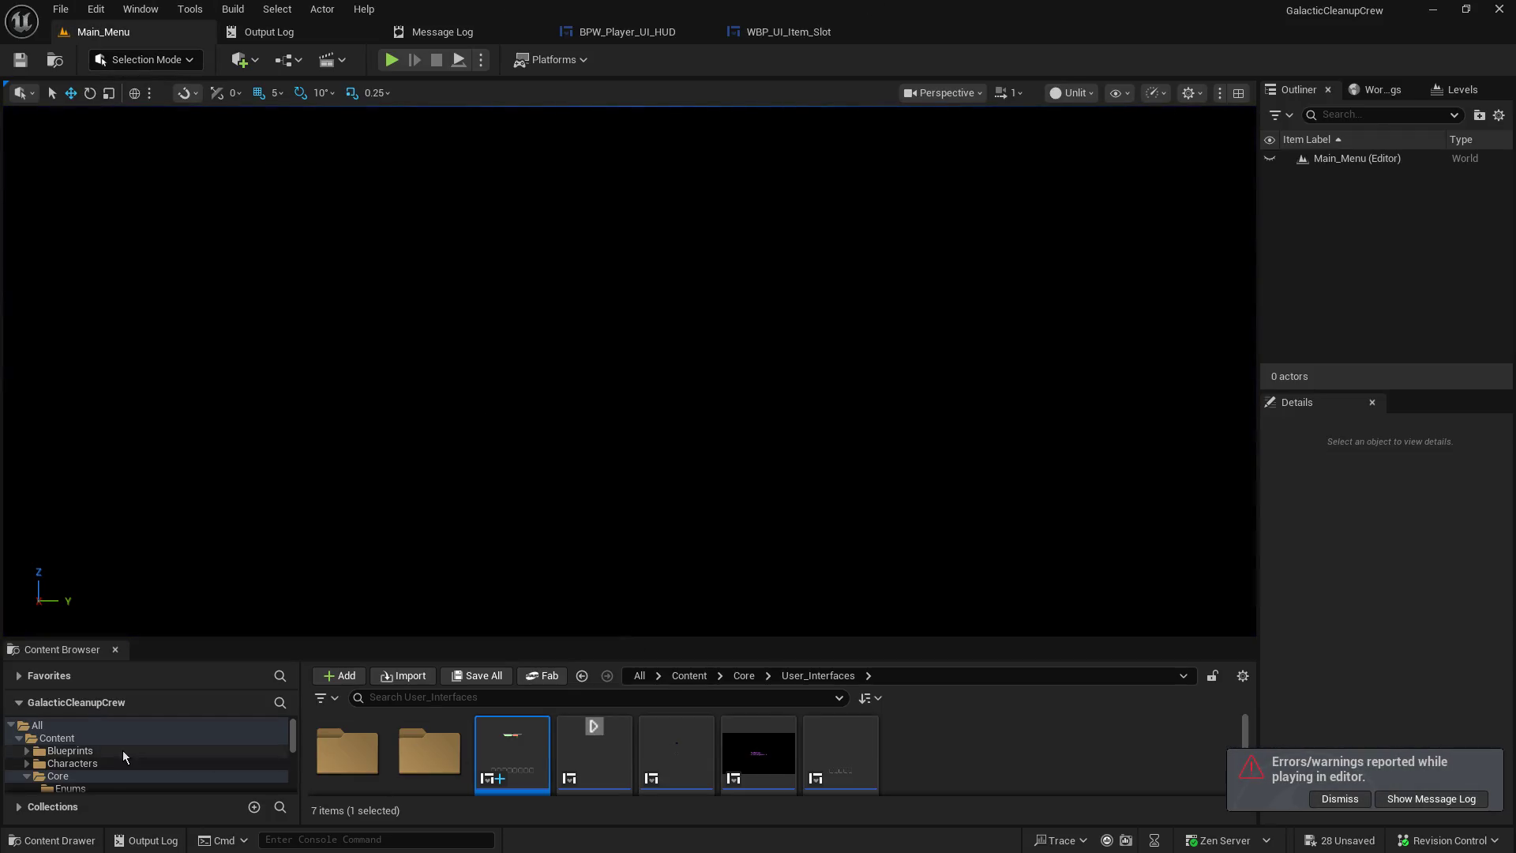
- Open the Generator1 level from Map_Content/DemoMap/Levels, discarding unsaved changes
scroll(122, 751, "down", 5)
scroll(112, 774, "down", 3)
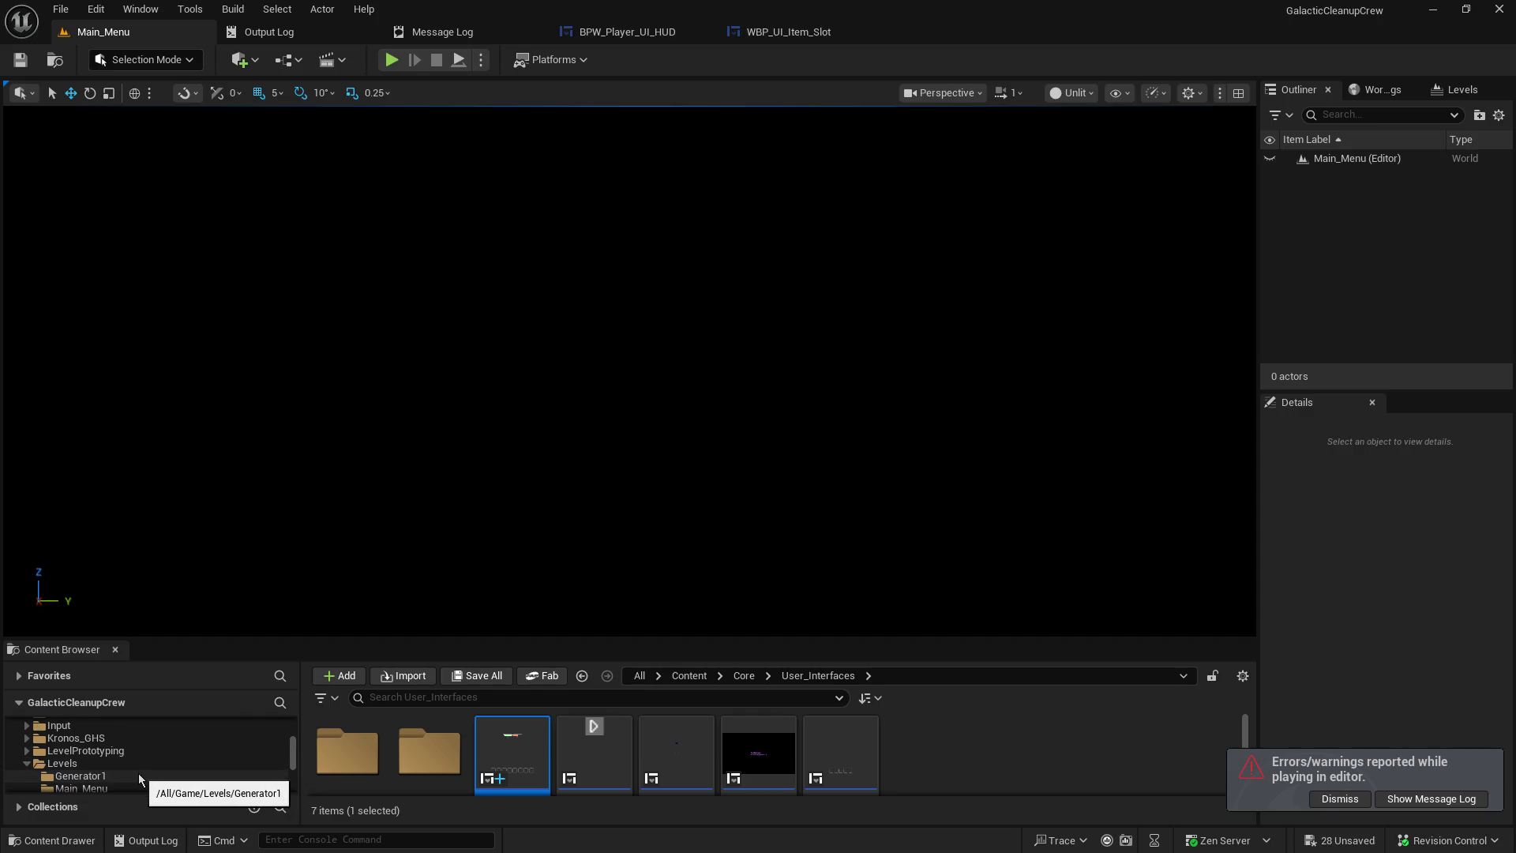
left_click(139, 776)
scroll(136, 780, "down", 1)
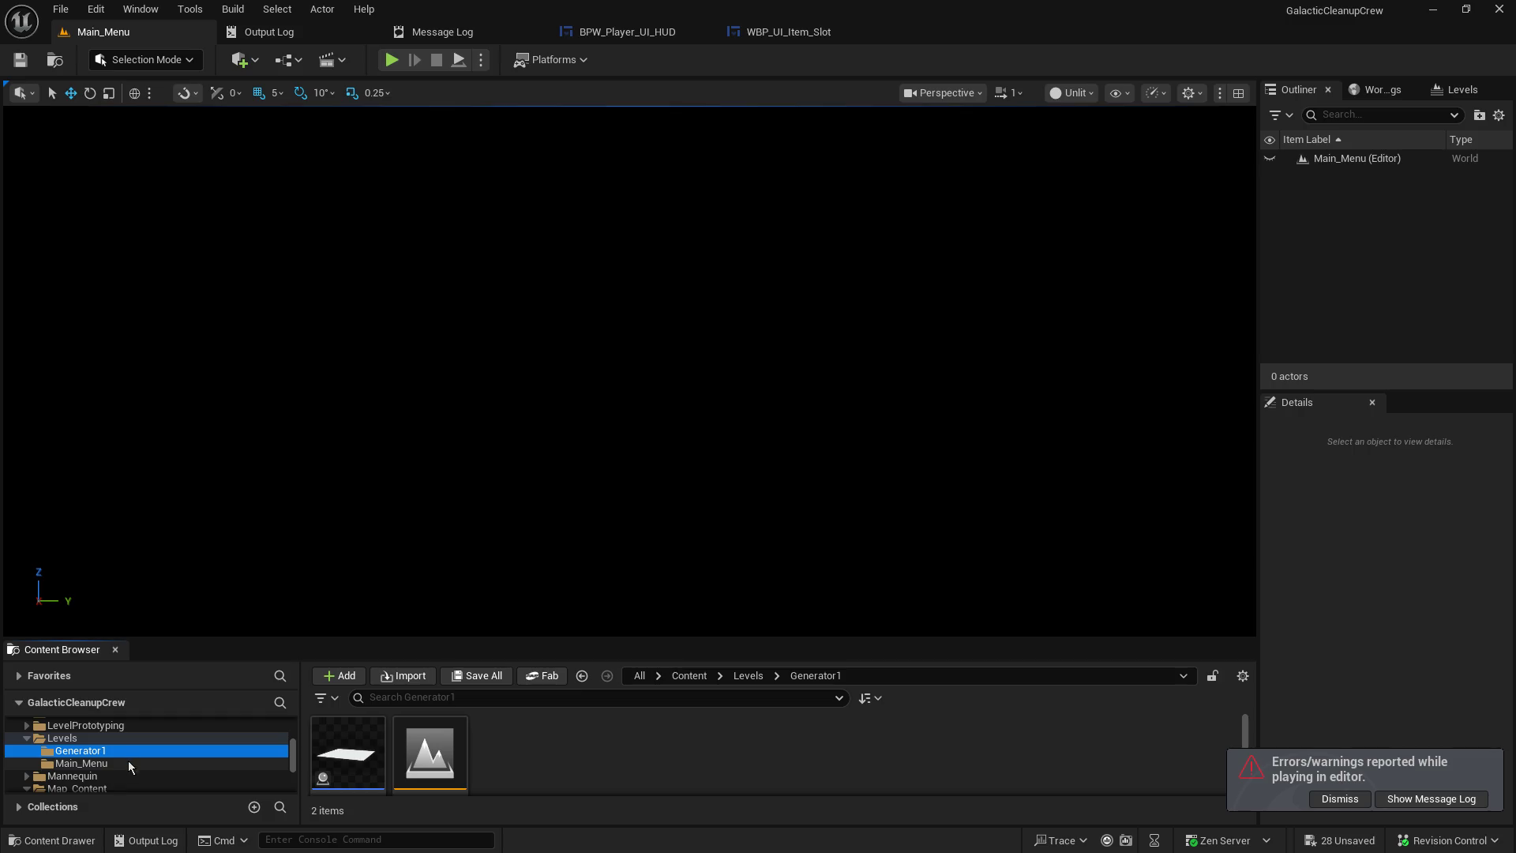
scroll(134, 776, "down", 2)
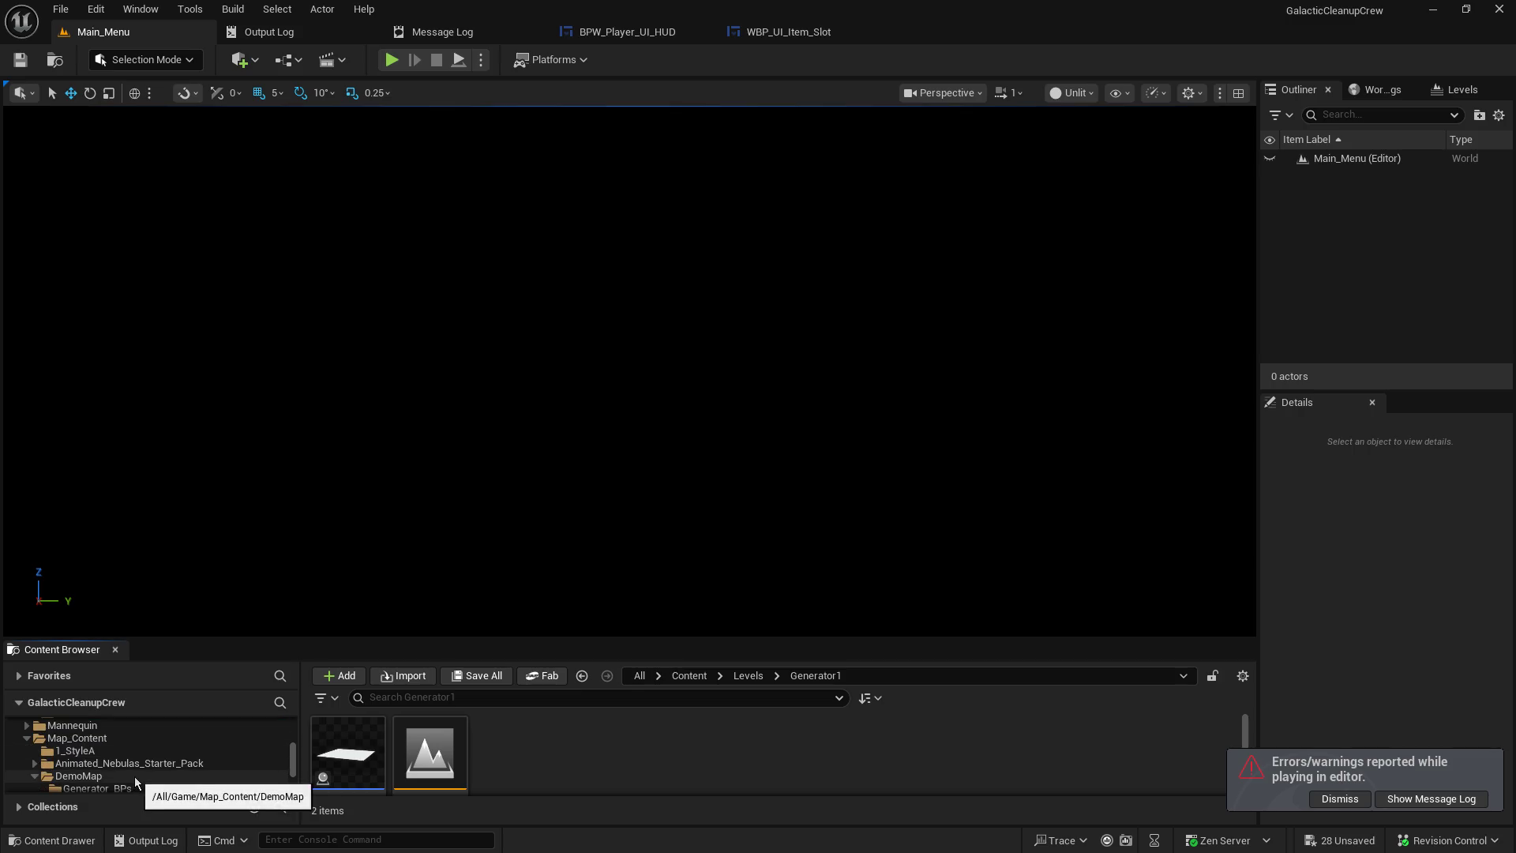
left_click(151, 779)
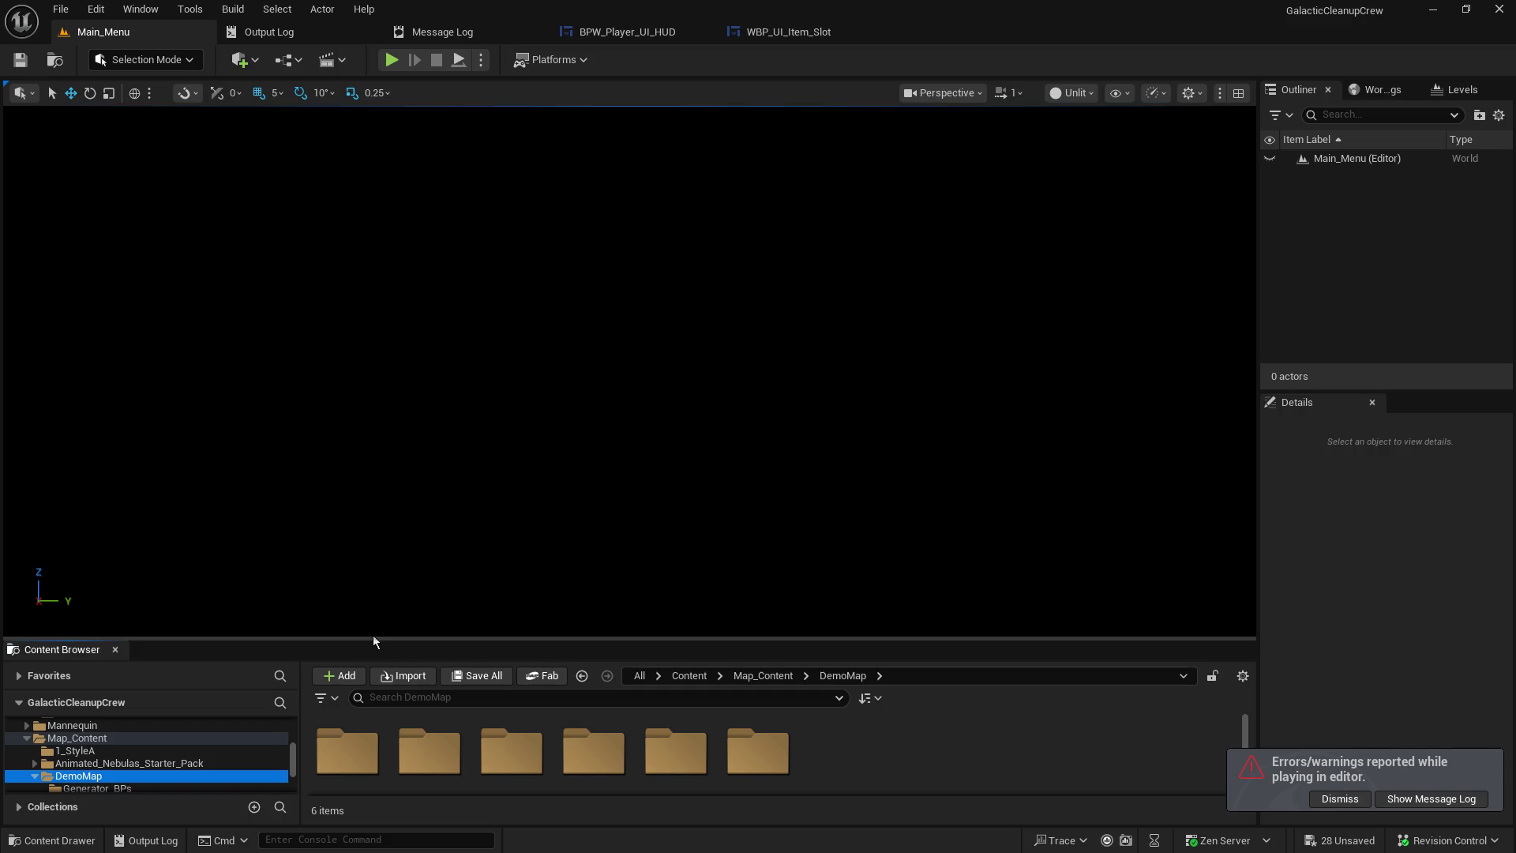
left_click_drag(363, 637, 361, 623)
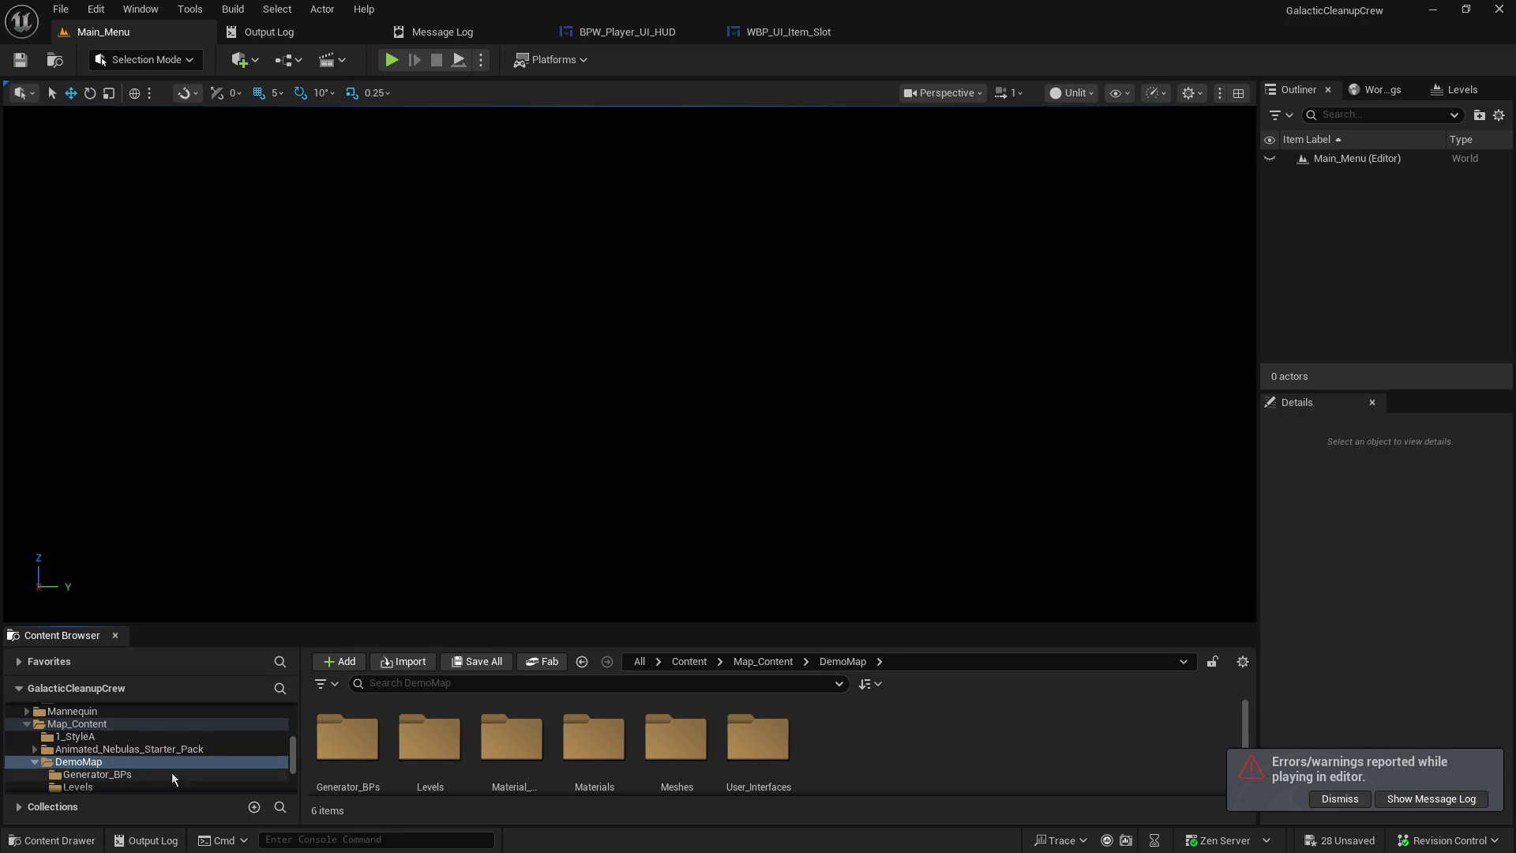
left_click(114, 787)
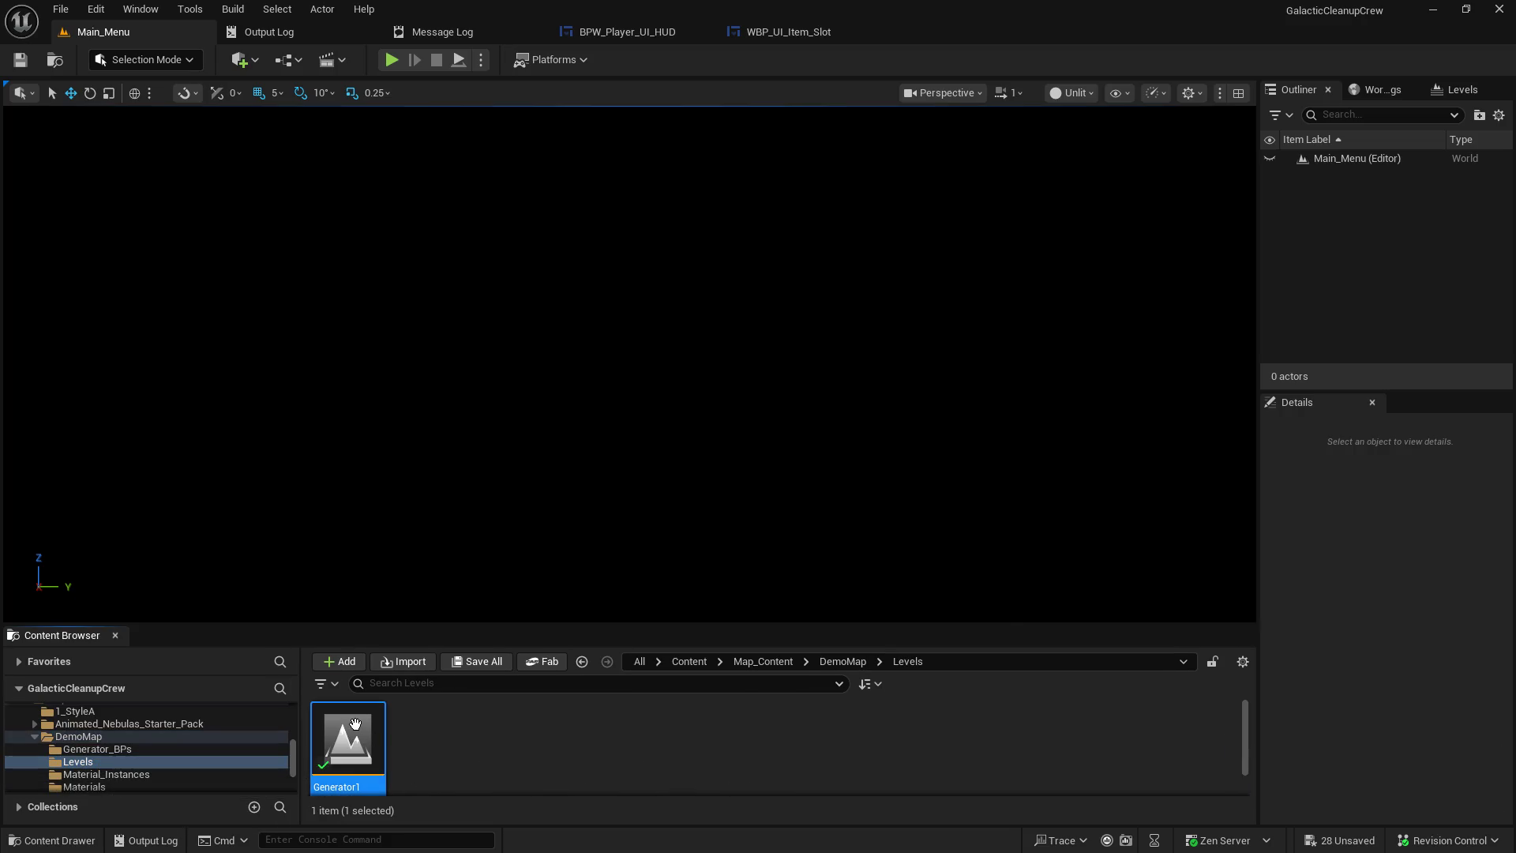
double_click(354, 724)
left_click(883, 617)
- Shrink the Content Browser and play Generator1 to generate a connected room map
left_click_drag(856, 623, 814, 803)
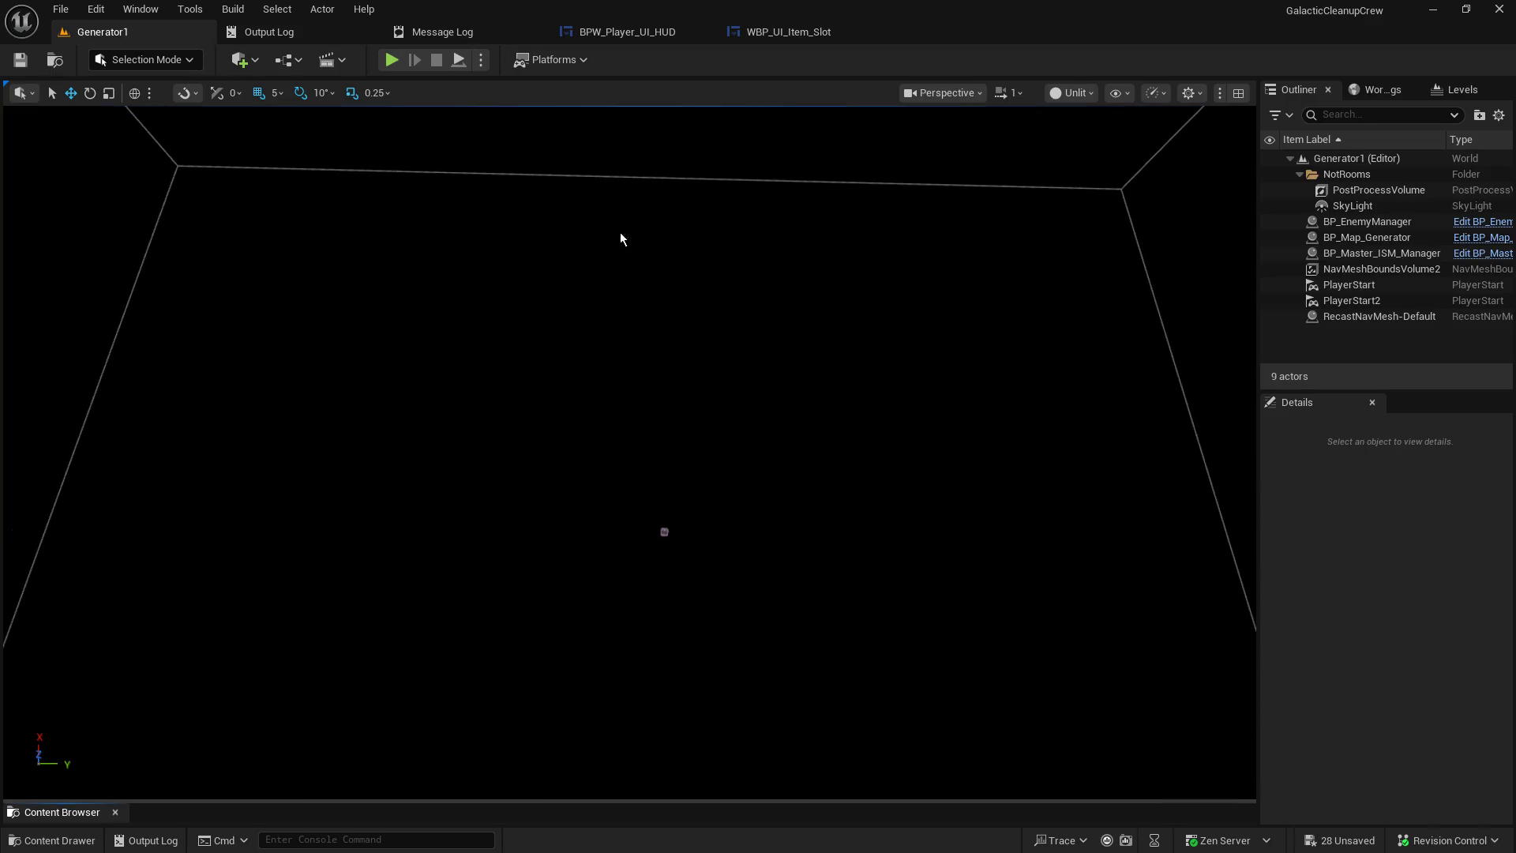
left_click(462, 60)
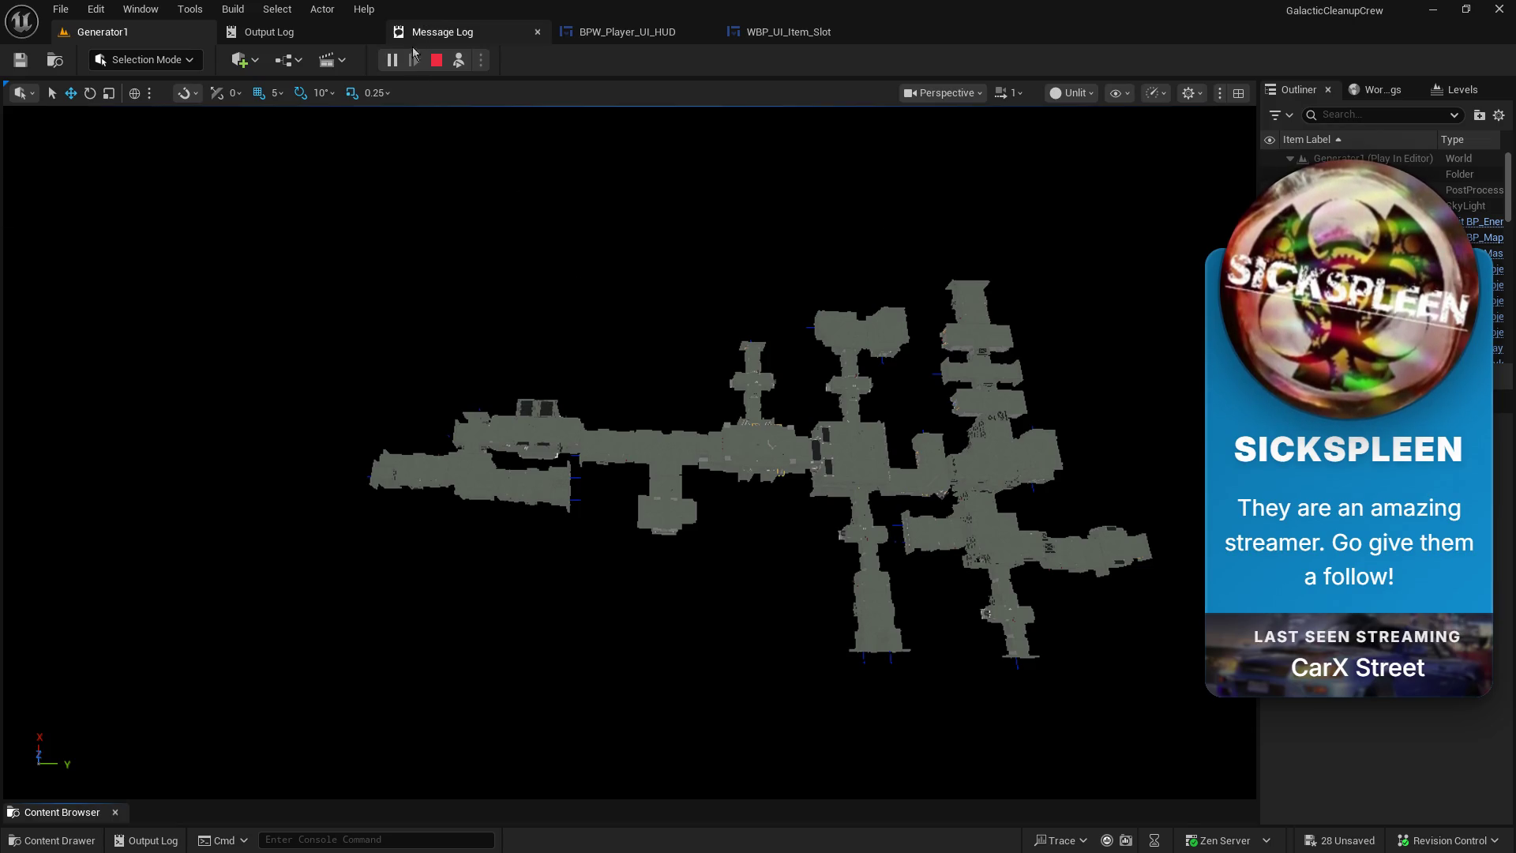
- Restart the Generator1 session for a new room layout and orbit the camera around it
left_click(437, 60)
left_click(459, 63)
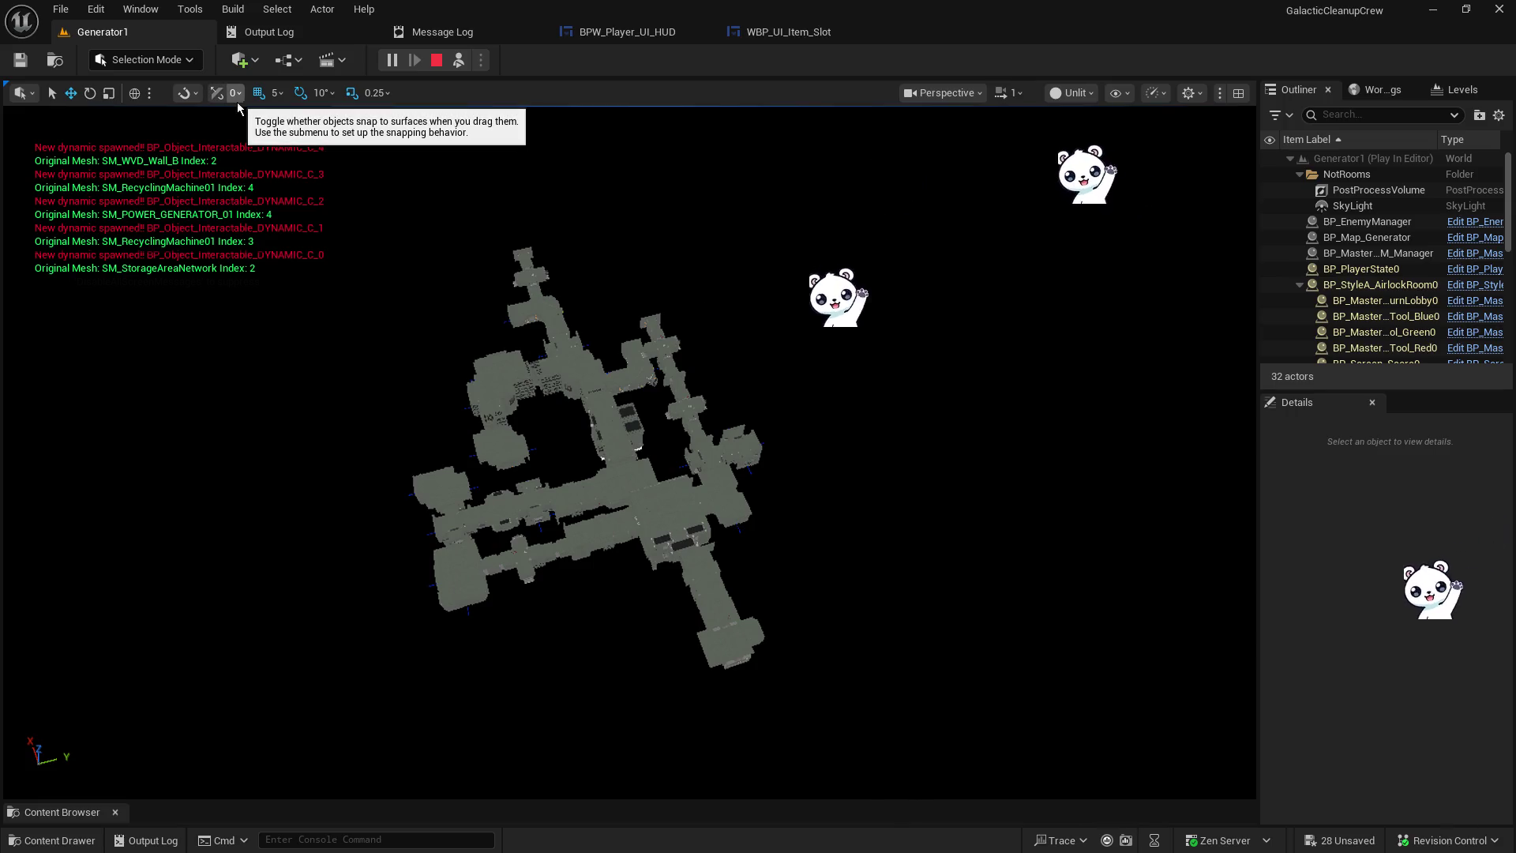
left_click_drag(366, 203, 366, 174)
left_click_drag(563, 329, 563, 321)
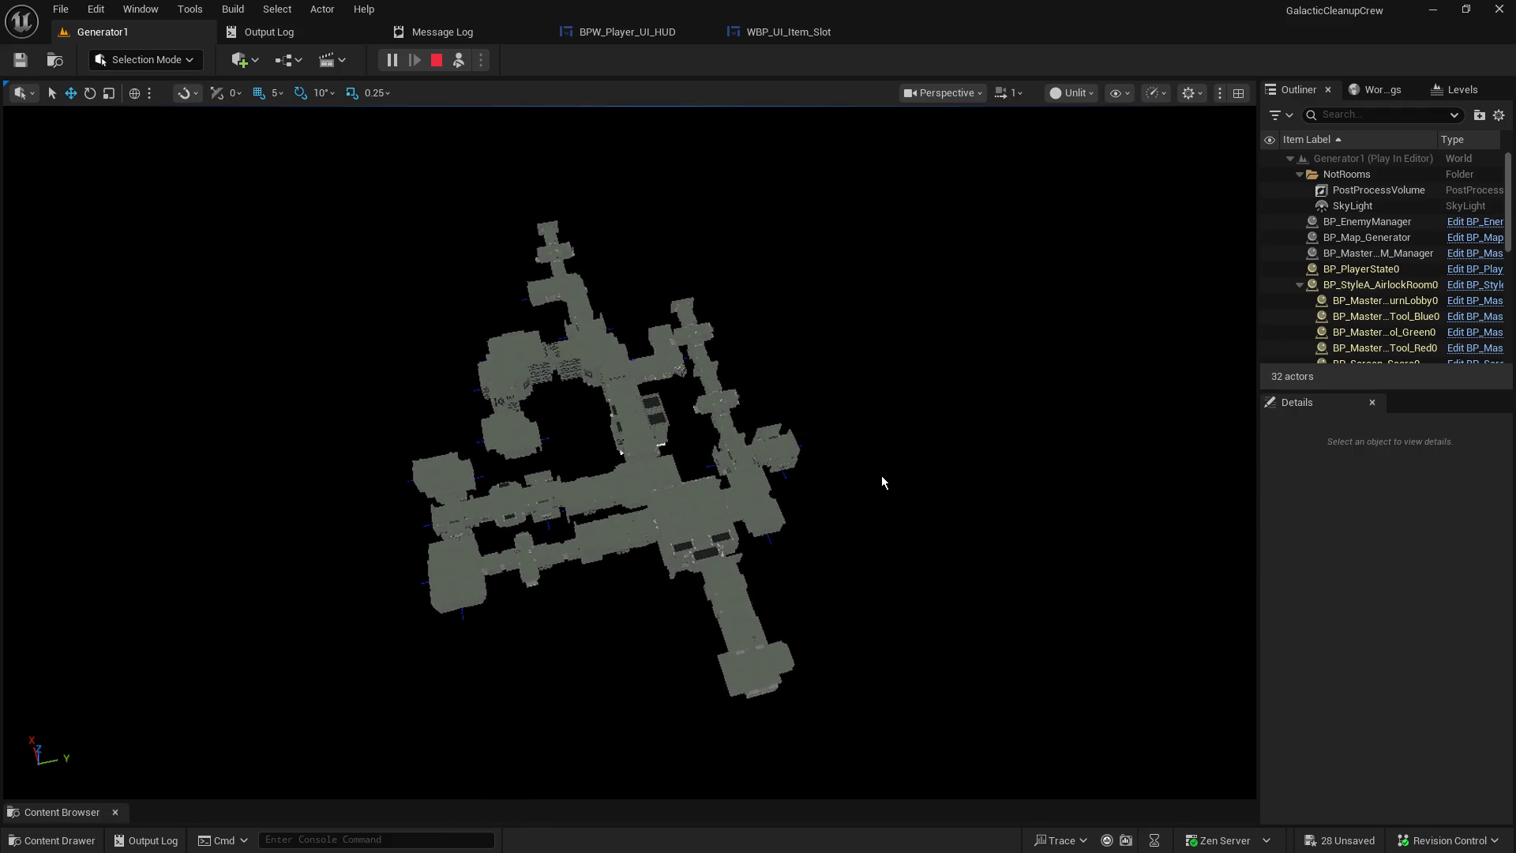